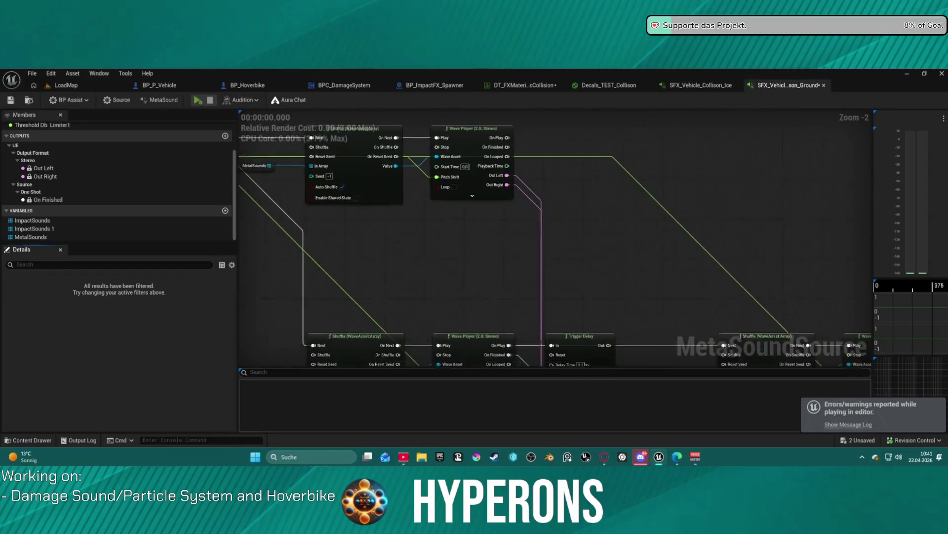
- Move the Stereo Mixer beside Out Left and Out Right, edit its Gain 0 value, and preview the MetaSound
drag(513, 223, 404, 237)
drag(577, 297, 595, 216)
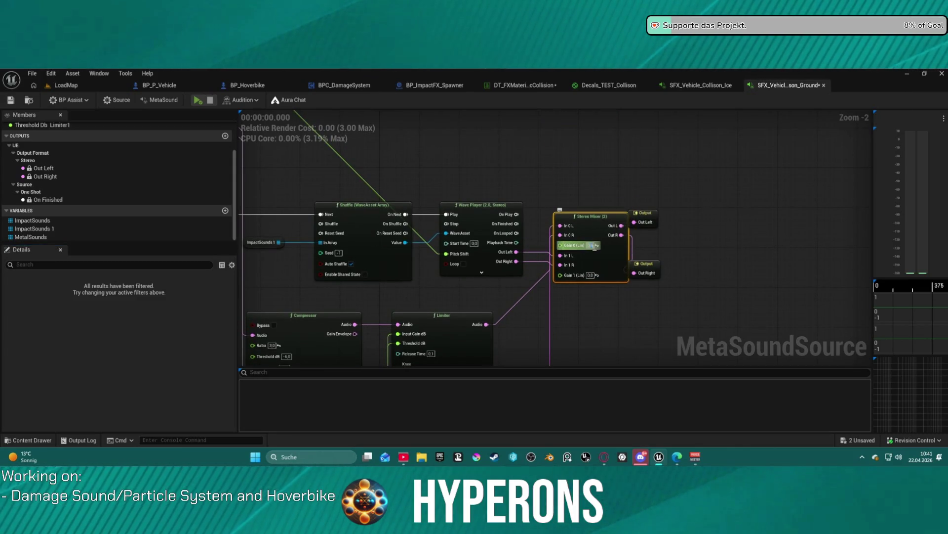
key(BackSpace)
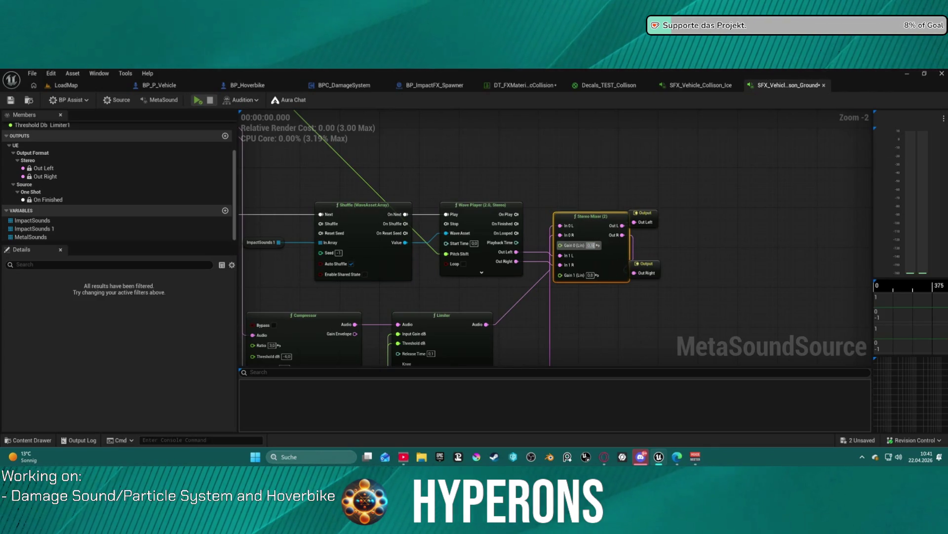
click(197, 101)
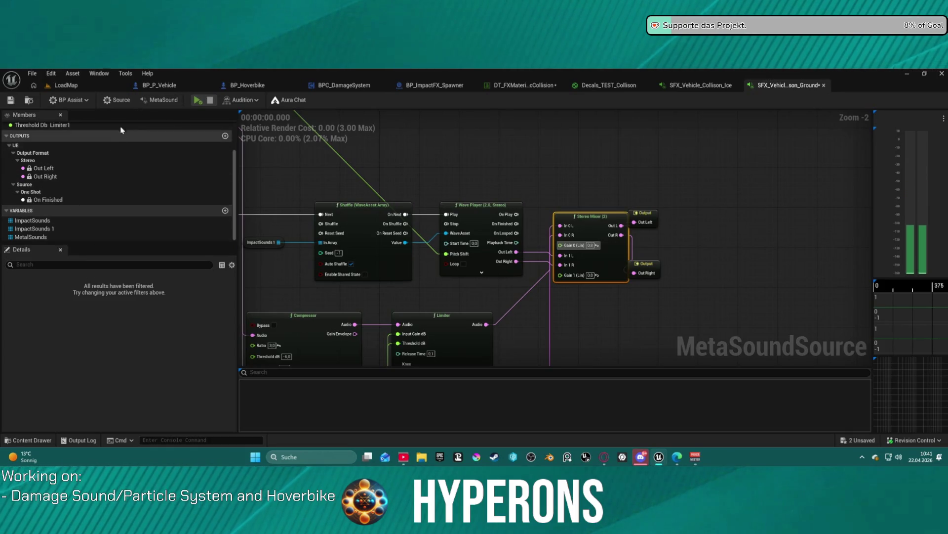
click(114, 100)
- Start editing the source volume and check the source effect chain options without changing them
click(124, 289)
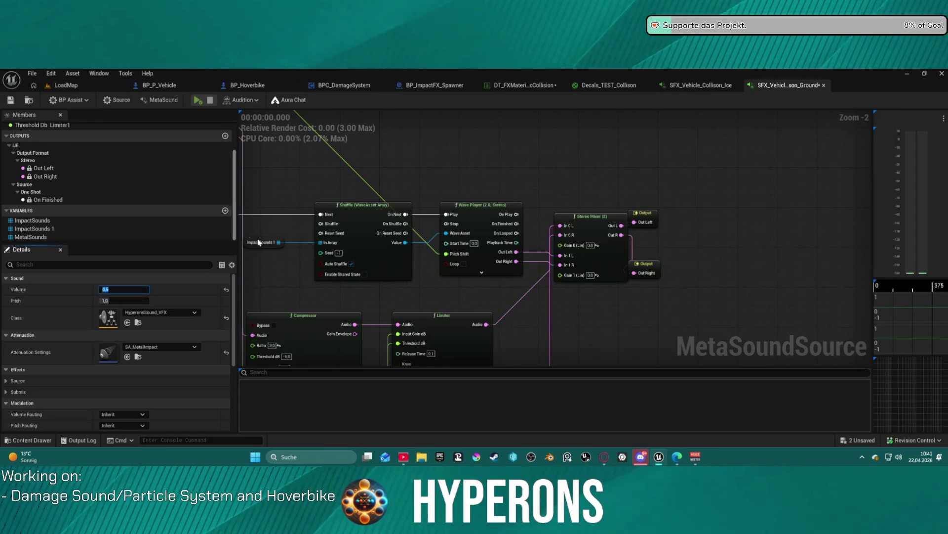
scroll(down, 3)
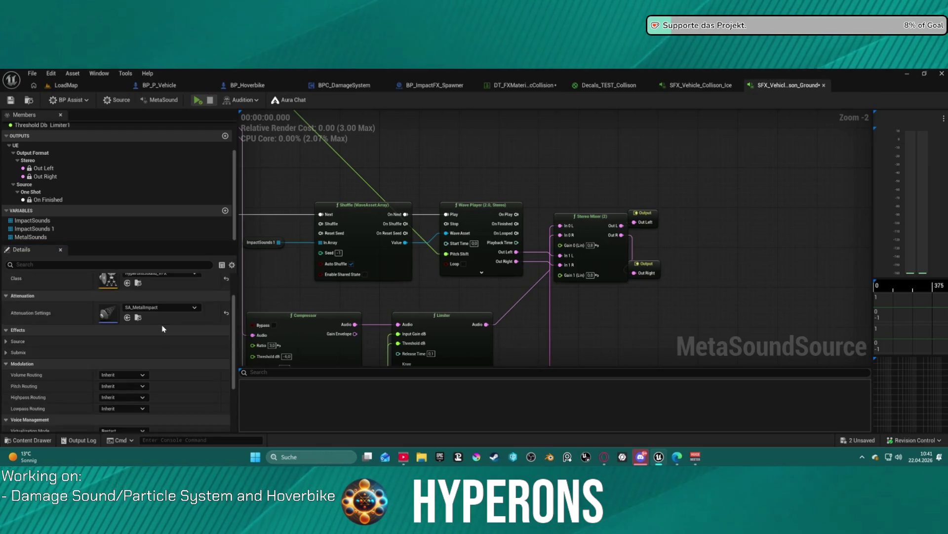
click(8, 315)
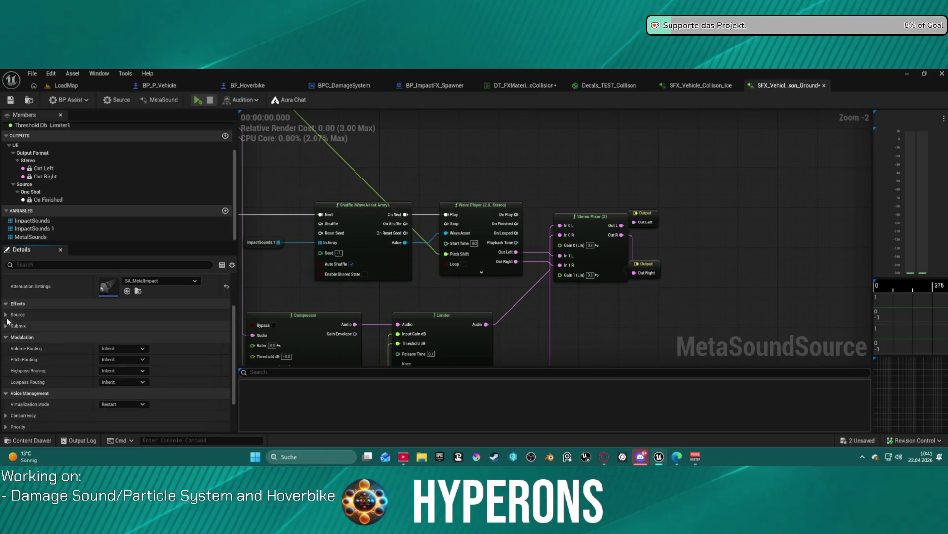
click(157, 338)
click(109, 344)
click(7, 315)
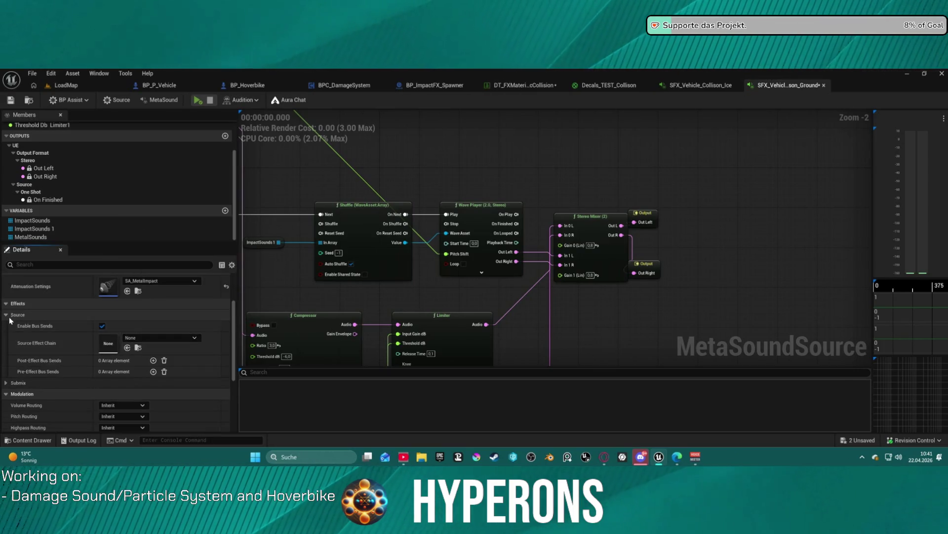
- Set the base submix to SM_Foley, stop playback, and reselect the volume field
click(7, 326)
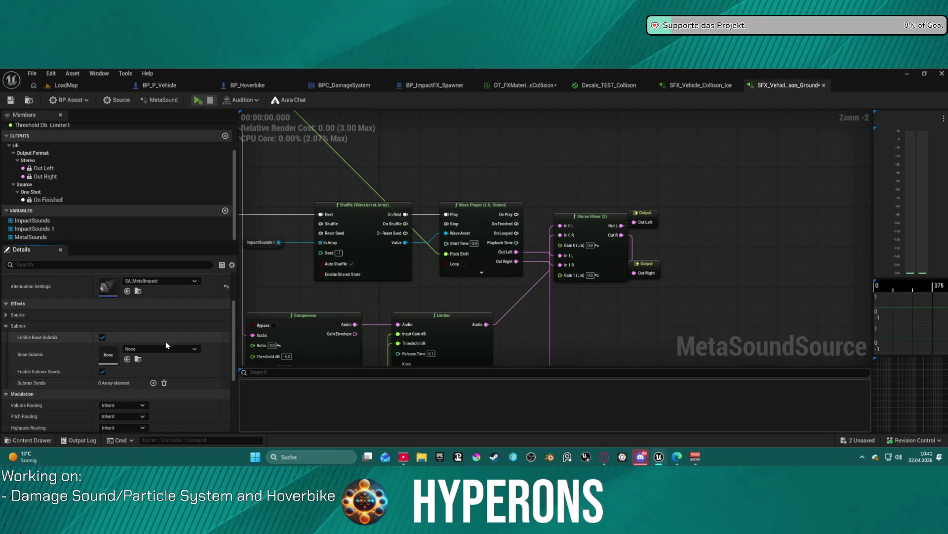
click(168, 349)
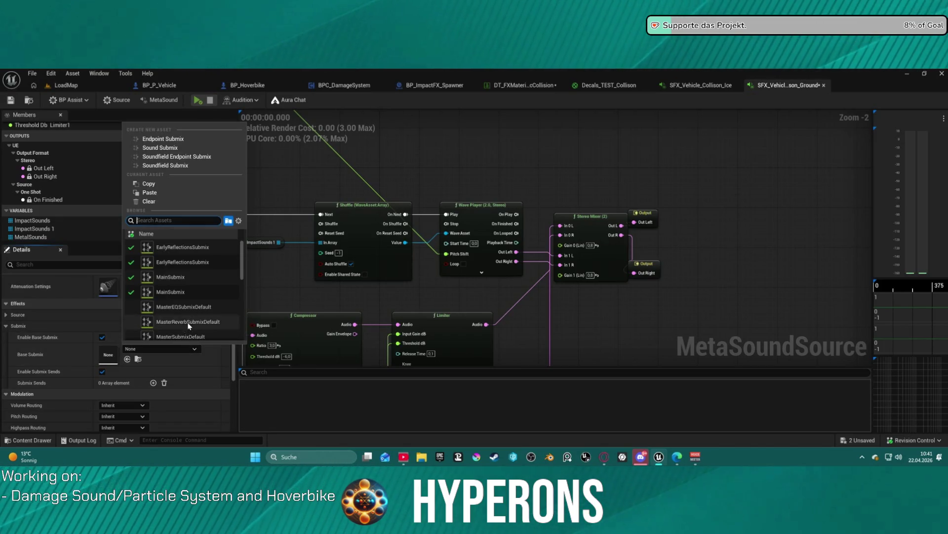
scroll(down, 3)
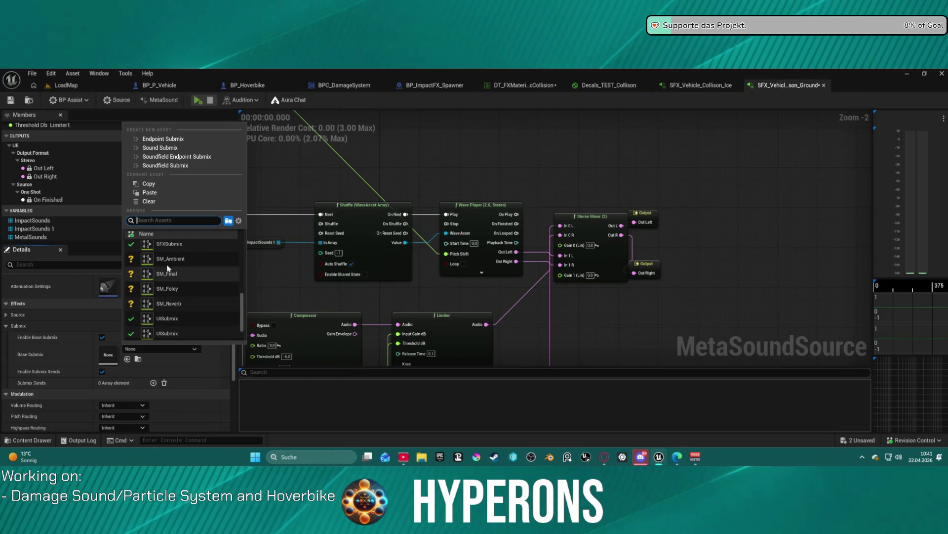
click(147, 288)
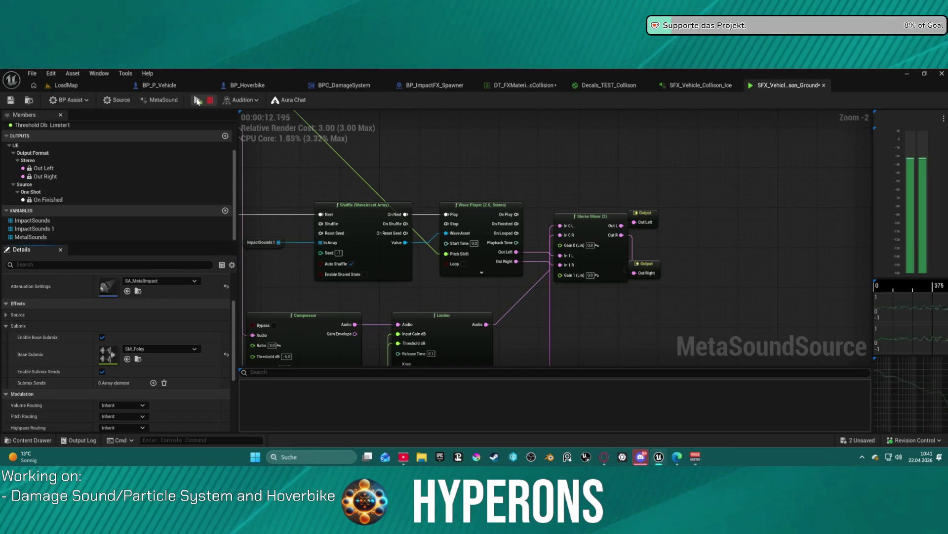
click(210, 100)
scroll(up, 3)
click(126, 289)
text(1.5)
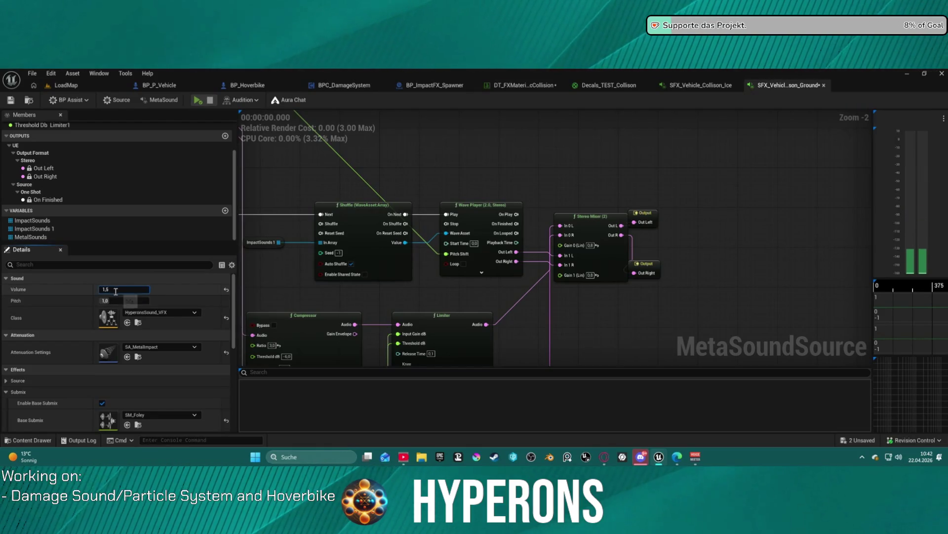
- Set the source volume to 0.6 and play the MetaSound to hear the change
key(Return)
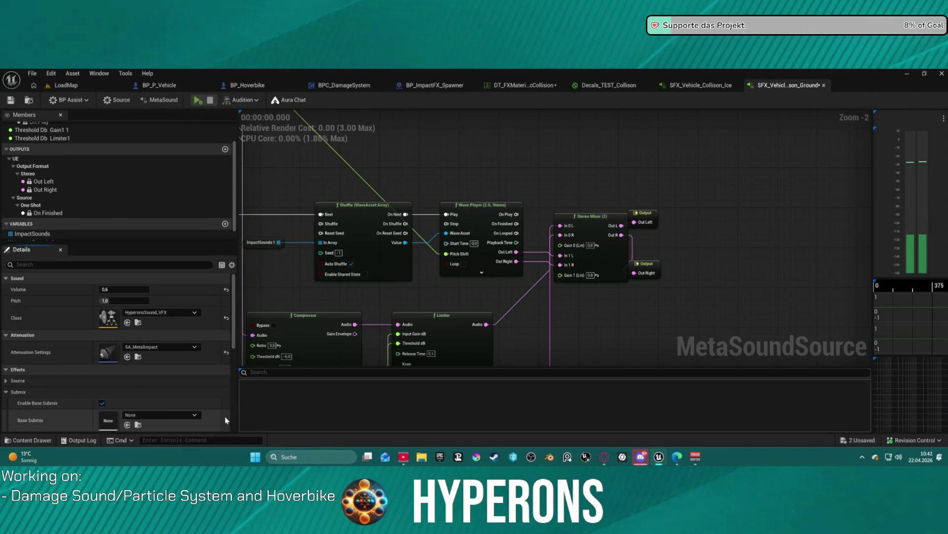
click(13, 393)
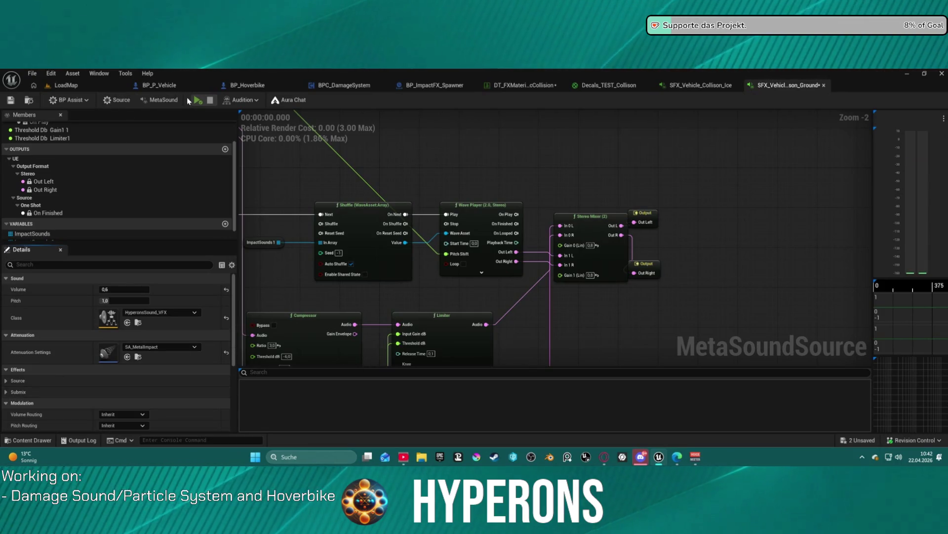
click(198, 101)
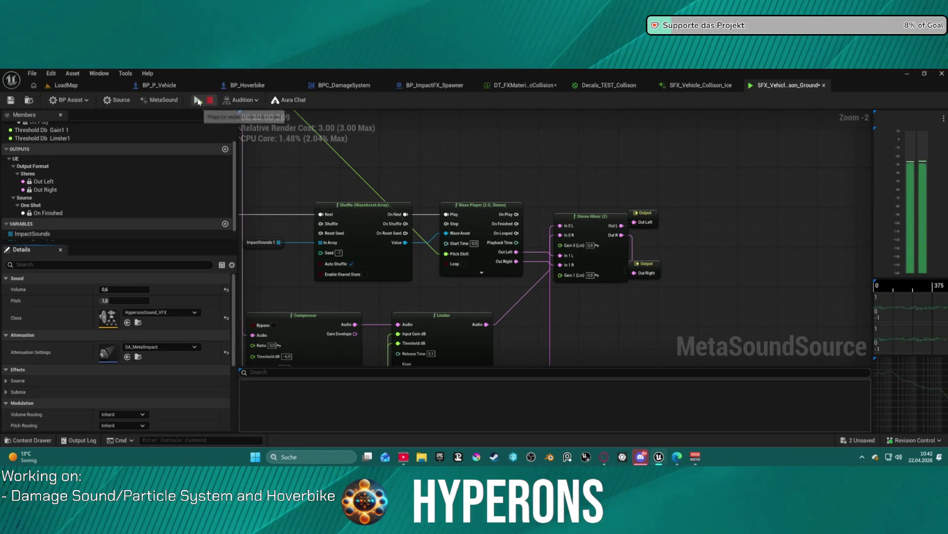
click(197, 101)
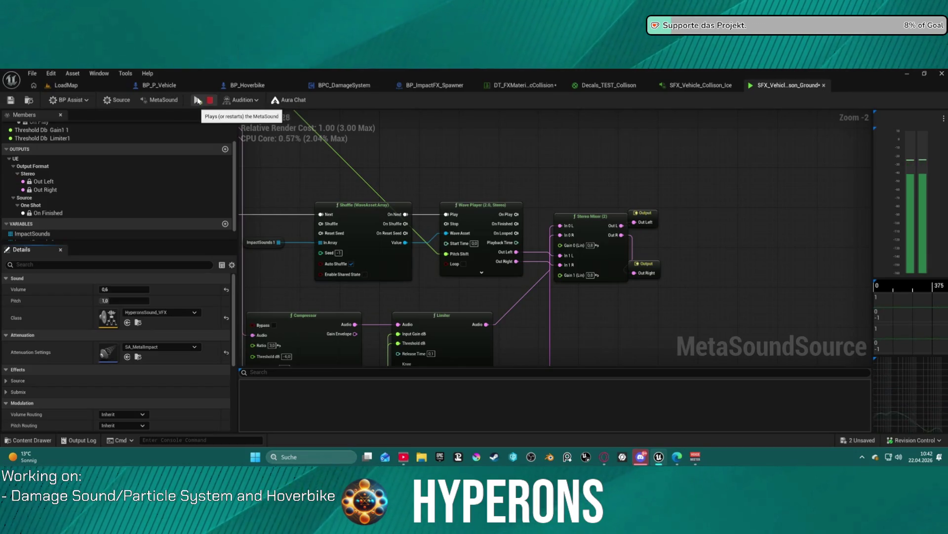
- Audition the MetaSound through ReverbSubmix, then switch the base submix to SFXSubmix
scroll(down, 3)
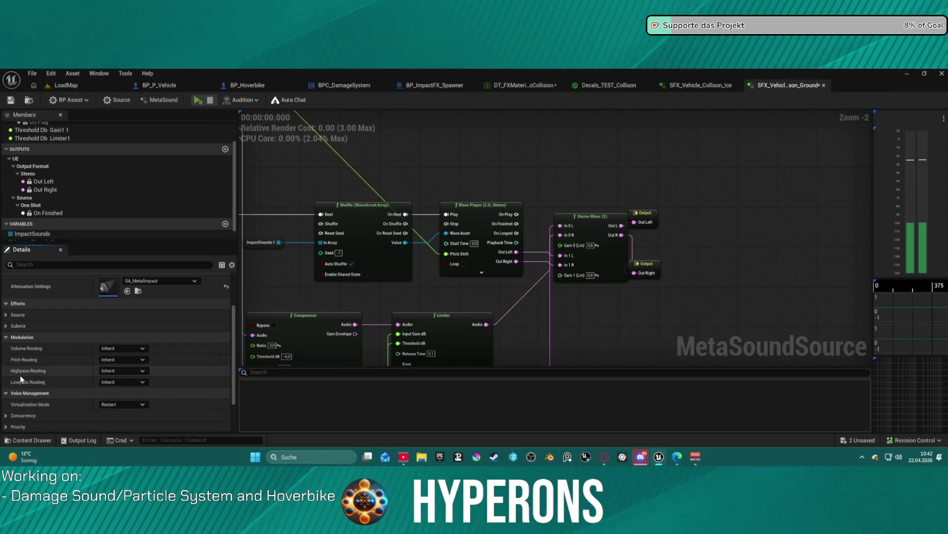
click(7, 325)
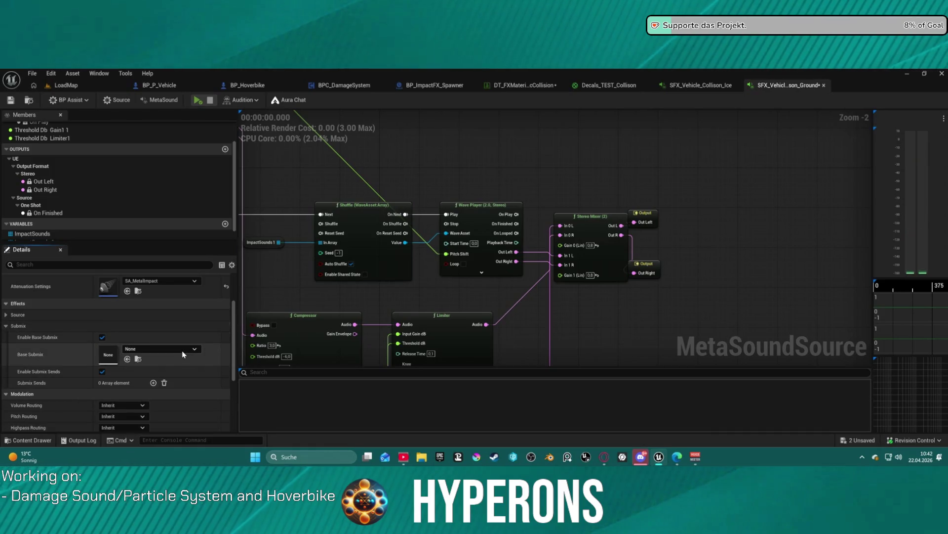
click(182, 350)
scroll(down, 3)
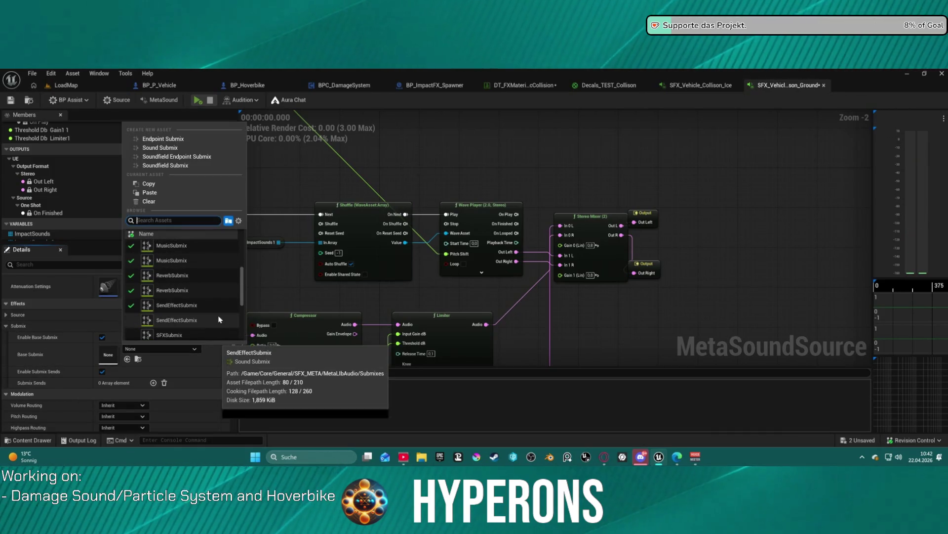
click(196, 275)
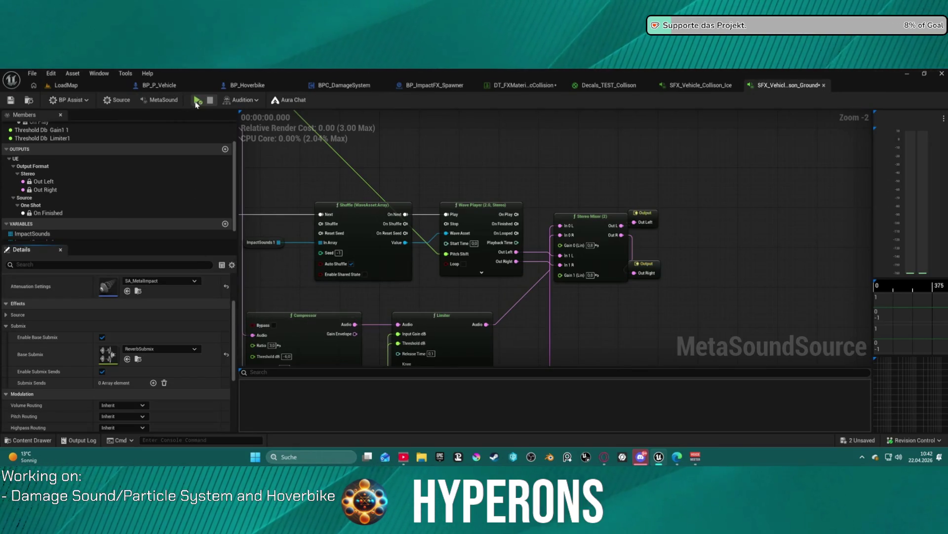
click(198, 100)
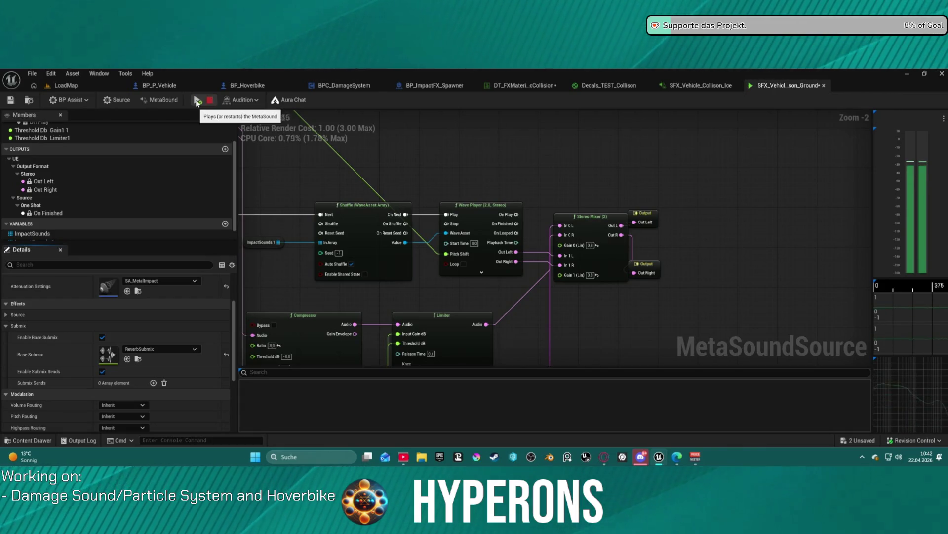
click(161, 350)
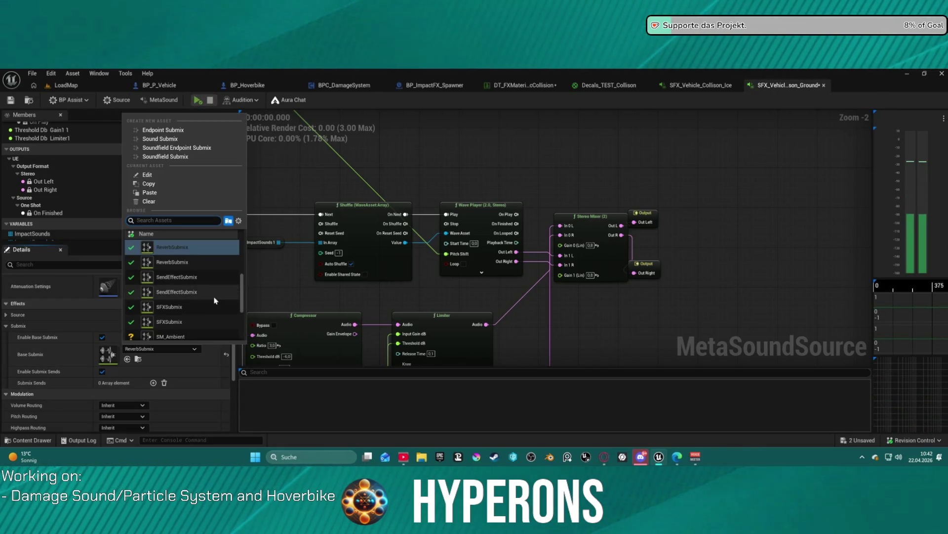
key(Escape)
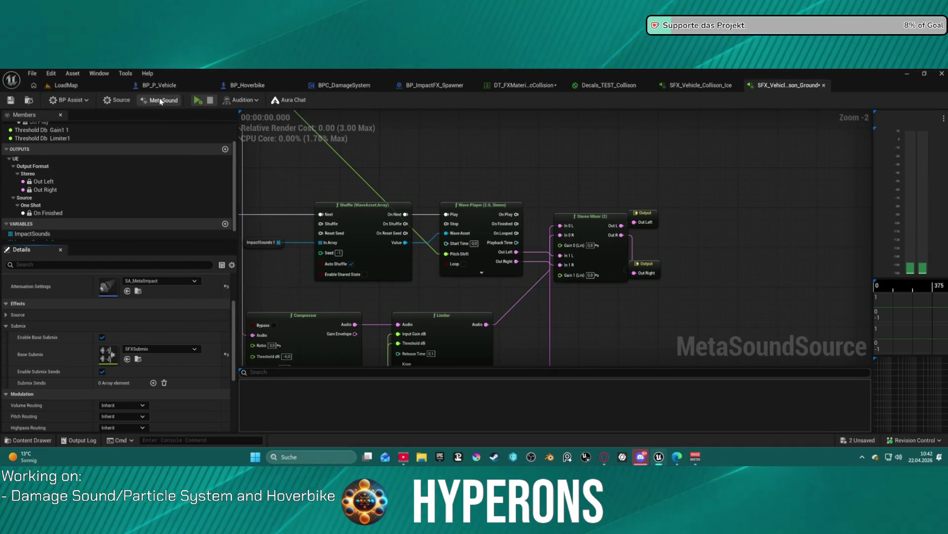
- Replay the MetaSound twice to listen to the new submix routing
click(163, 100)
click(197, 101)
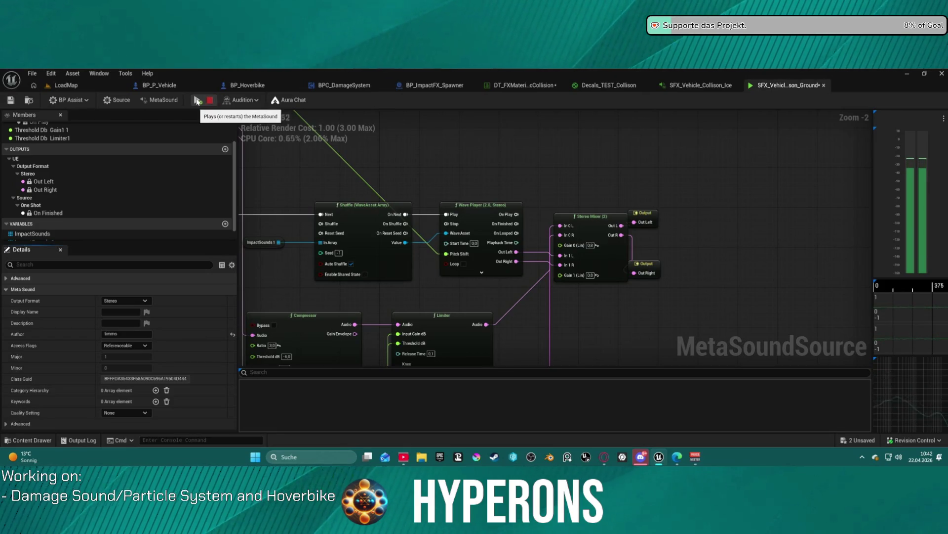
click(197, 101)
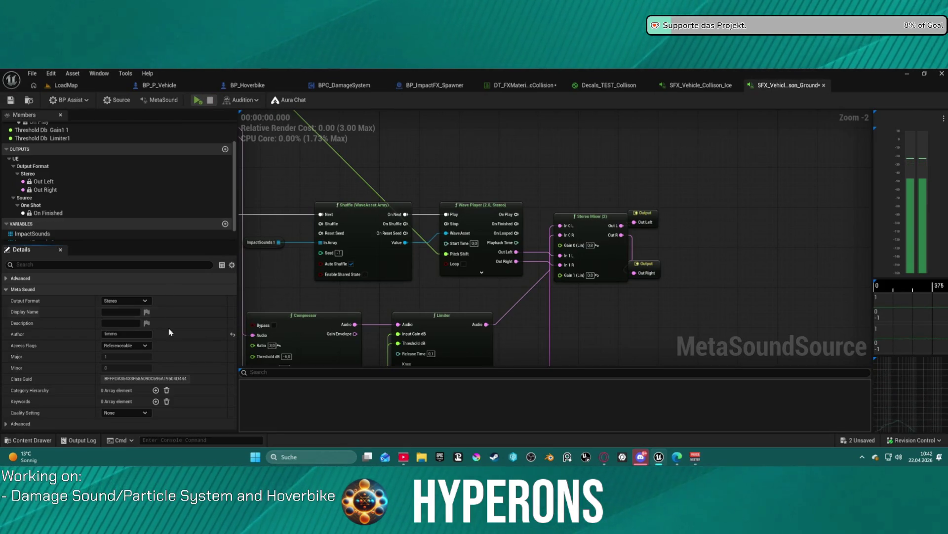
click(5, 289)
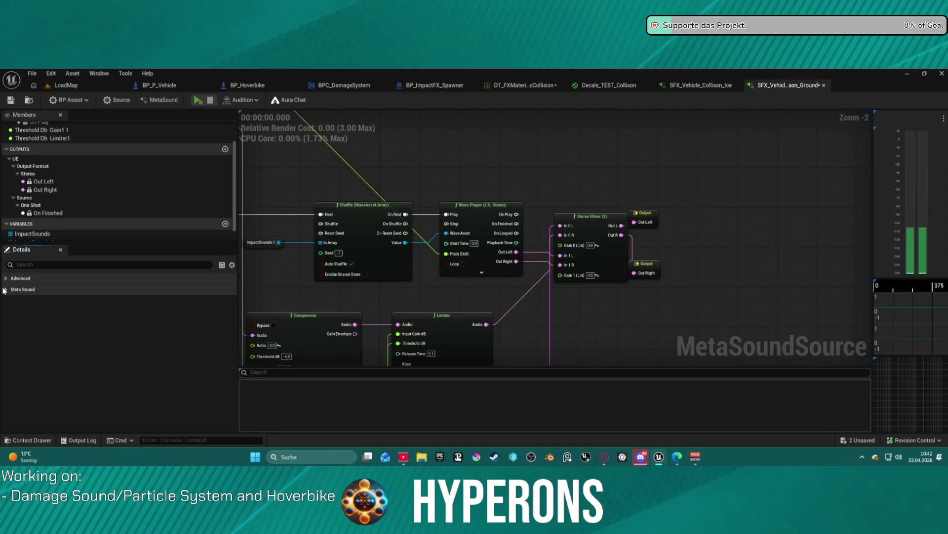
- Reset the base submix to None and return to the LoadMap level
click(116, 100)
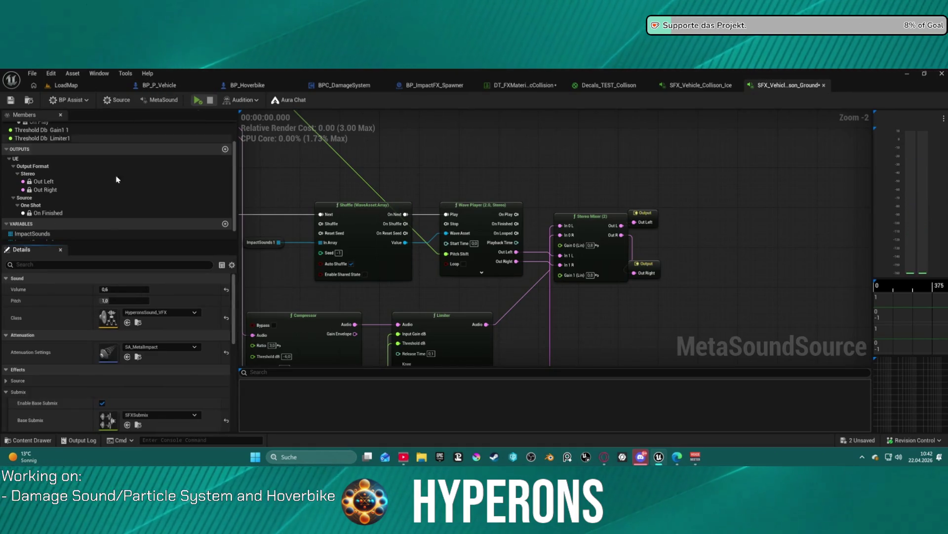
scroll(down, 3)
click(171, 380)
scroll(down, 3)
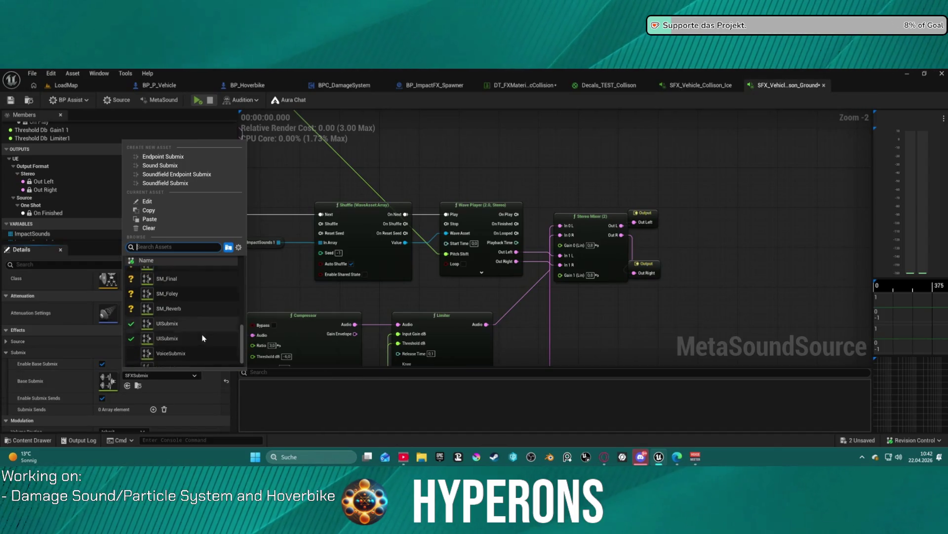
scroll(up, 3)
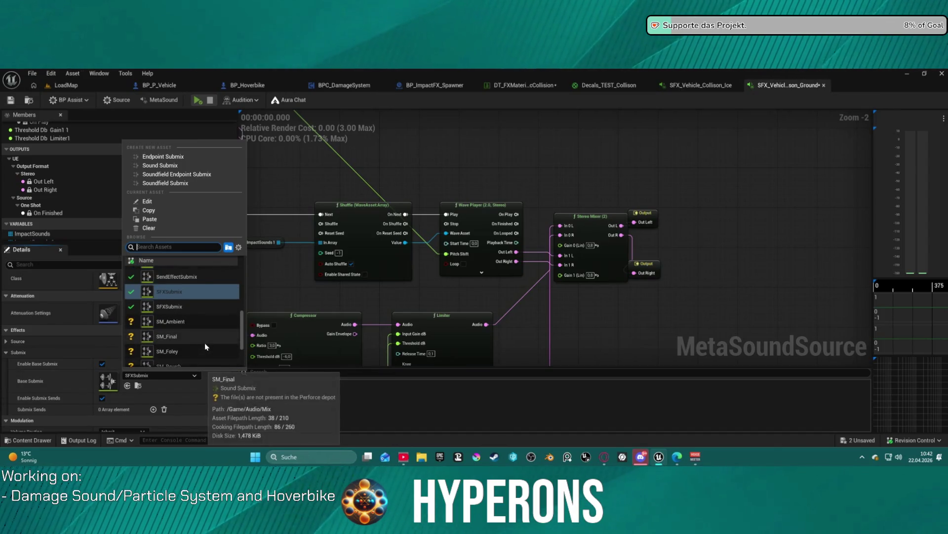
scroll(up, 3)
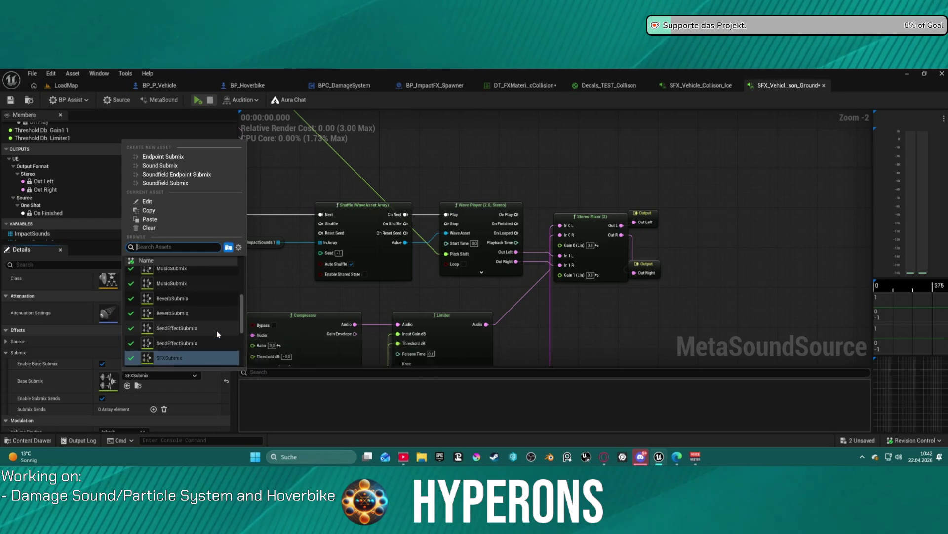
scroll(up, 3)
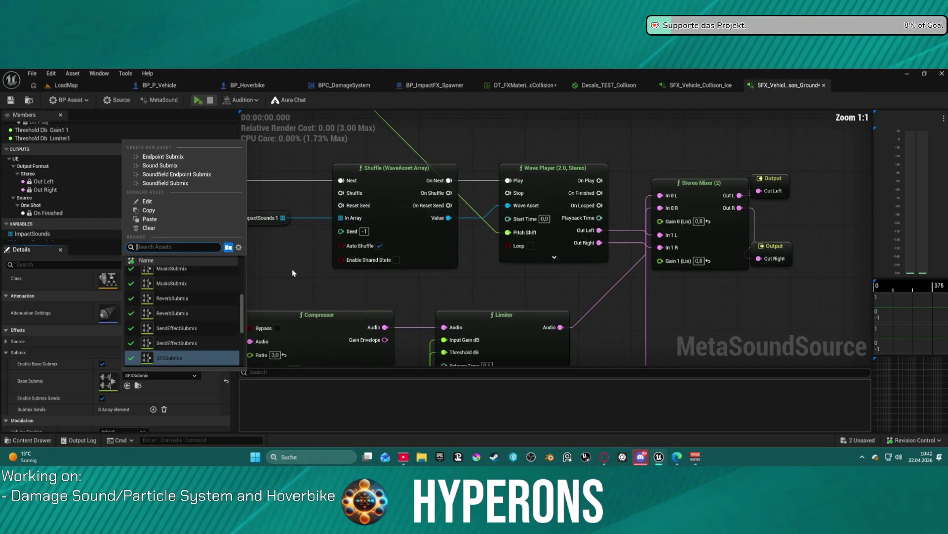
click(312, 263)
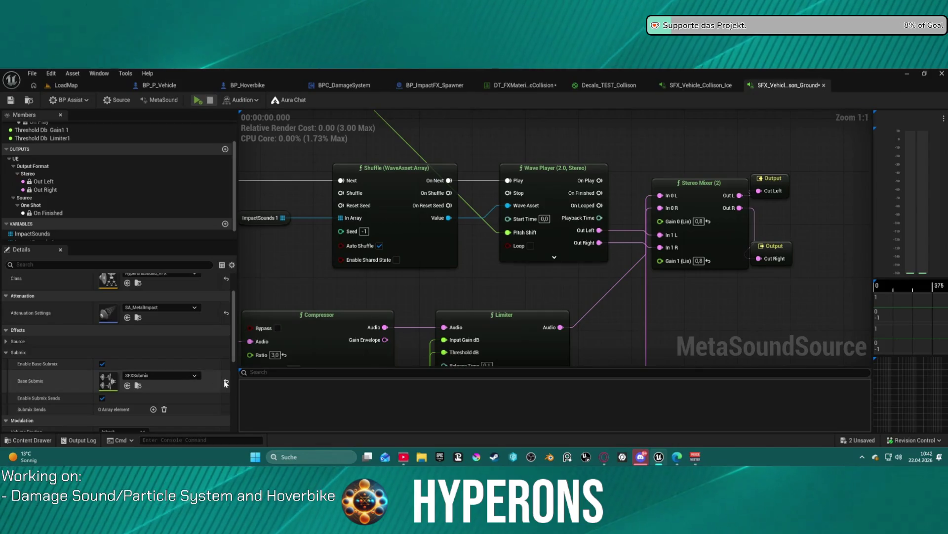
click(226, 382)
click(66, 85)
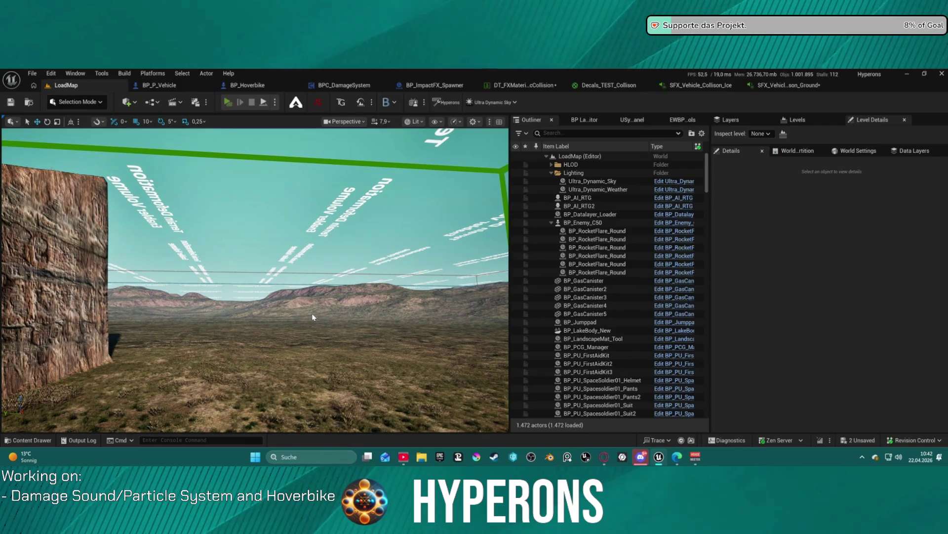
- Launch a standalone preview (Alt+P), walk the character to the hoverbike, and mount it
key(alt+p)
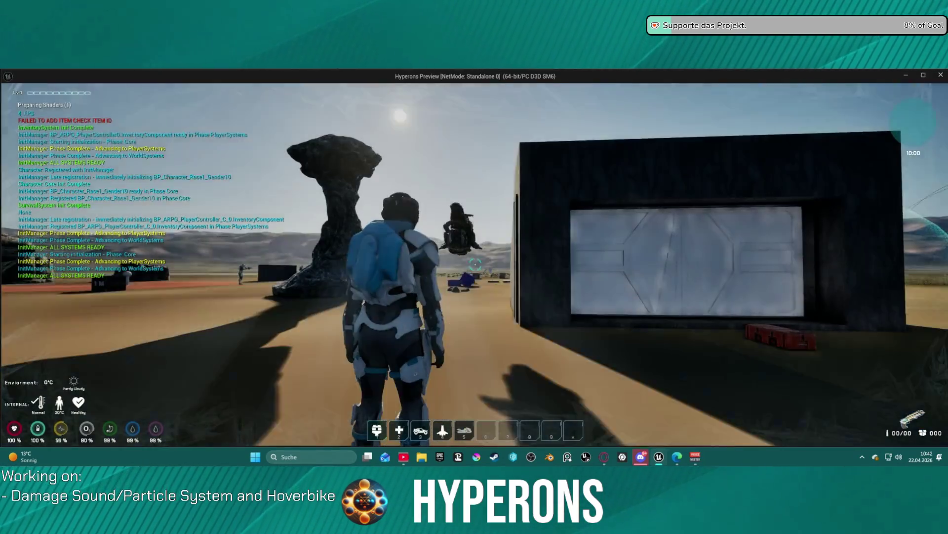
key(w)
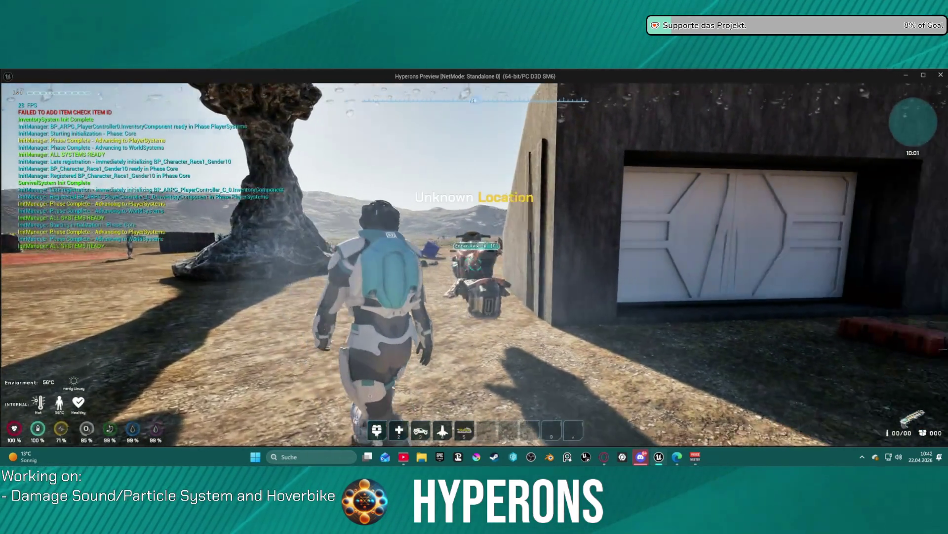
key(w)
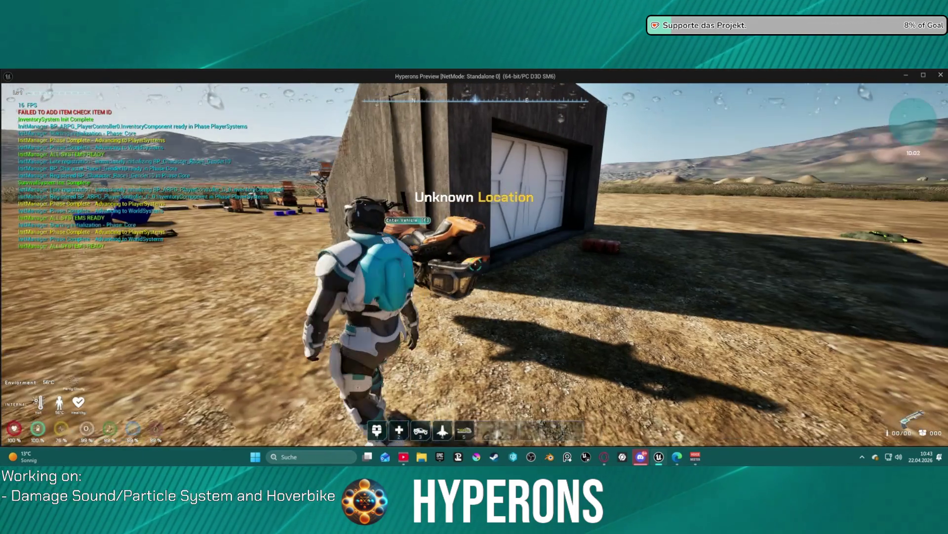
key(w)
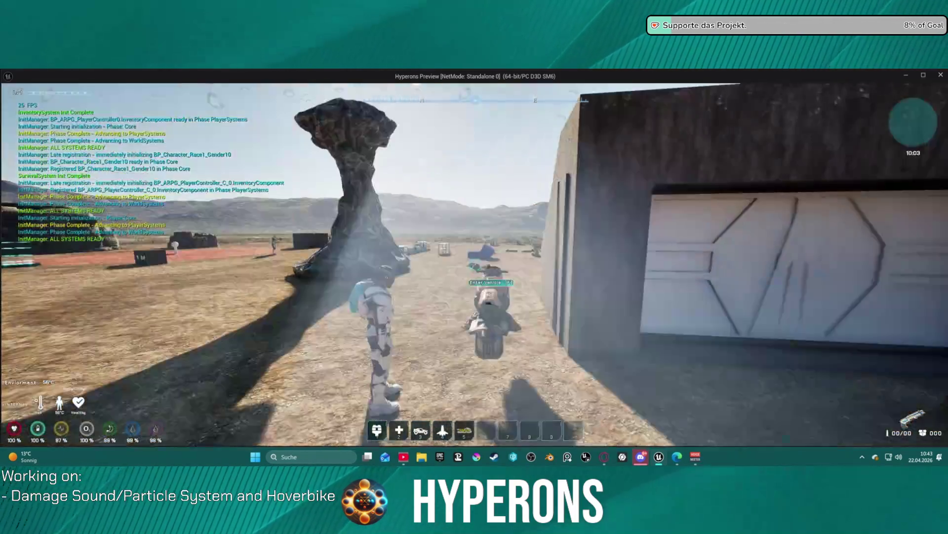
key(f)
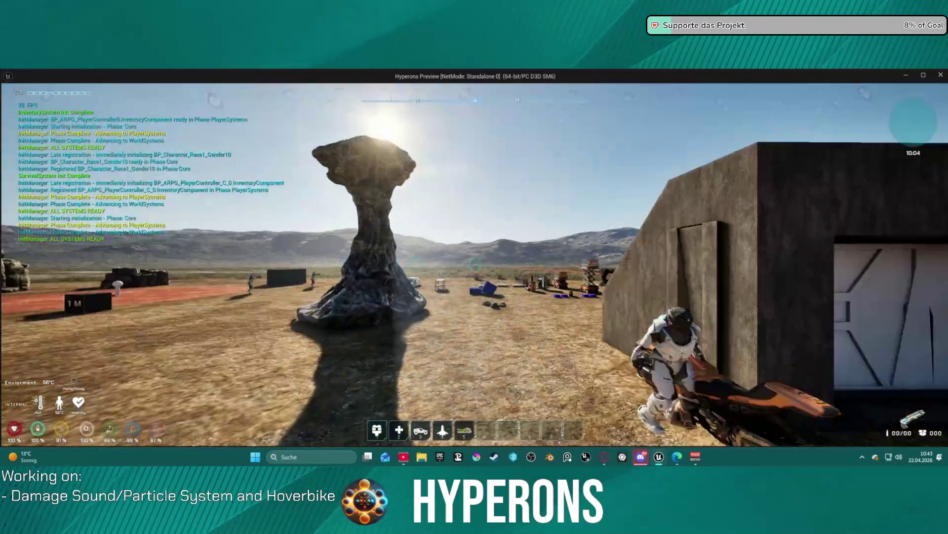
- Ride the hoverbike over hills and jumps to trigger ground impacts, then exit the preview
key(w)
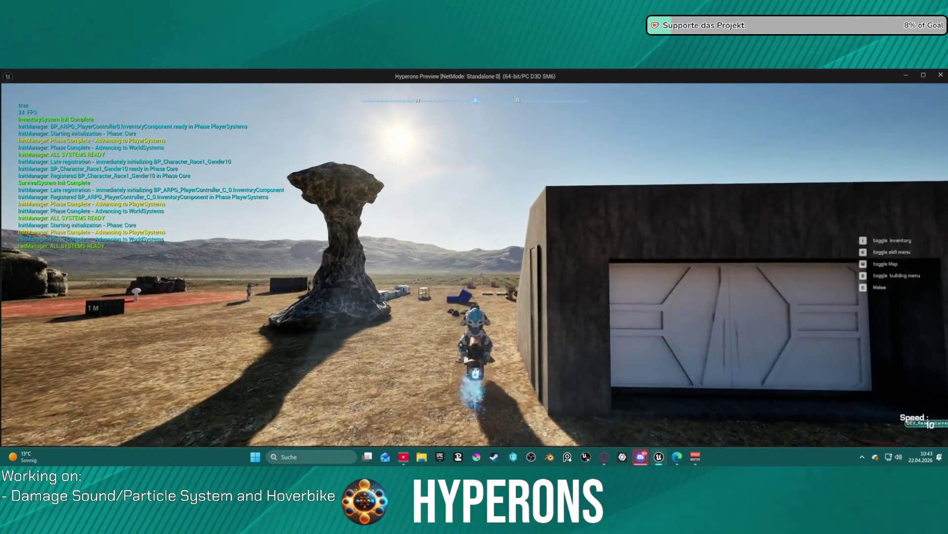
key(w)
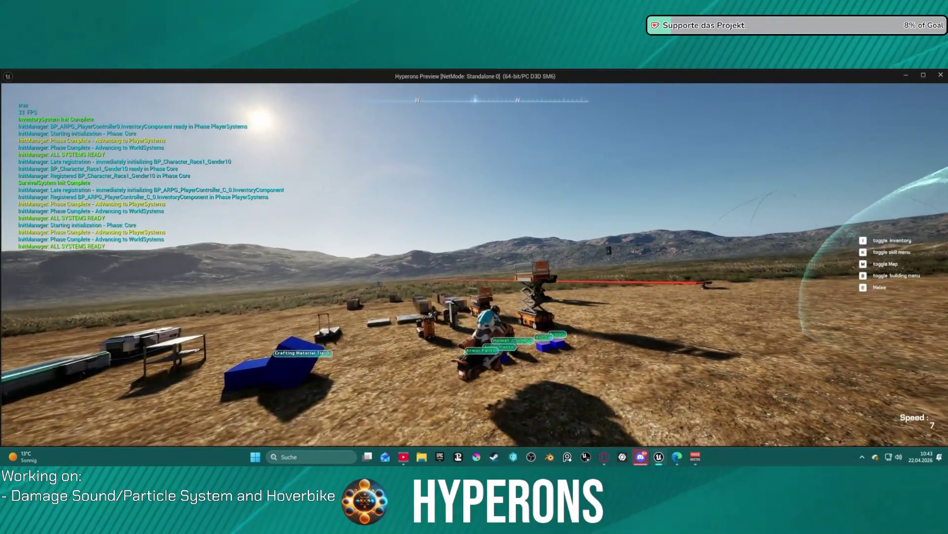
key(w)
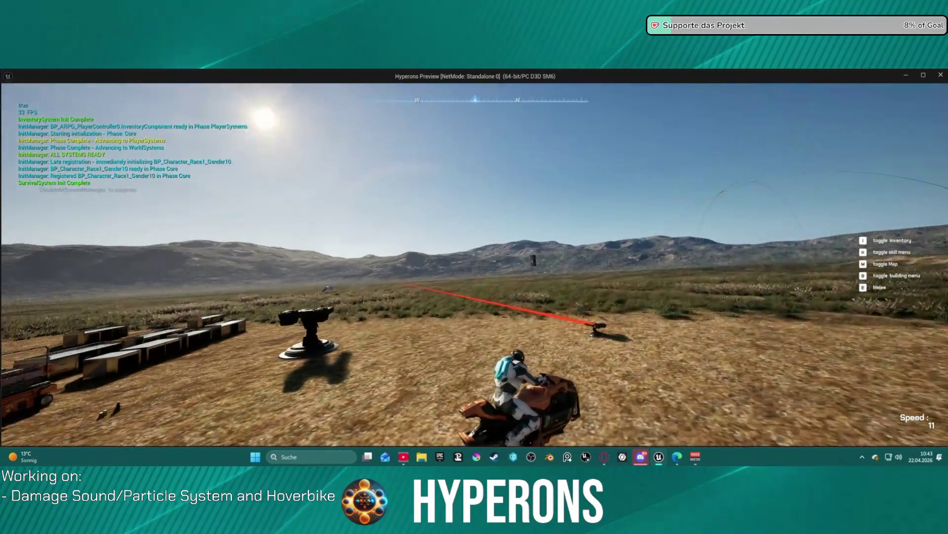
key(w)
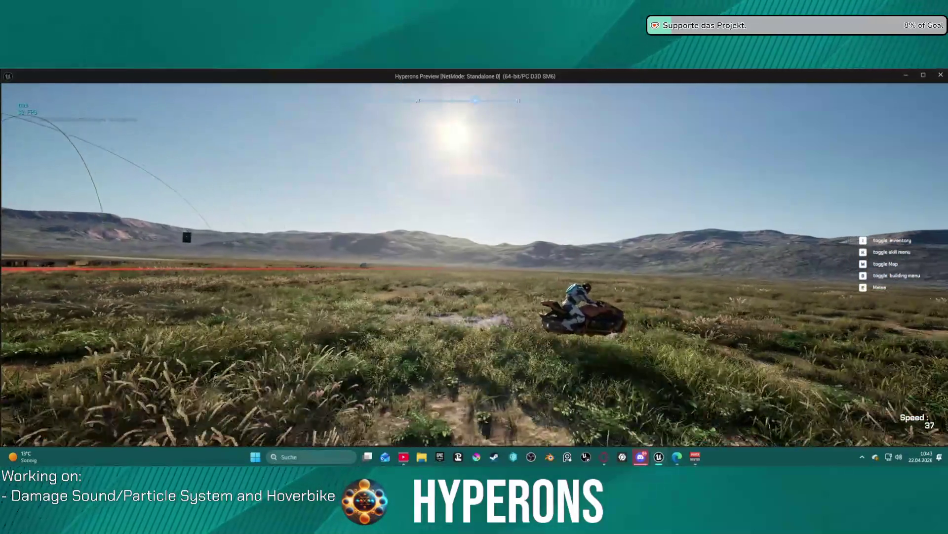
key(w)
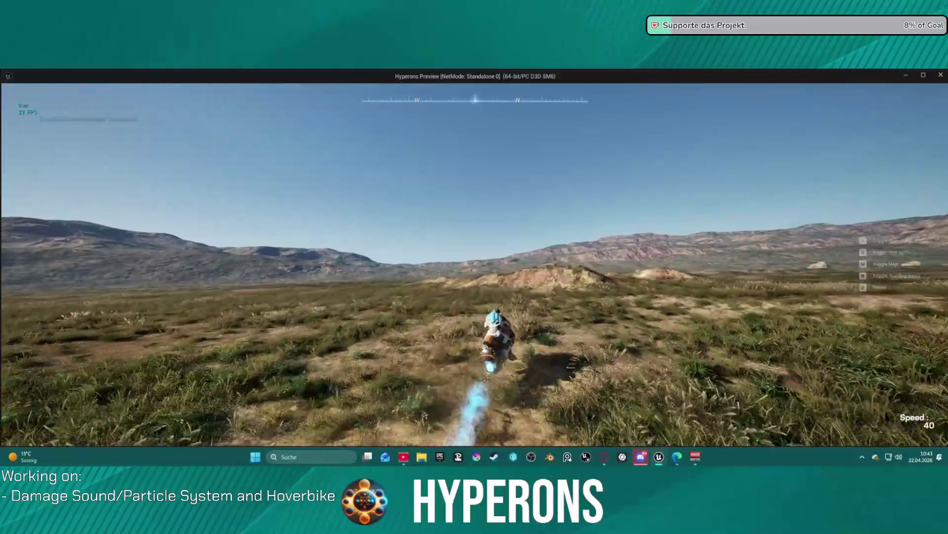
key(w)
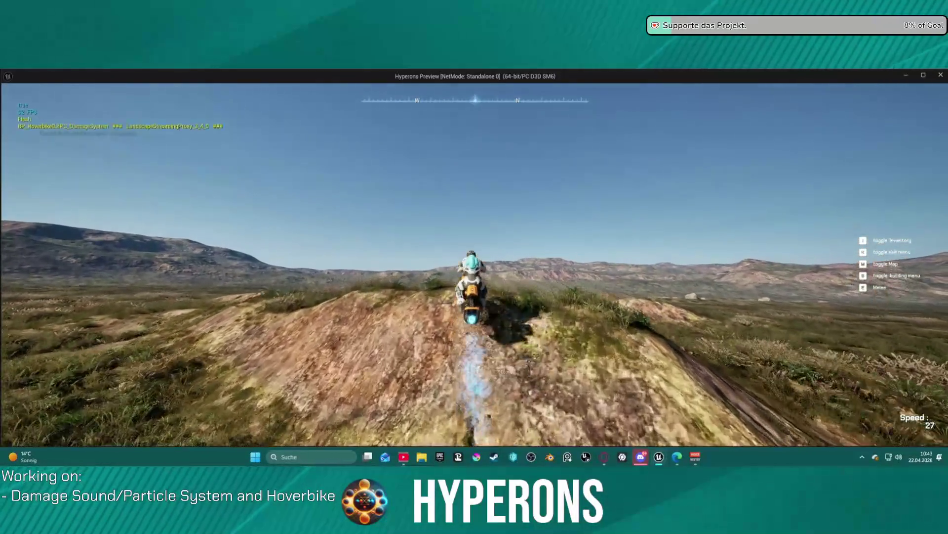
key(w)
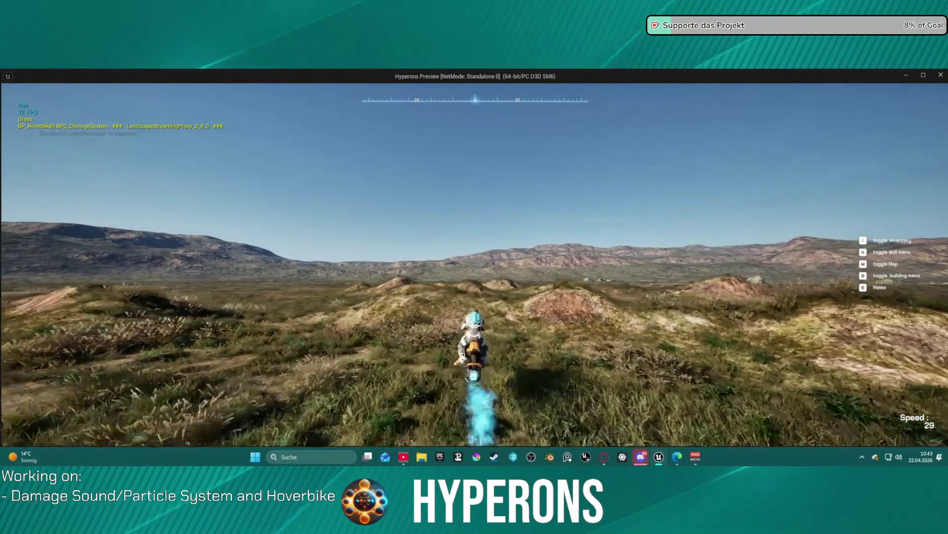
key(w)
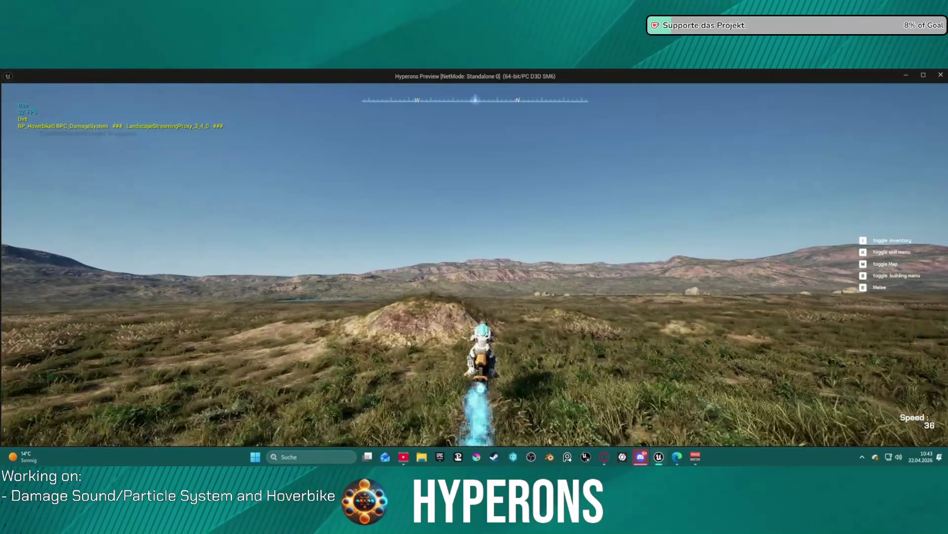
key(w)
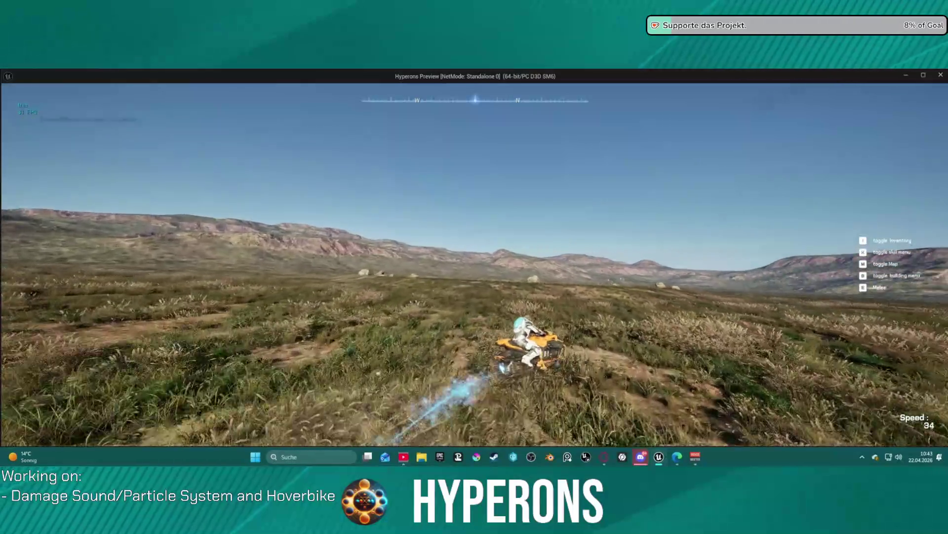
key(w)
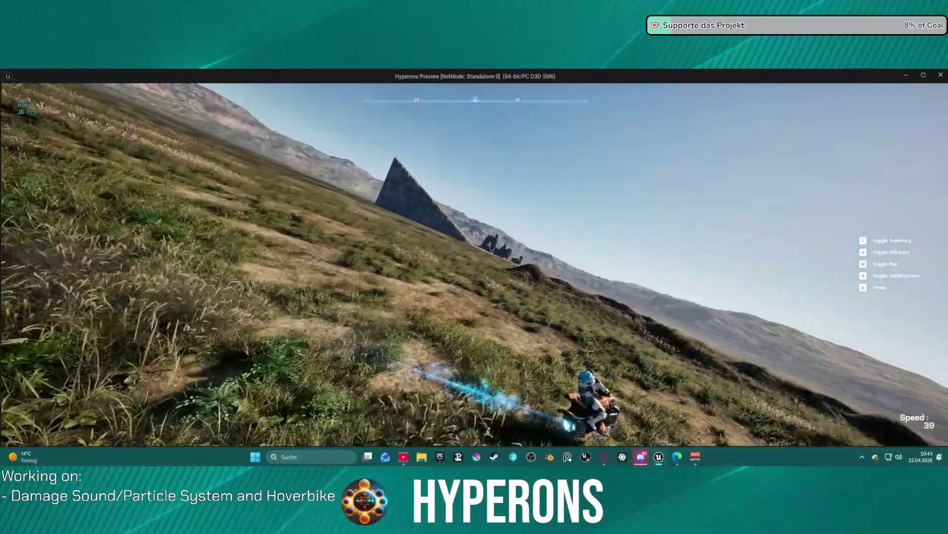
key(w)
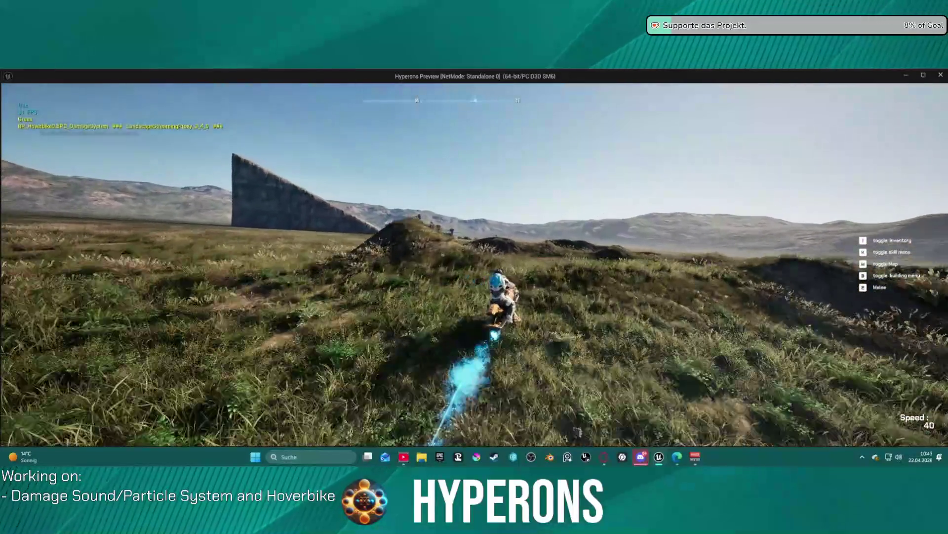
key(w)
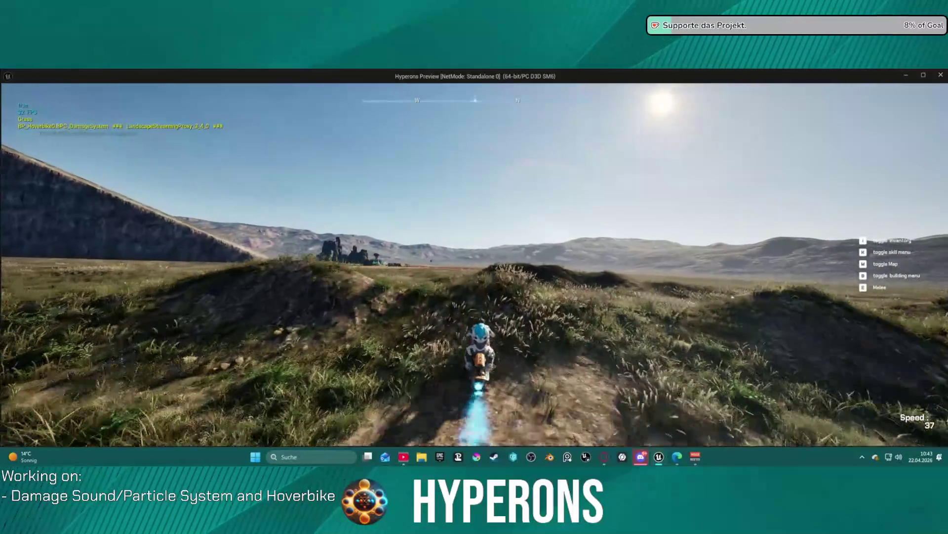
key(w)
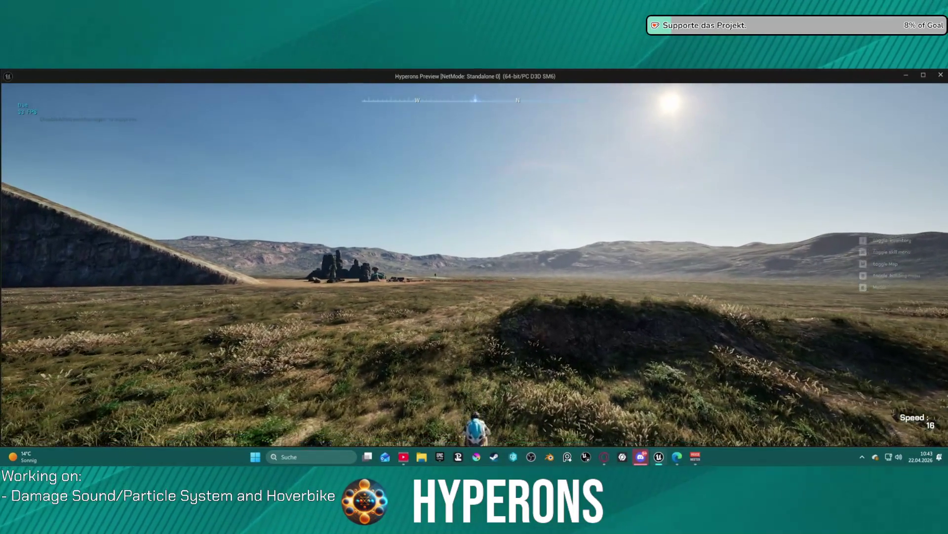
key(w)
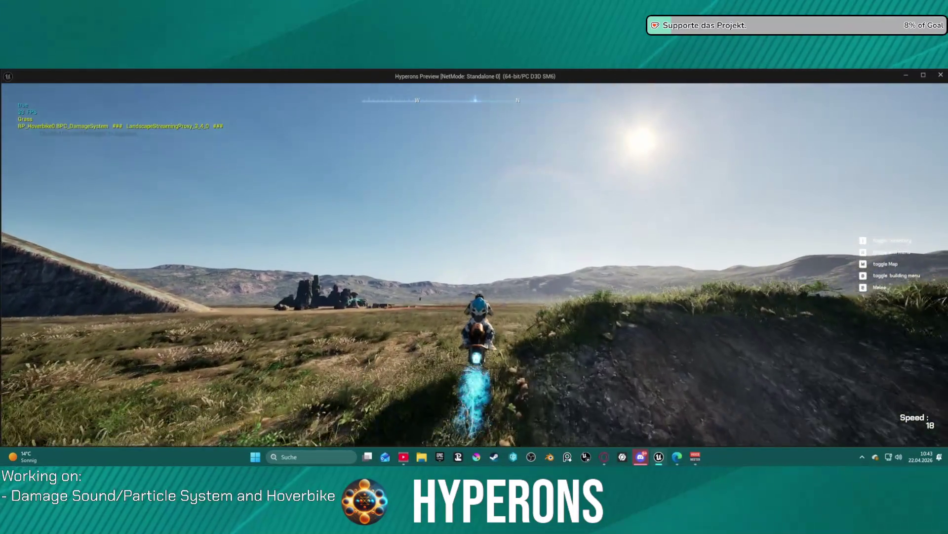
key(w)
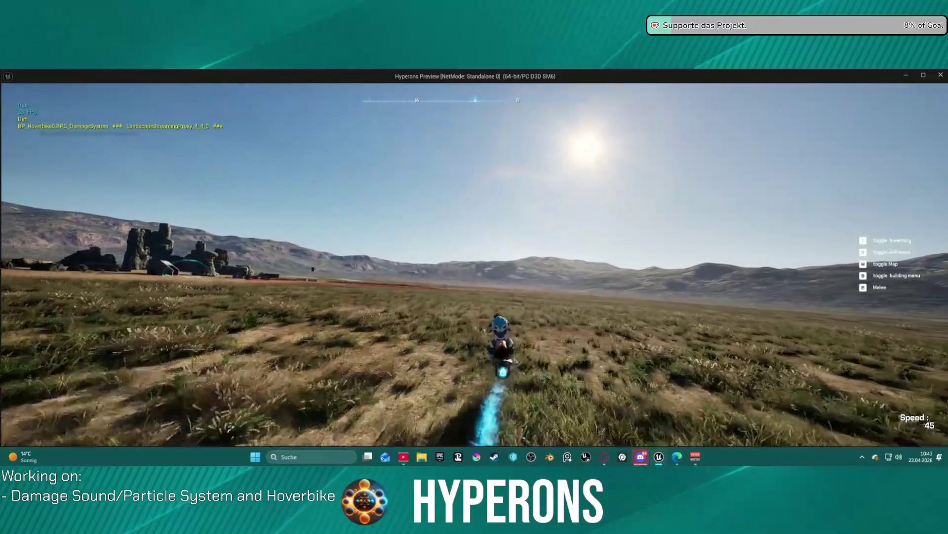
key(w)
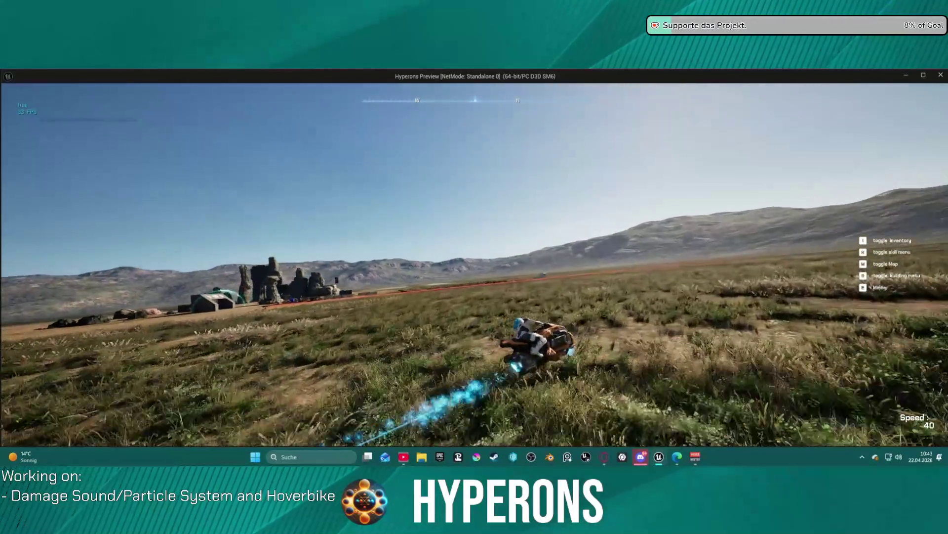
key(w)
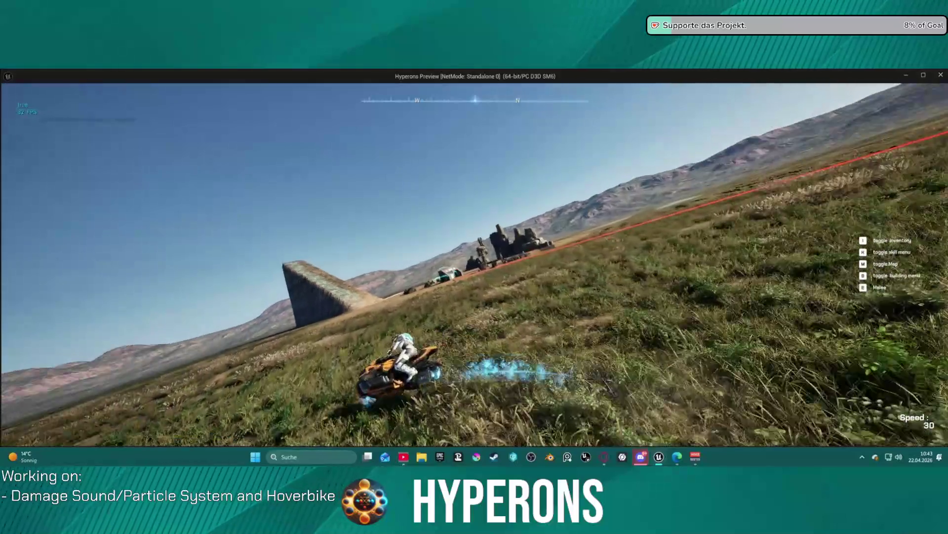
key(w)
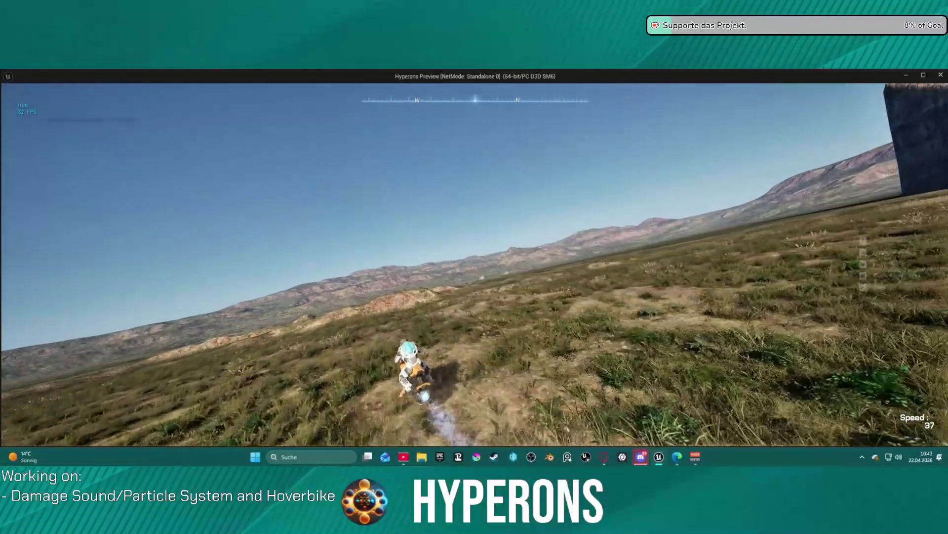
key(w)
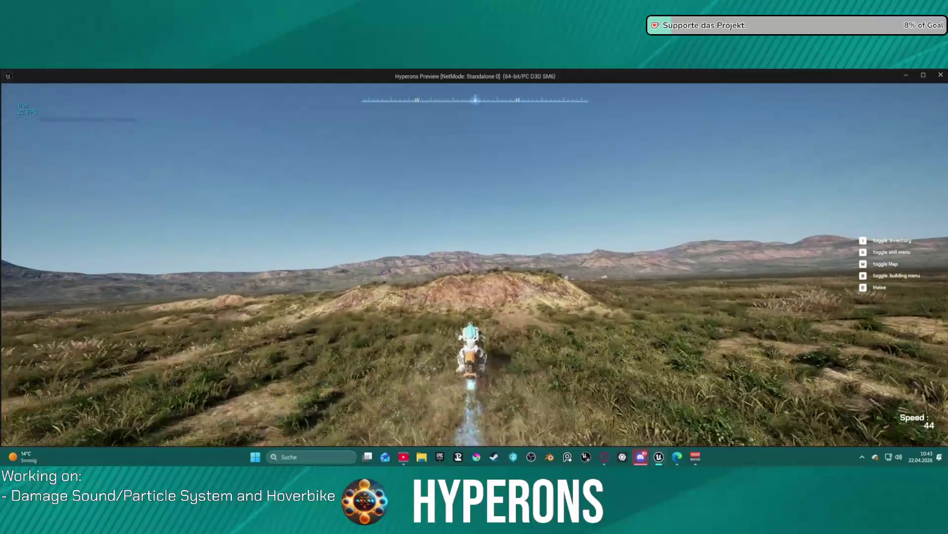
key(w)
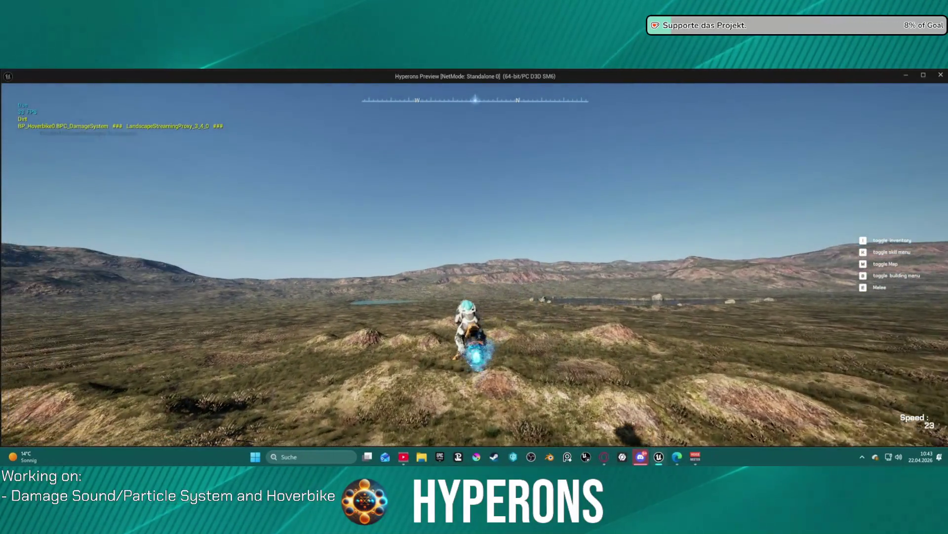
key(Escape)
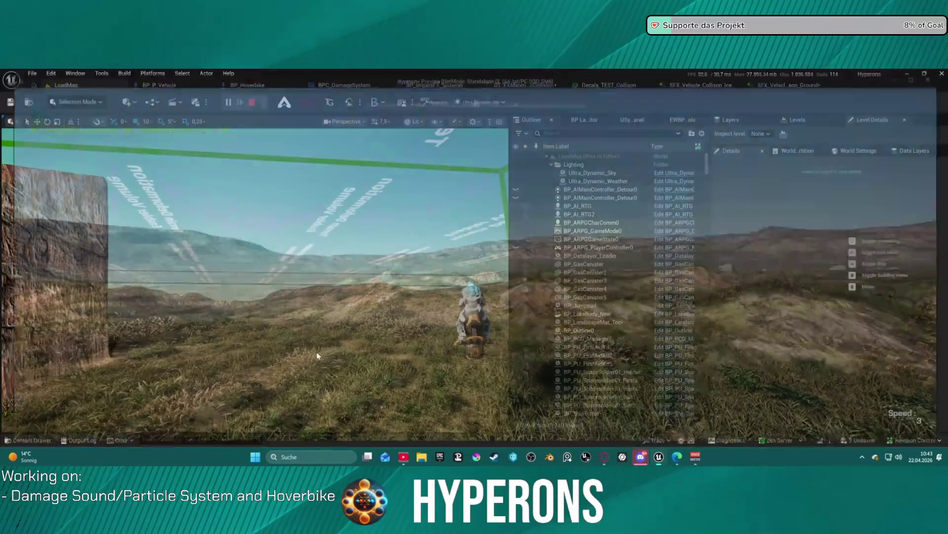
- Open the Dirt row's ground collision MetaSound from the DT_FXMaterial Collision table
click(494, 86)
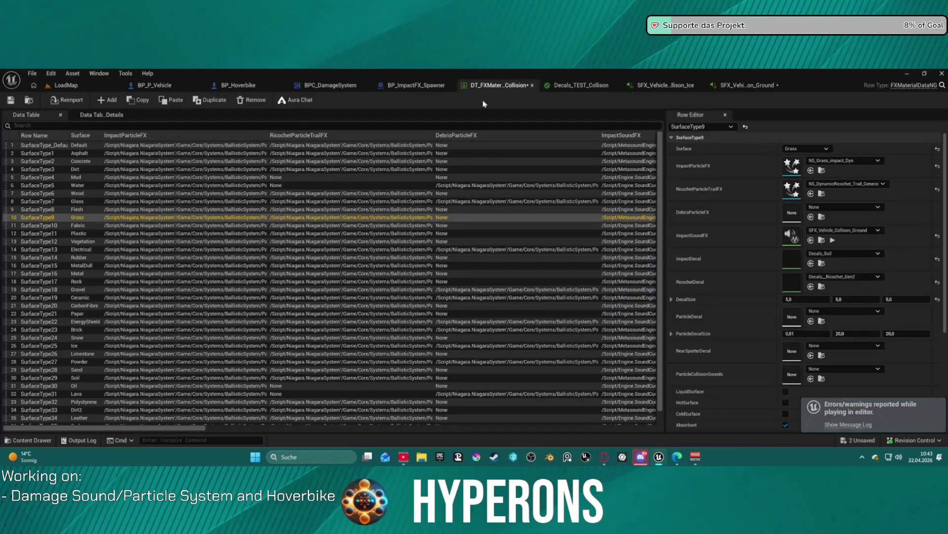
click(60, 169)
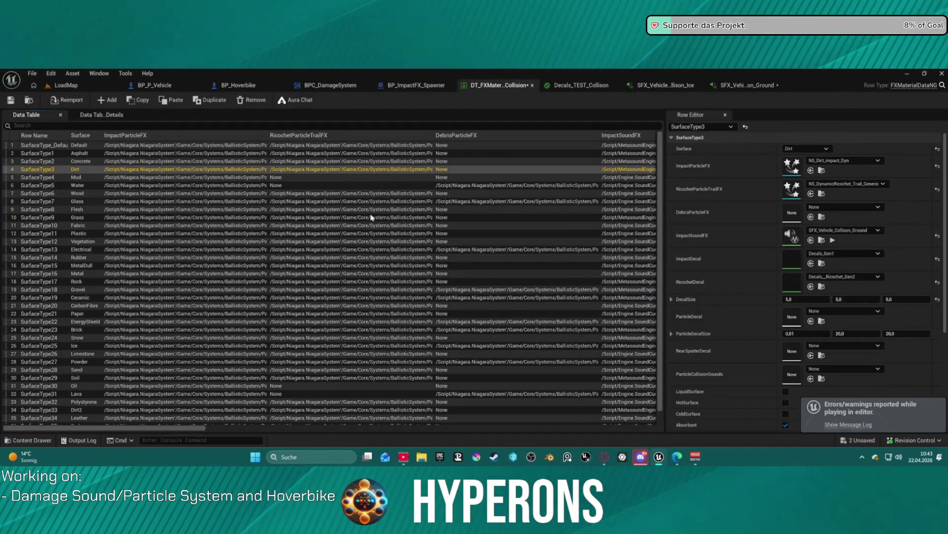
double_click(793, 236)
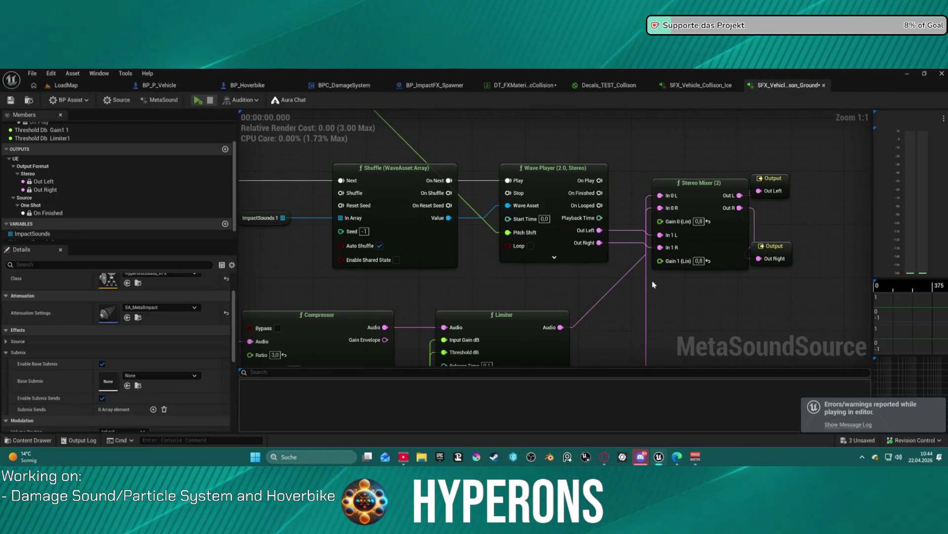
scroll(down, 3)
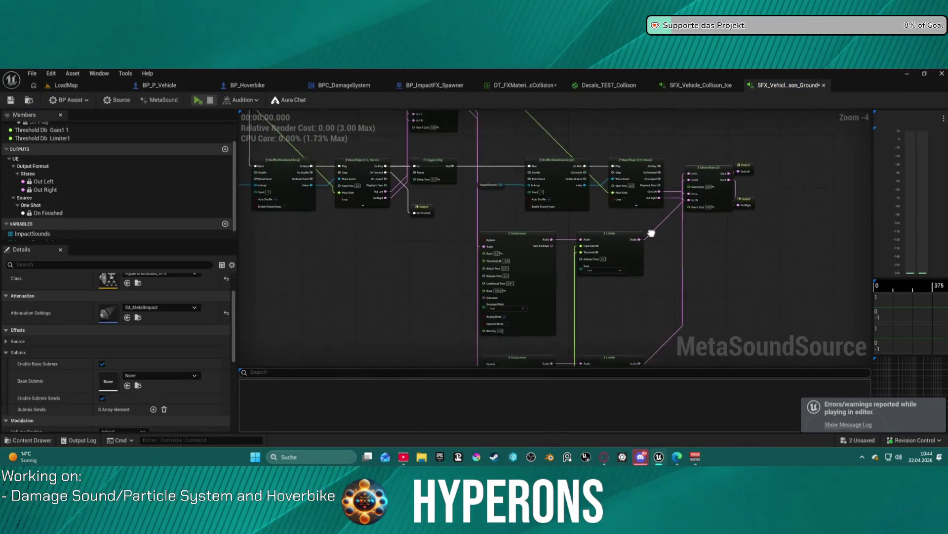
- Reposition the Stereo Mixer near the Compressor, then return to LoadMap to play again
drag(651, 233, 468, 246)
drag(463, 210, 481, 203)
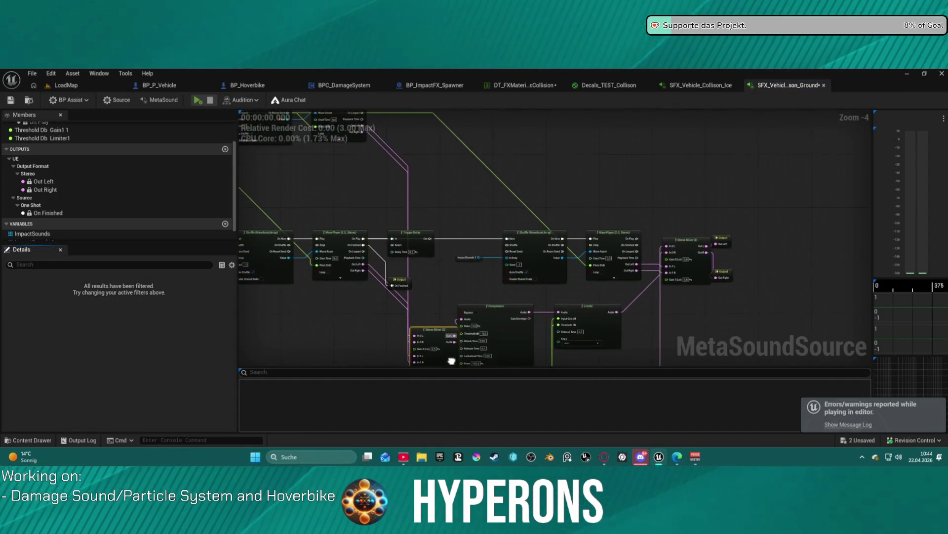
scroll(up, 3)
drag(749, 225, 566, 247)
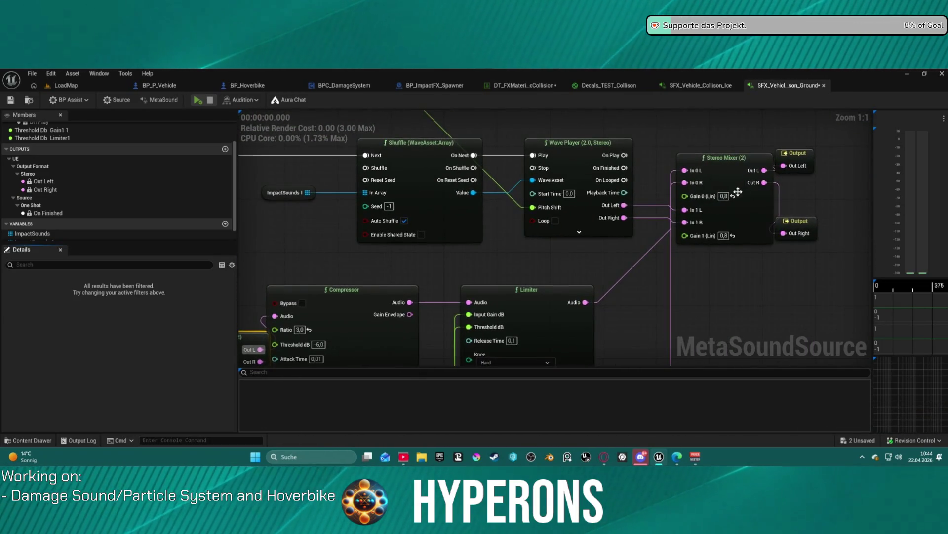
drag(737, 220, 730, 287)
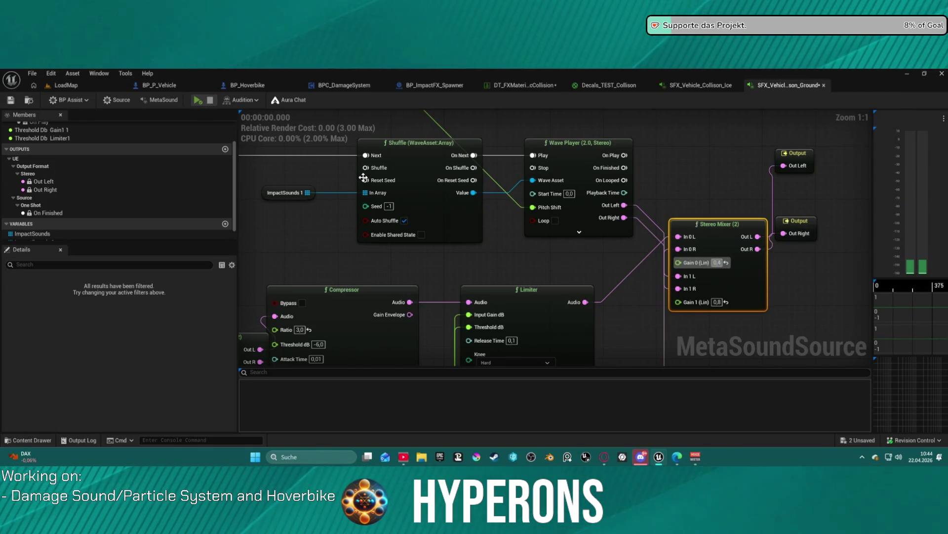
click(64, 86)
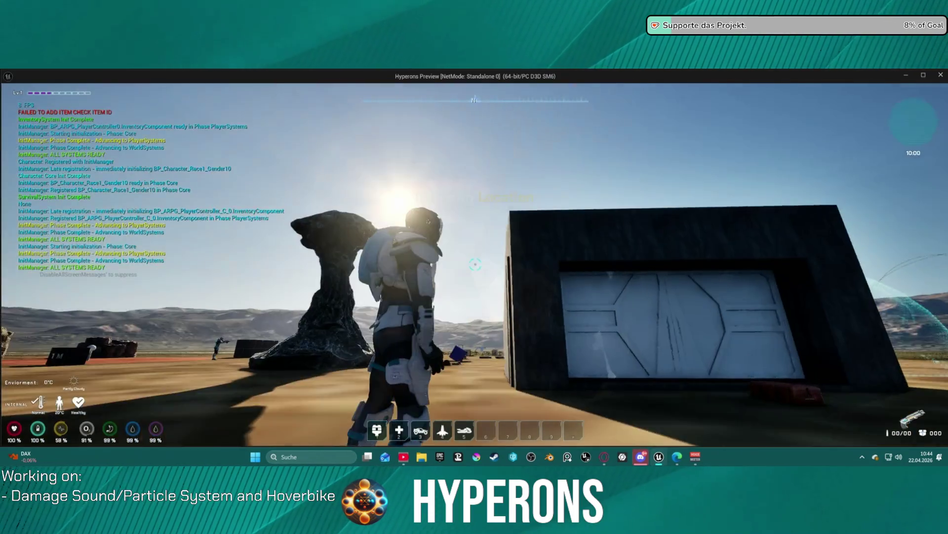
- Walk the character to the parked hoverbike and mount it
key(w)
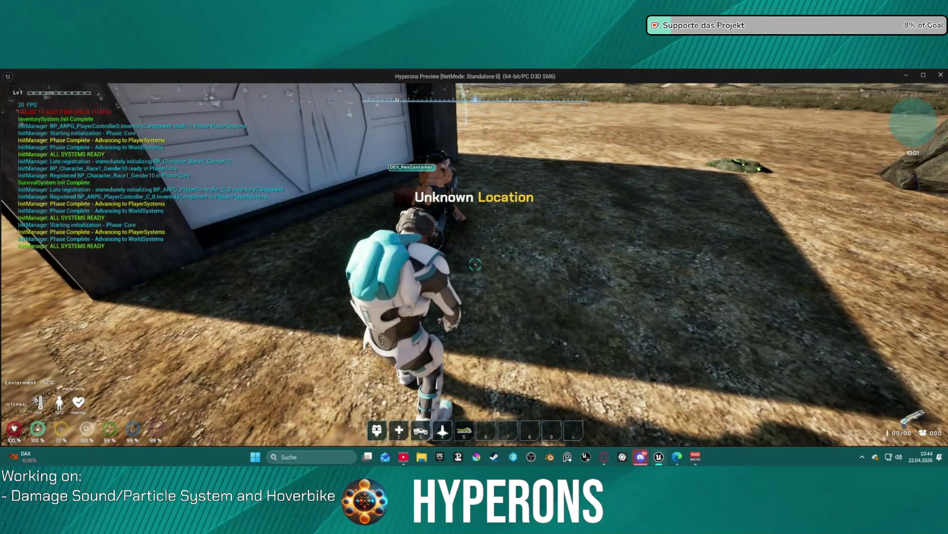
key(w)
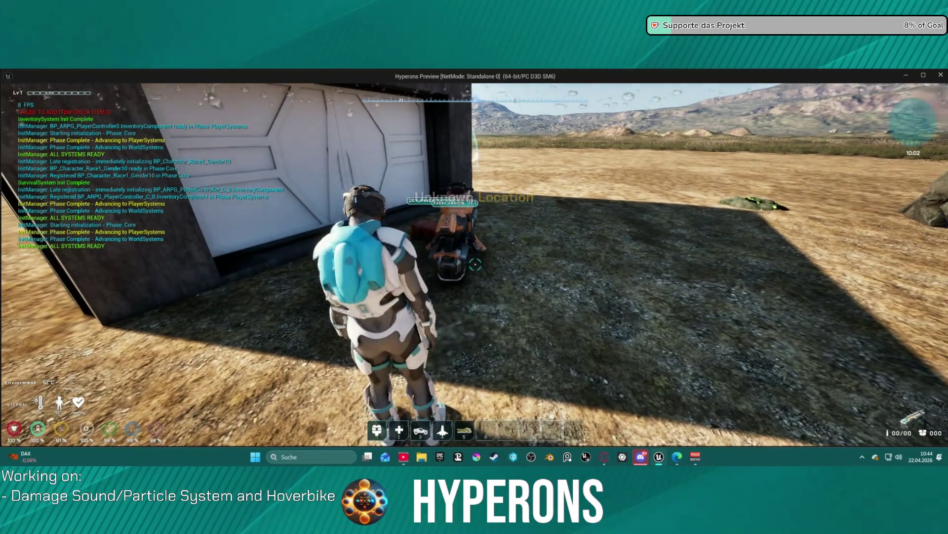
key(a)
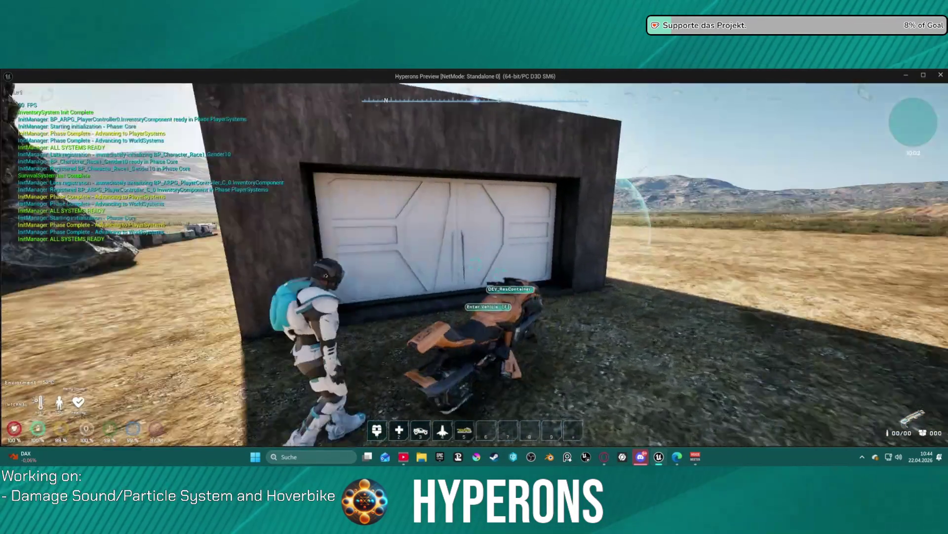
key(f)
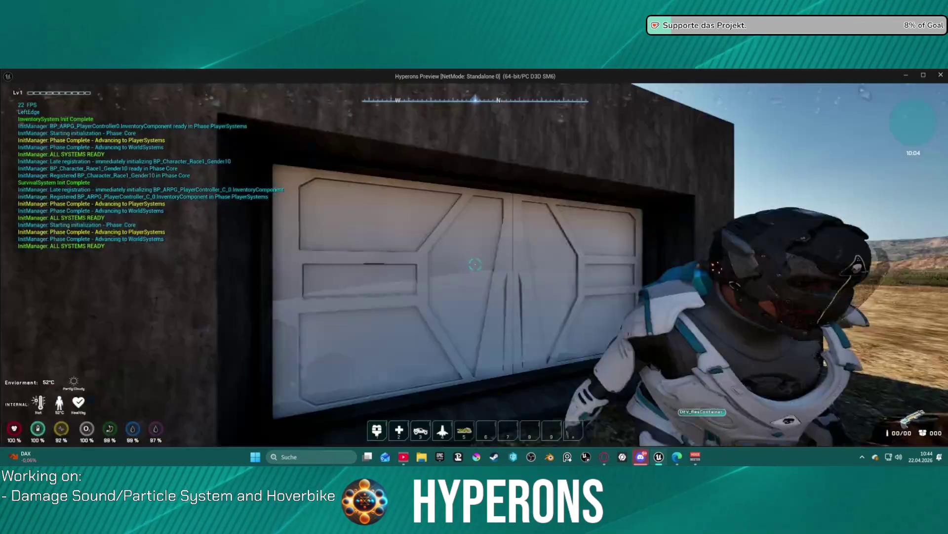
- Drive the hoverbike across the desert terrain, reverse, then stop the play session
key(w)
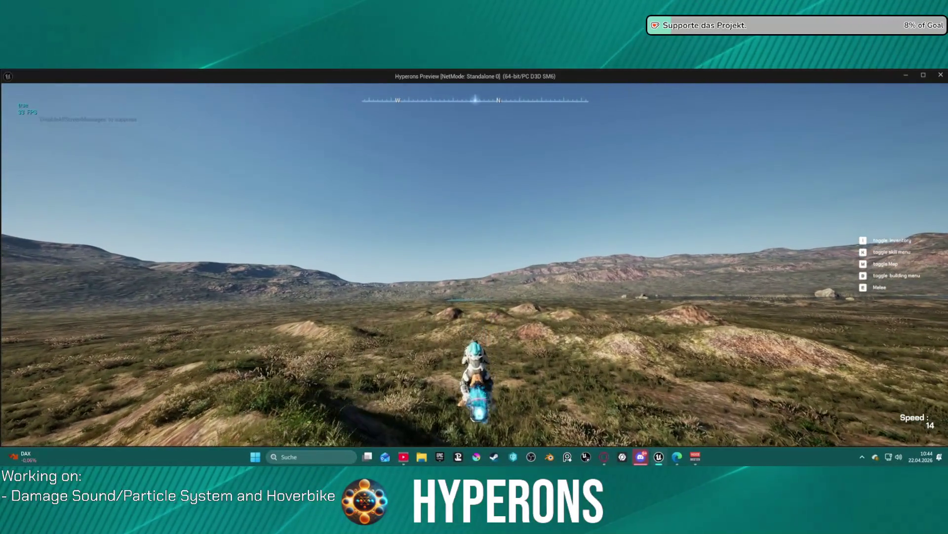
key(w)
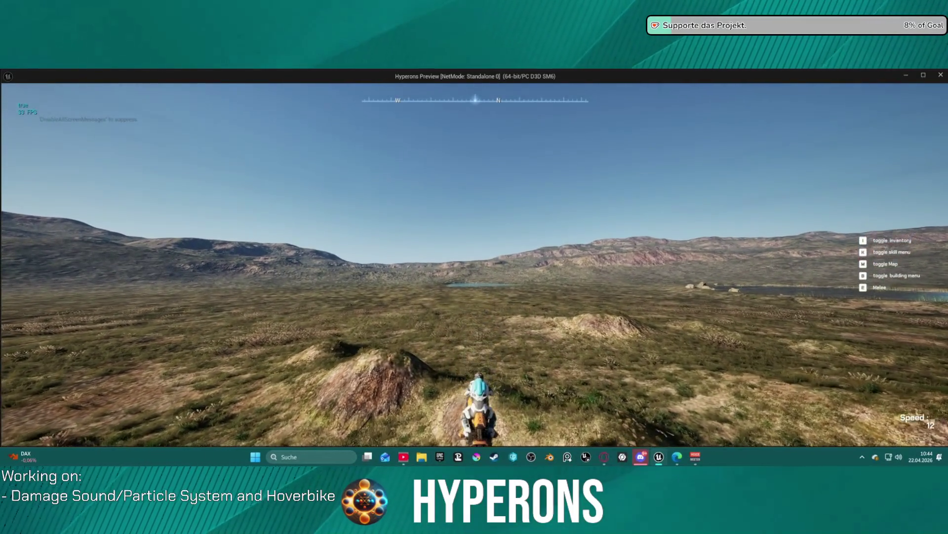
key(s)
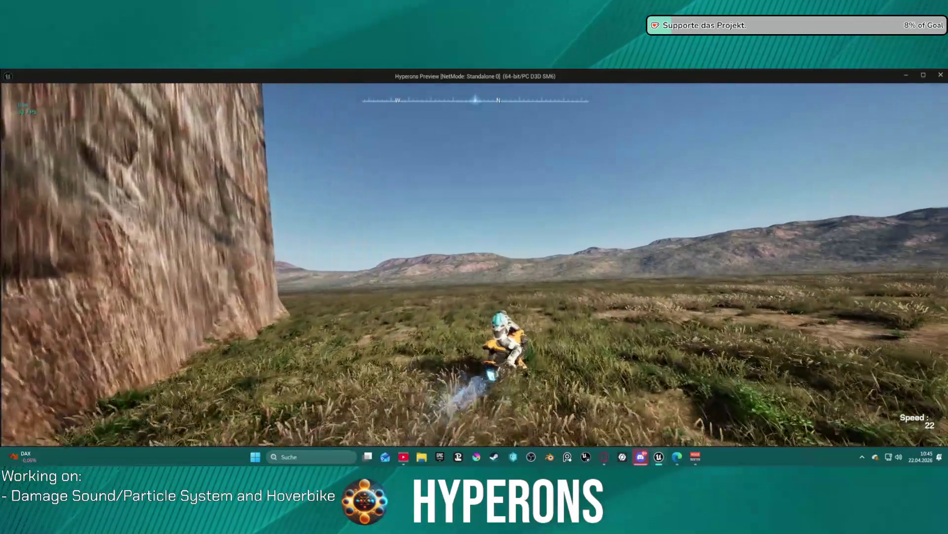
key(Escape)
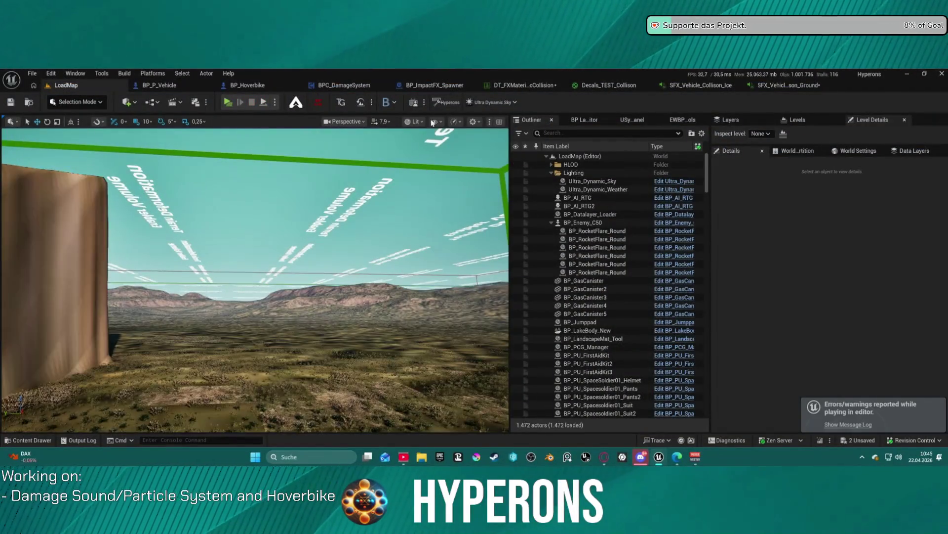
- Inspect the Flesh row (SurfaceType8) in DT_FXMaterial Collision, then go back to LoadMap
click(535, 86)
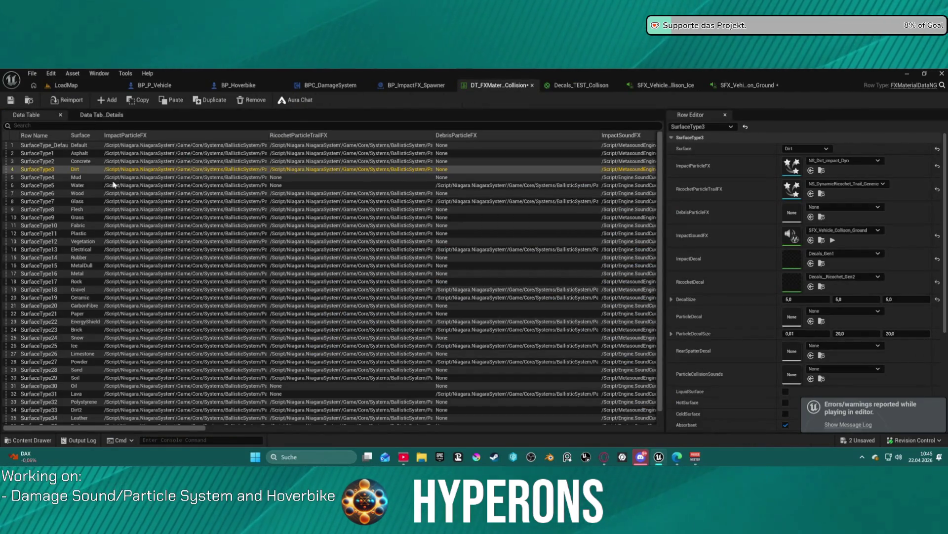
scroll(down, 3)
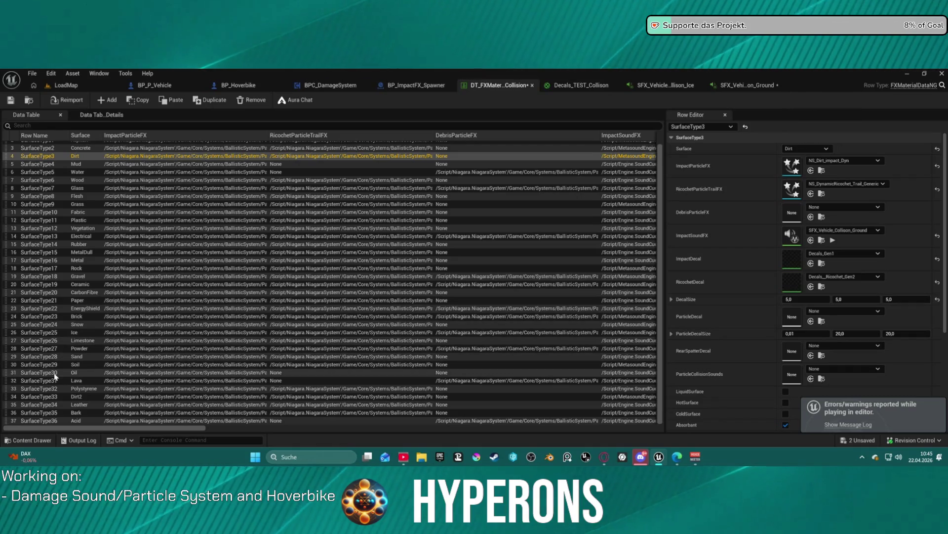
scroll(up, 3)
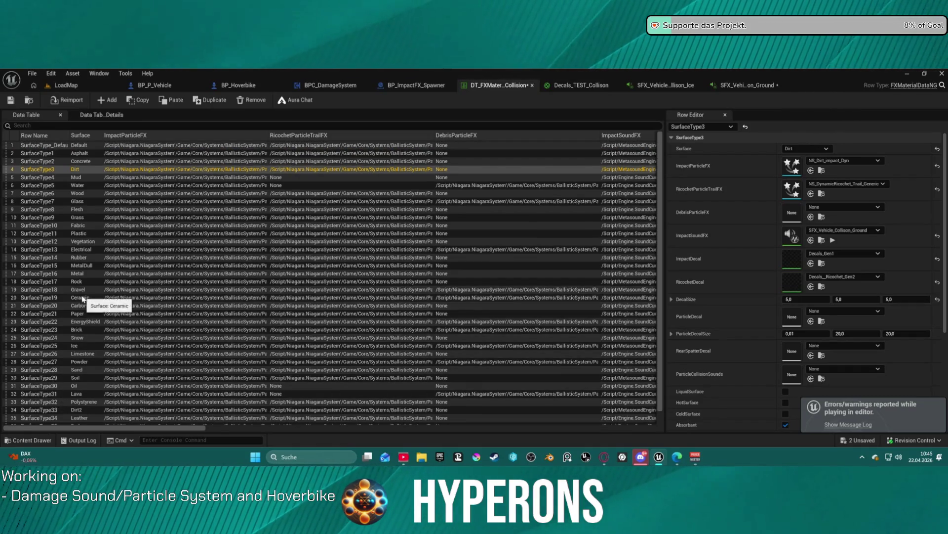
click(55, 209)
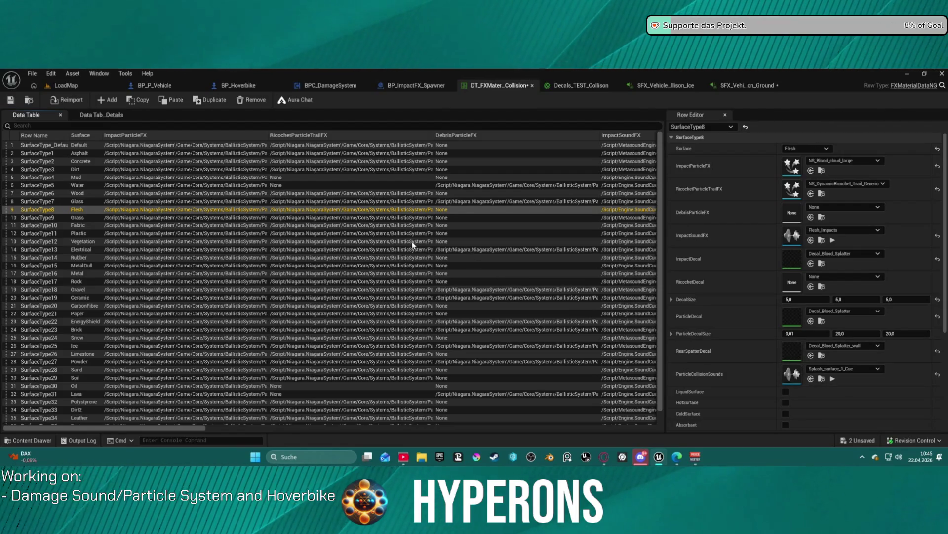
click(65, 85)
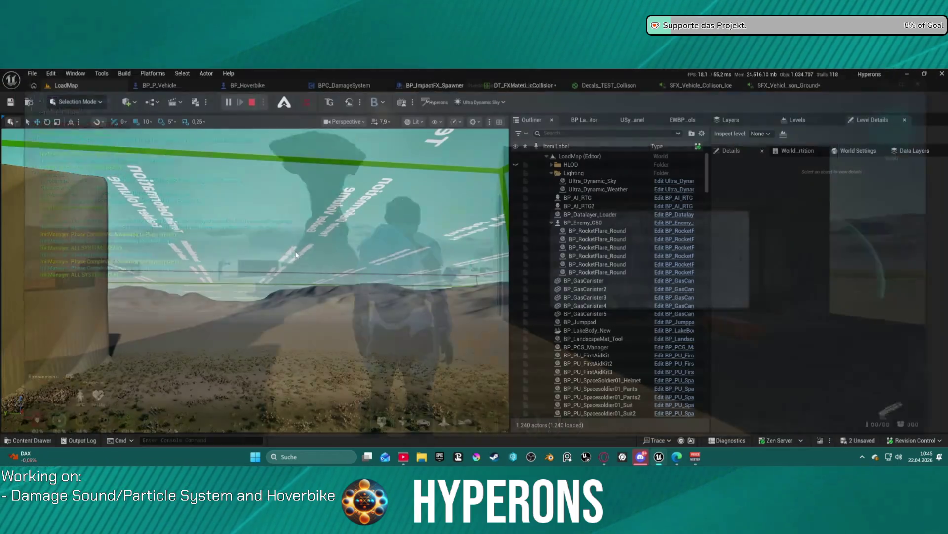
- Tilt the view down onto the terrain and switch the editor to Landscape mode with Shift+2
drag(333, 266, 317, 290)
key(ctrl+space)
key(ctrl+space)
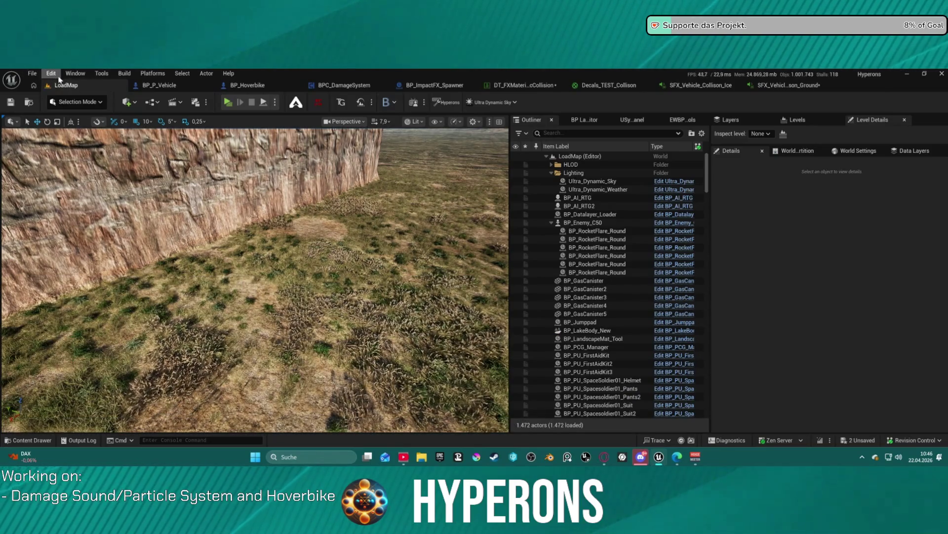
click(77, 102)
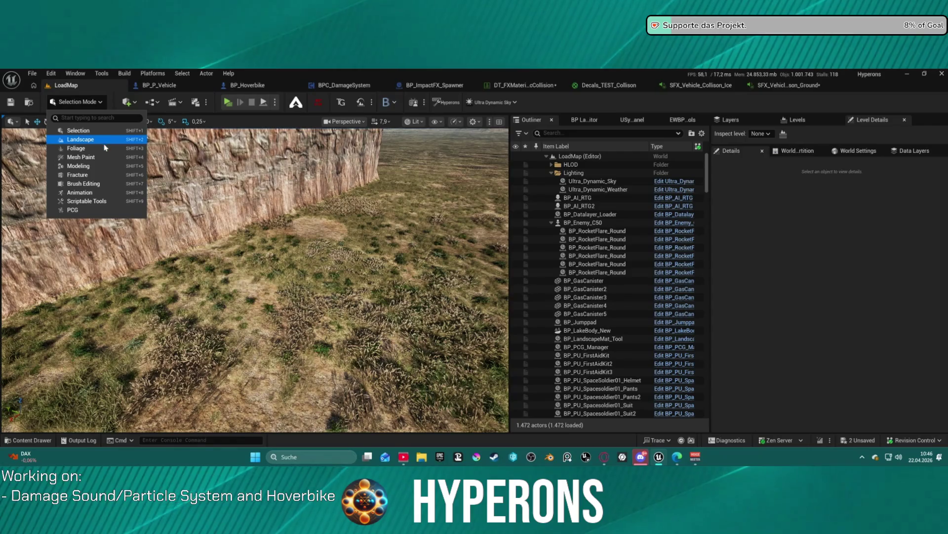
click(314, 224)
key(shift+2)
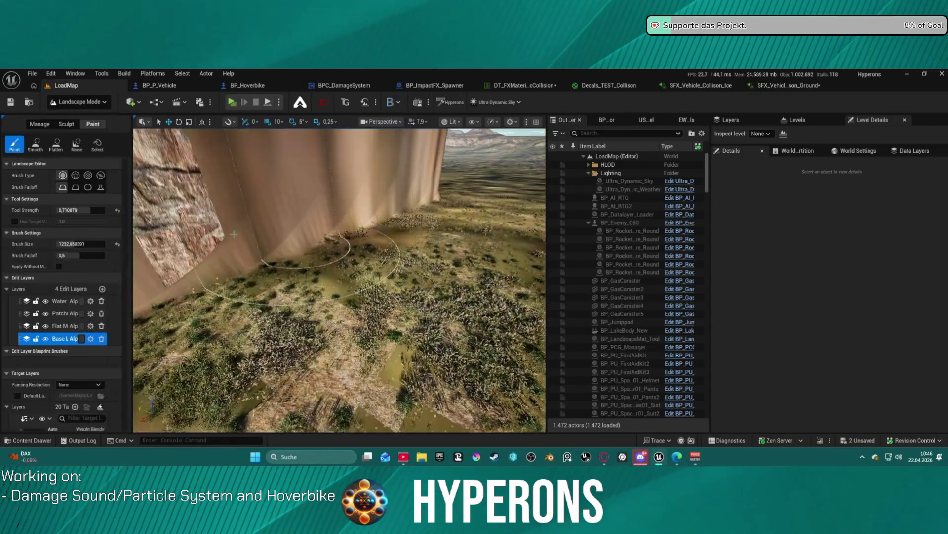
scroll(down, 3)
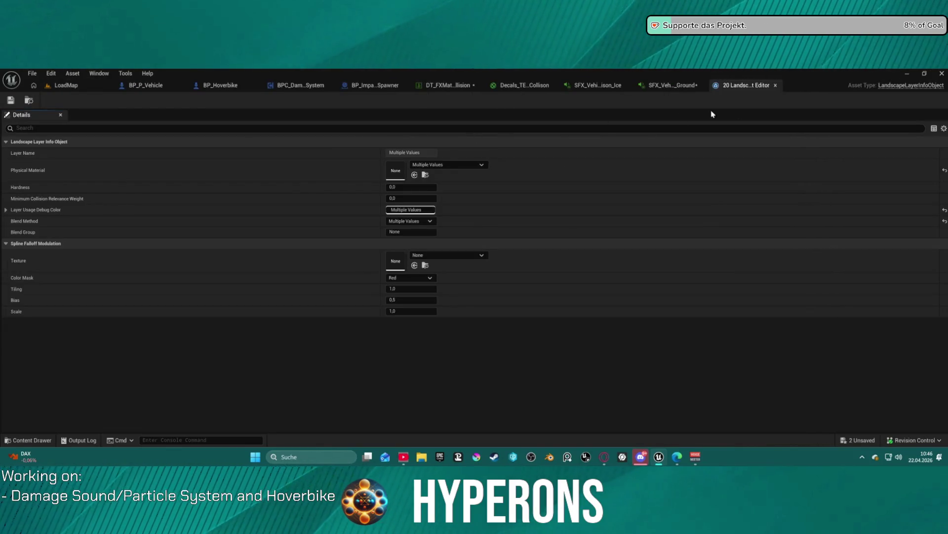
- Close the combined landscape layer info editor and bring up the tab menu for closing other tabs
click(776, 85)
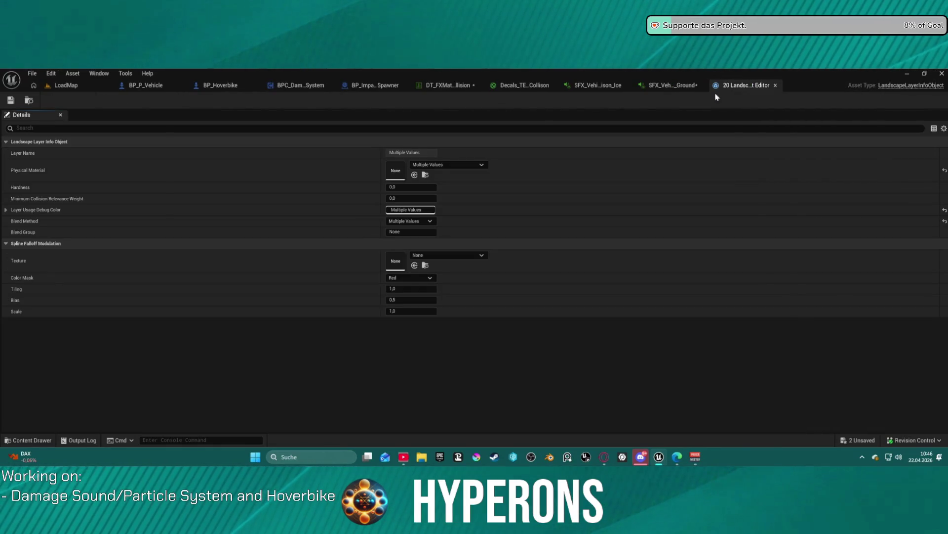
click(776, 85)
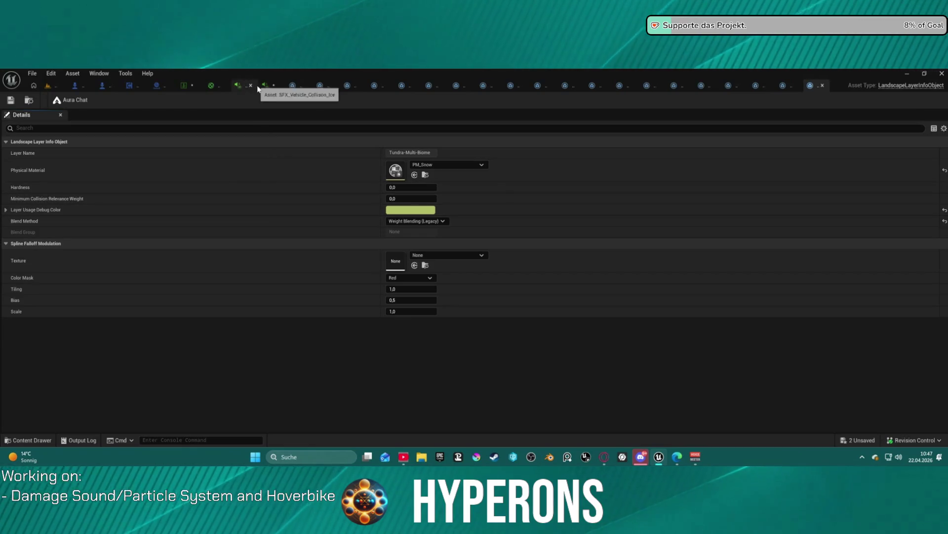
right_click(262, 88)
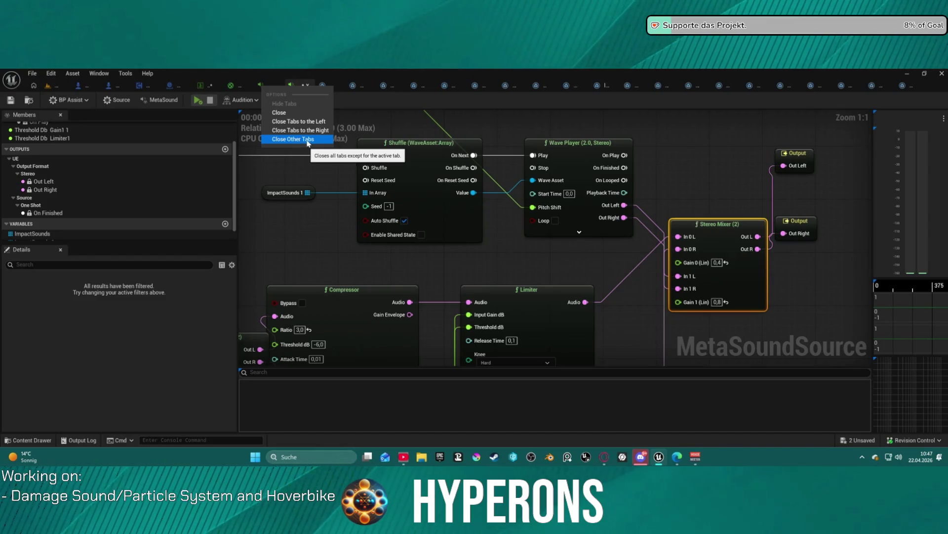
- Close all tabs except the ground-collision MetaSound, applying the modified material's changes
click(307, 140)
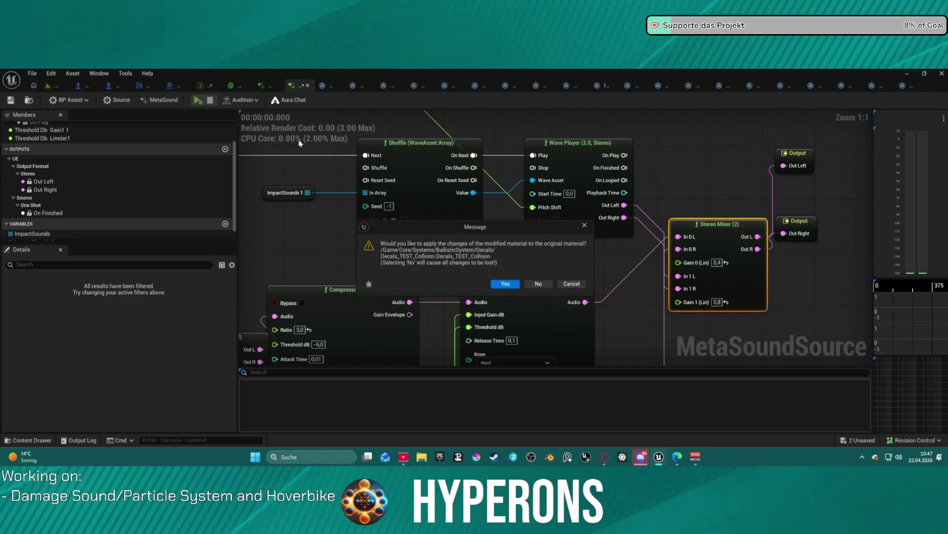
click(506, 283)
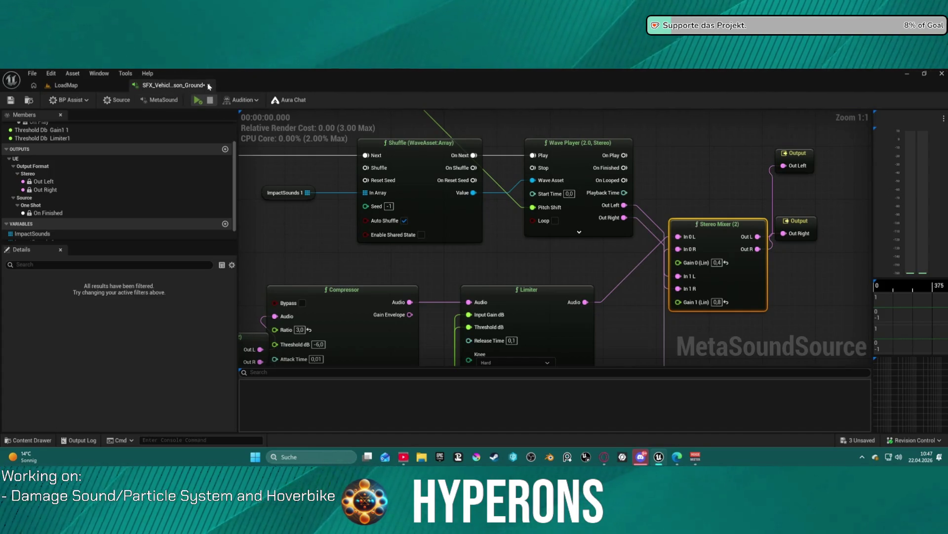
- From the LoadMap level, browse Open Asset and Recent Assets, then open the DT_FXMaterial collision data table
click(66, 85)
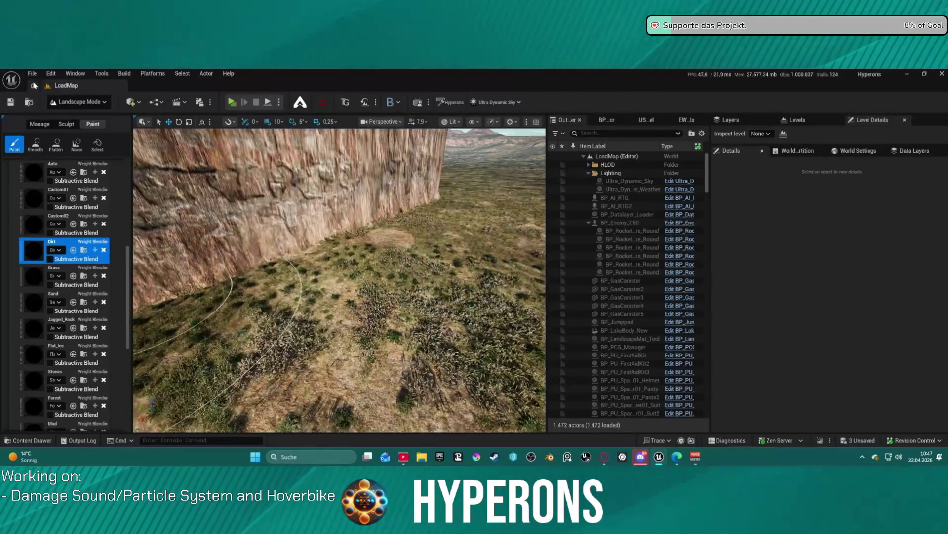
click(32, 73)
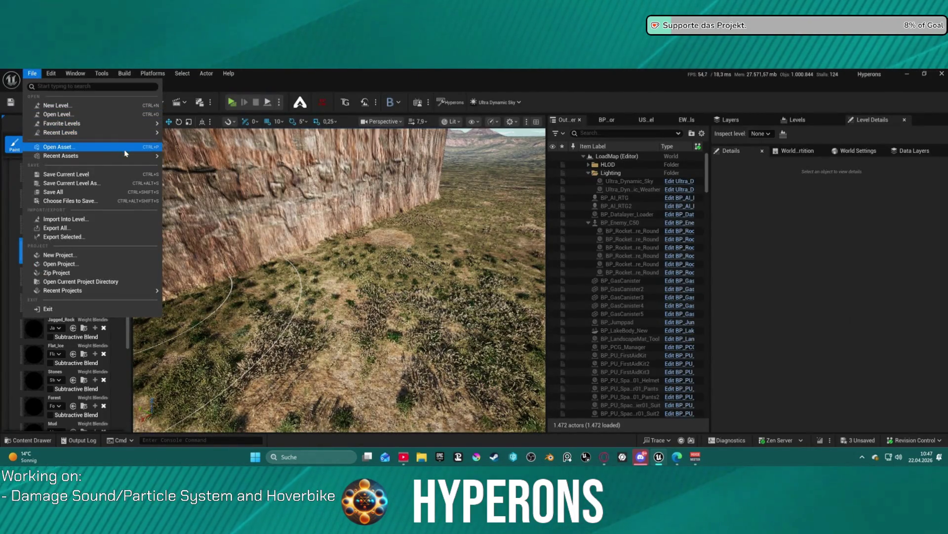
mouse_move(129, 156)
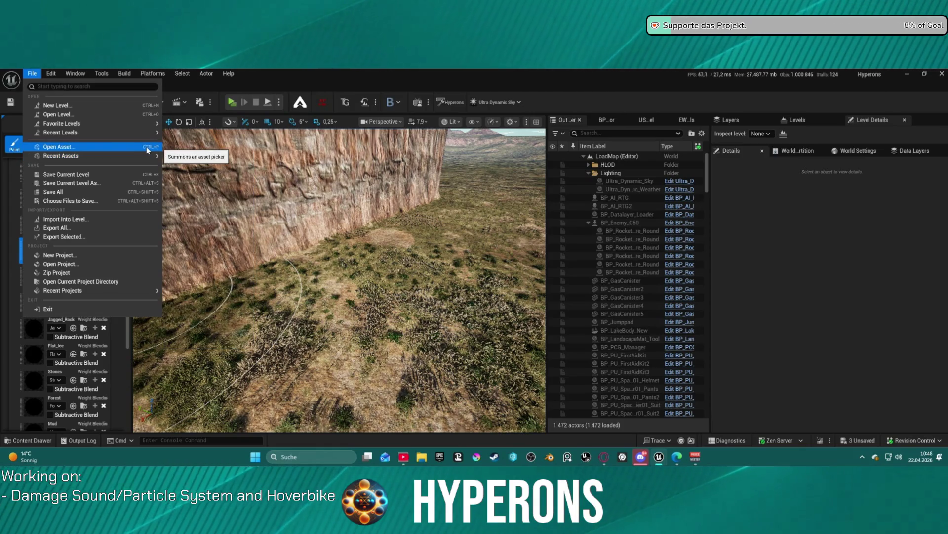
click(102, 150)
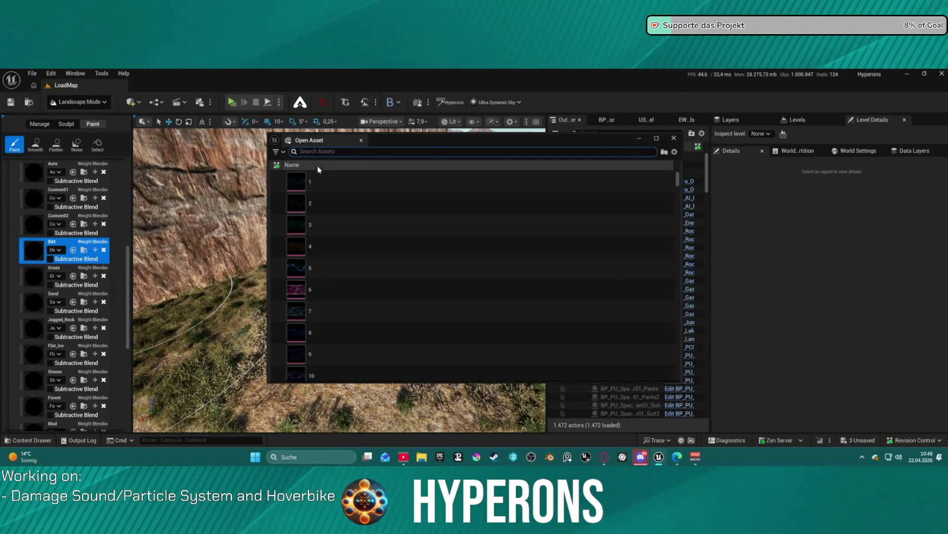
click(675, 138)
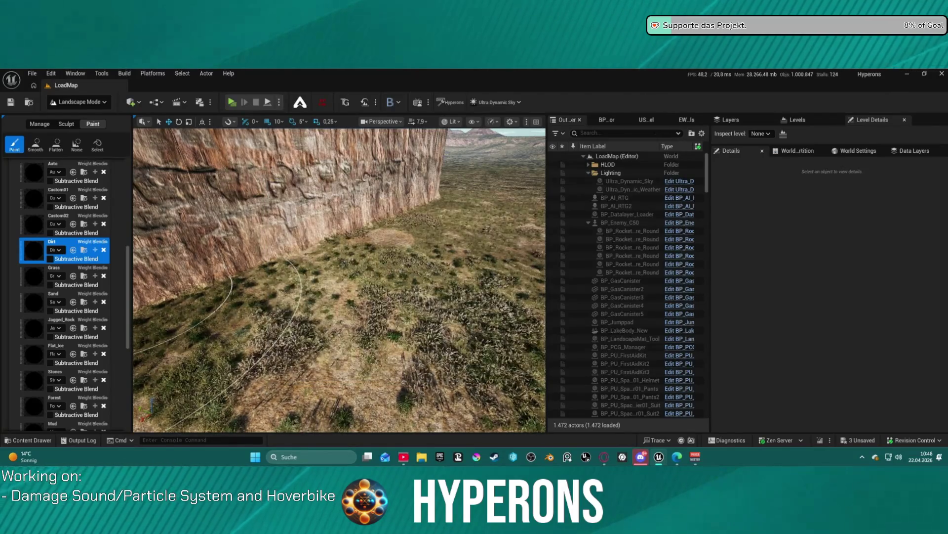
click(32, 74)
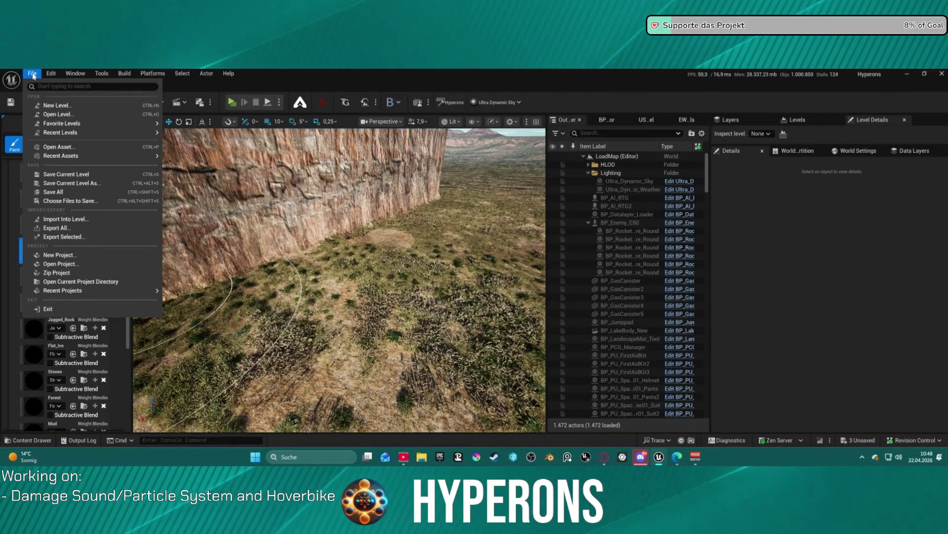
mouse_move(123, 155)
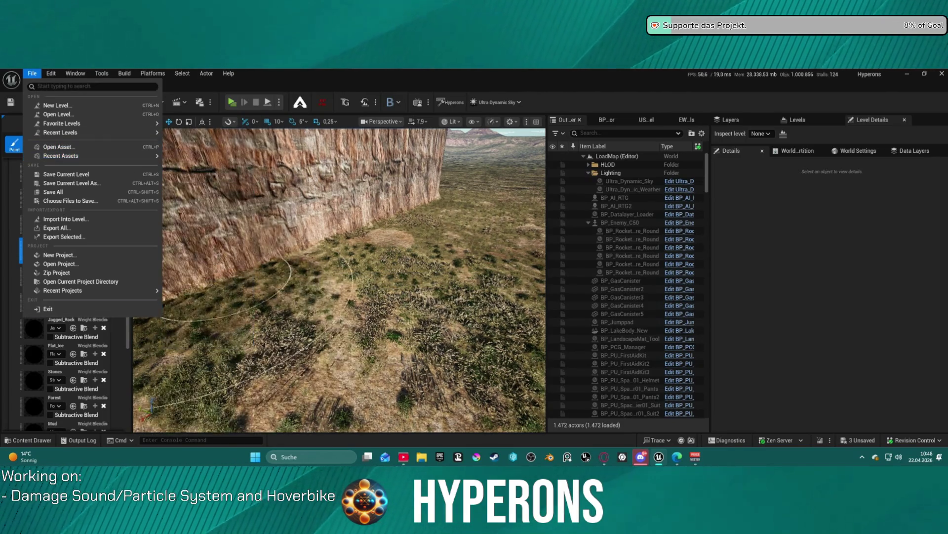
key(Escape)
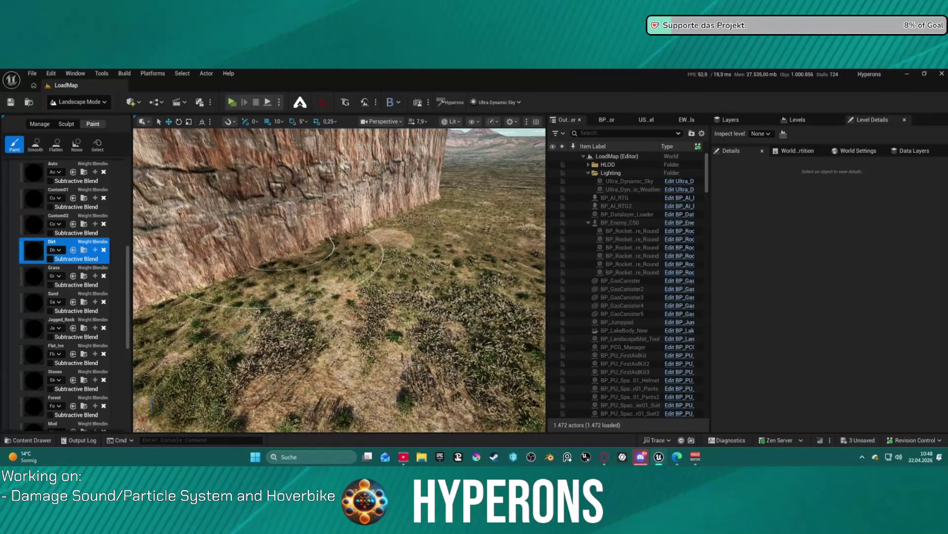
key(alt+Tab)
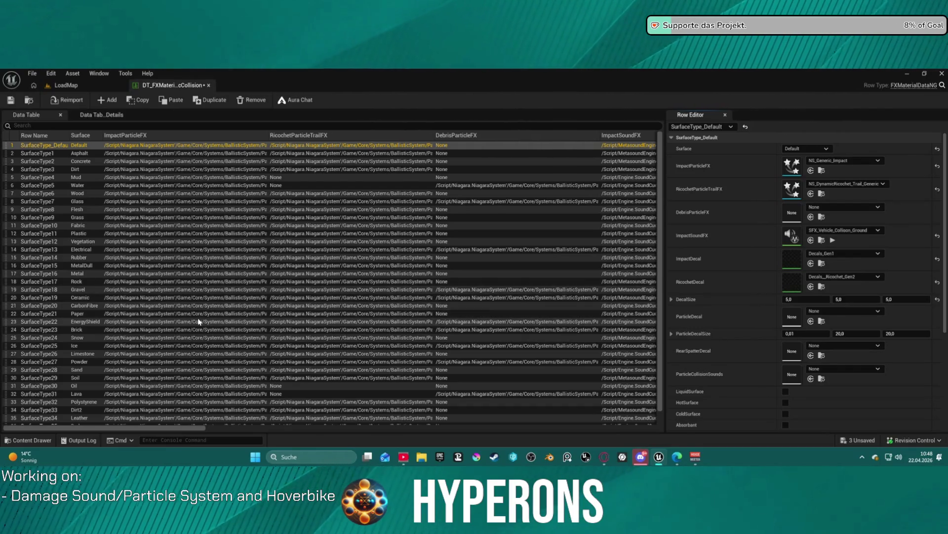
scroll(down, 3)
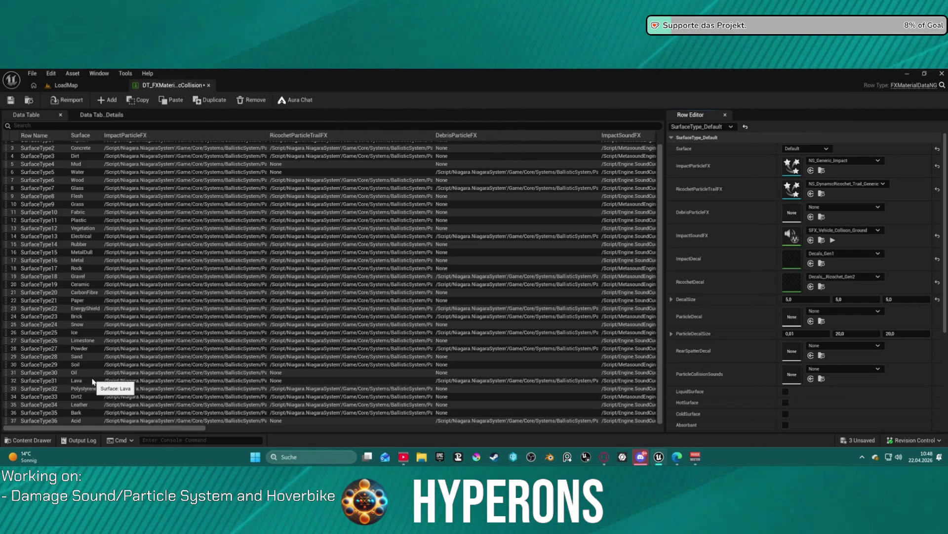
click(92, 373)
click(91, 375)
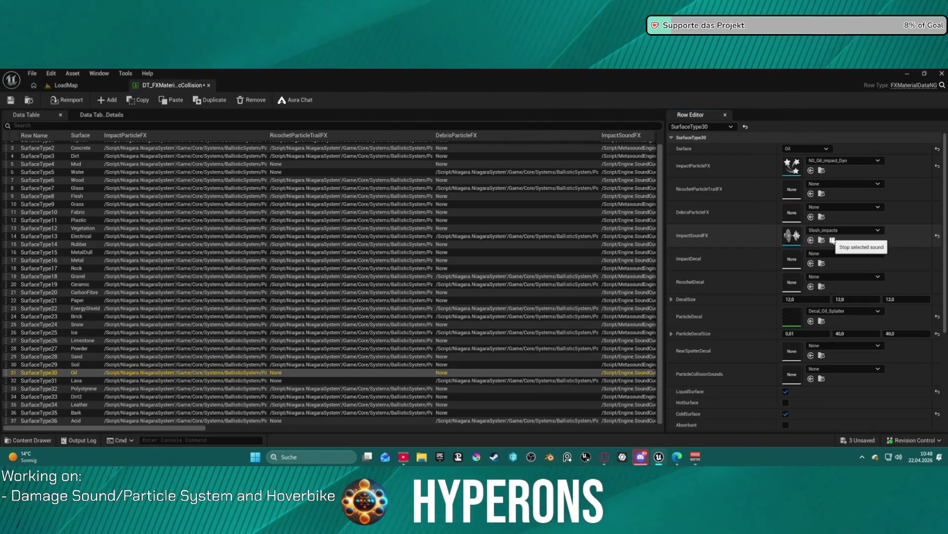
click(833, 240)
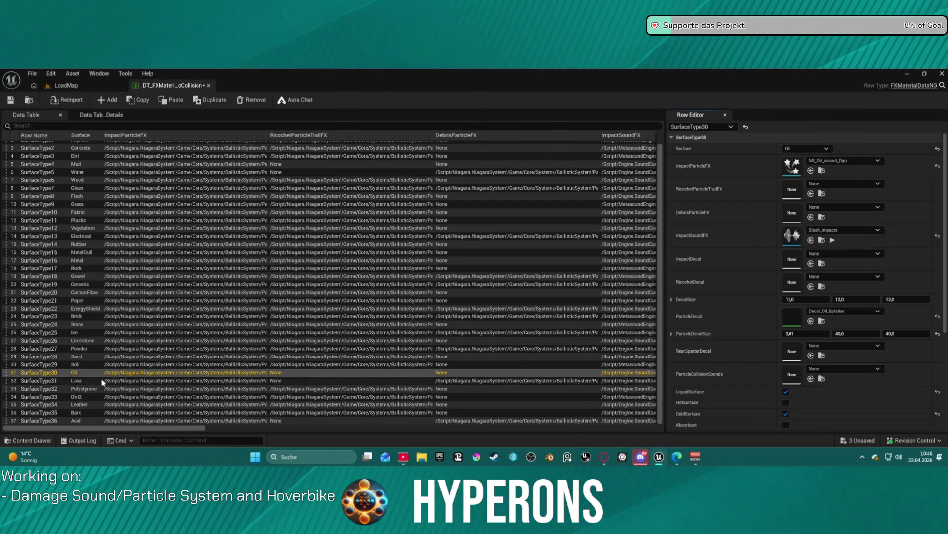
click(99, 381)
click(833, 240)
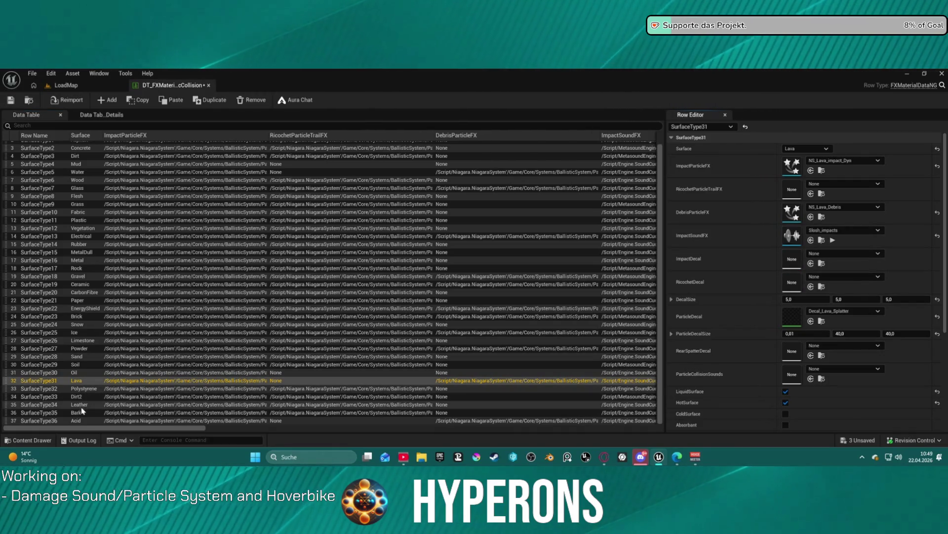
click(94, 418)
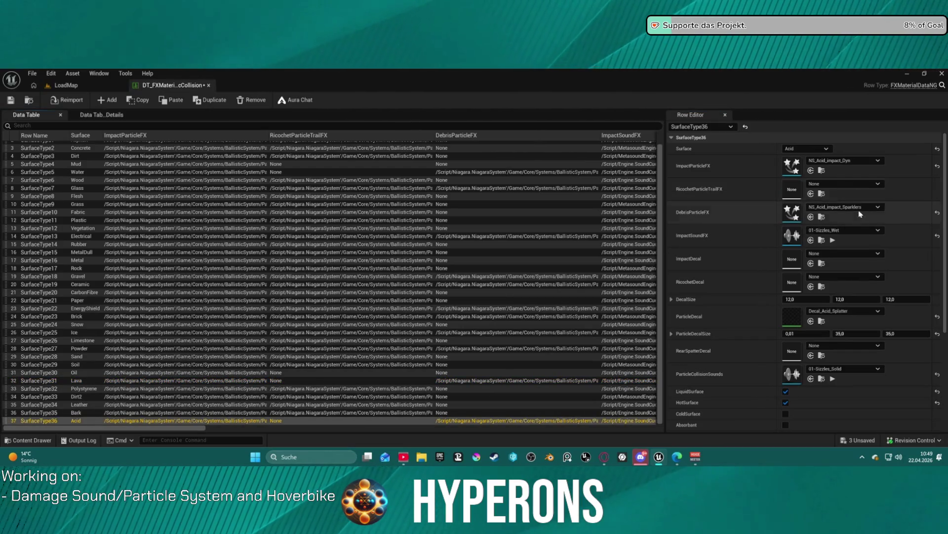
click(833, 240)
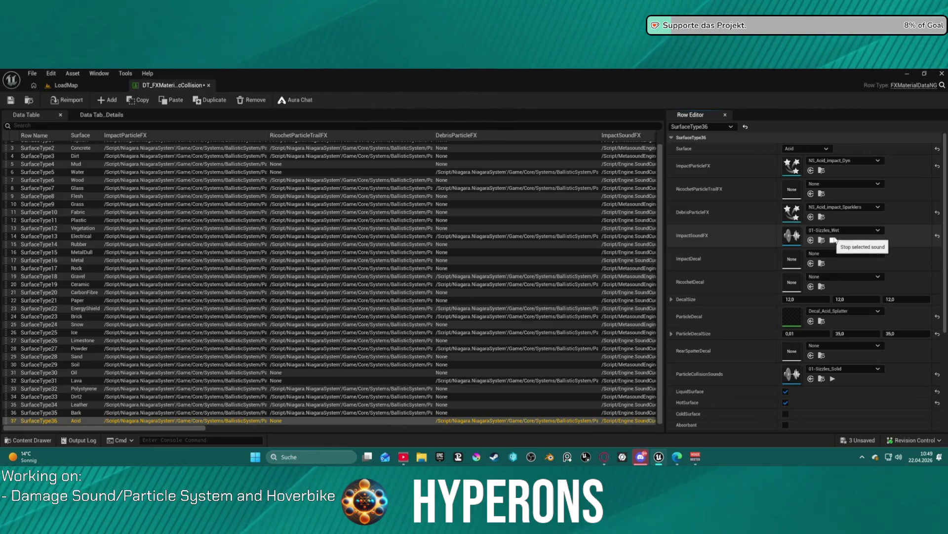
click(22, 405)
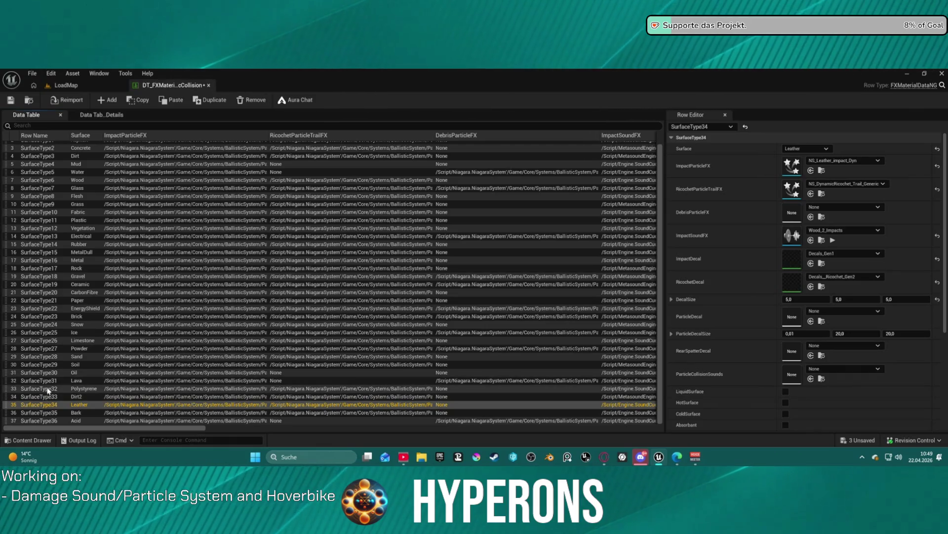
click(40, 372)
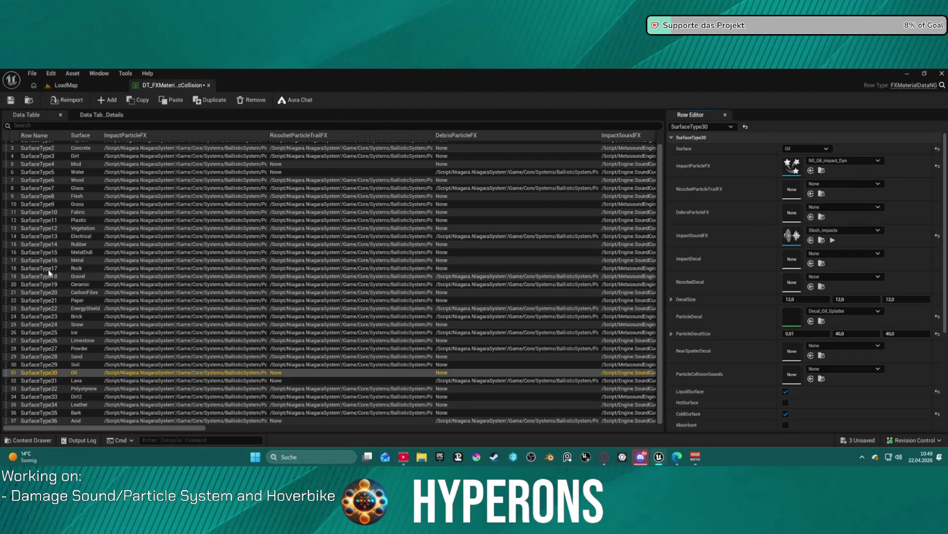
click(55, 261)
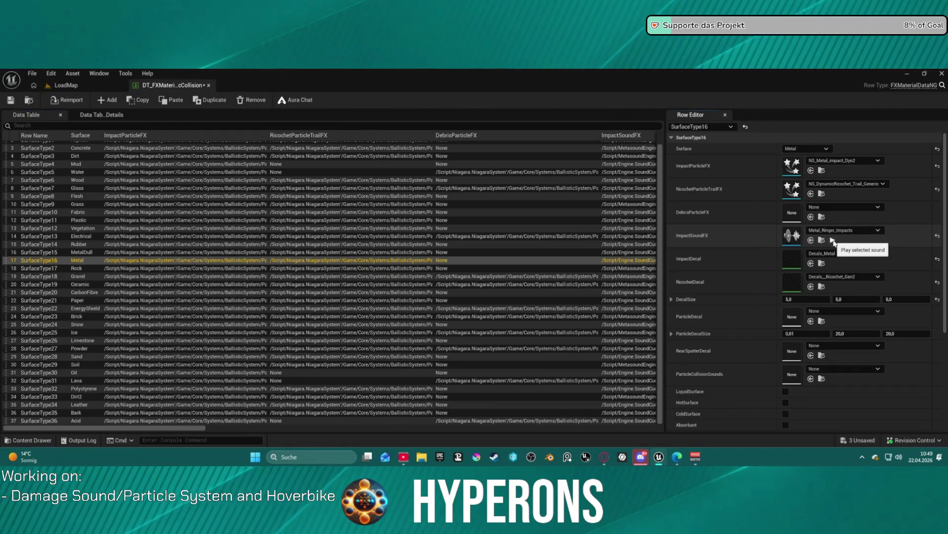
key(Up)
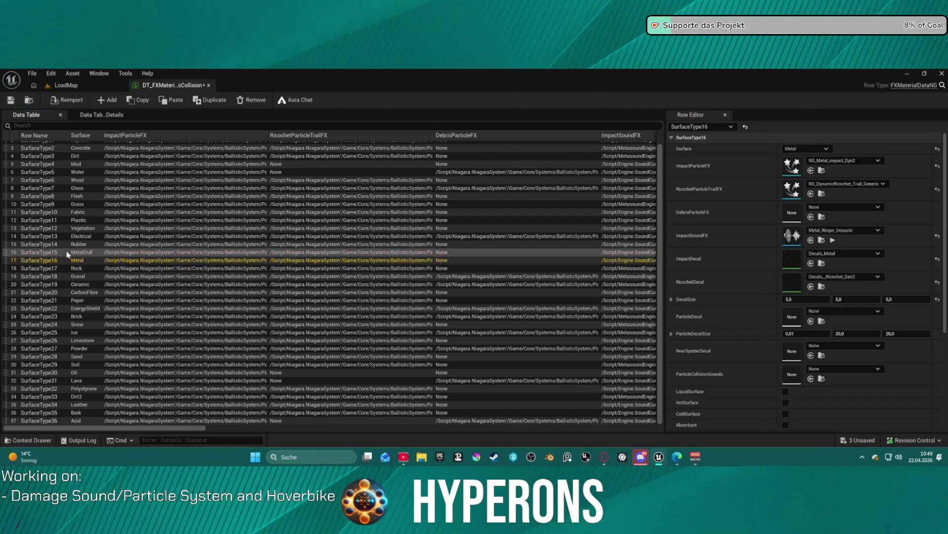
click(832, 240)
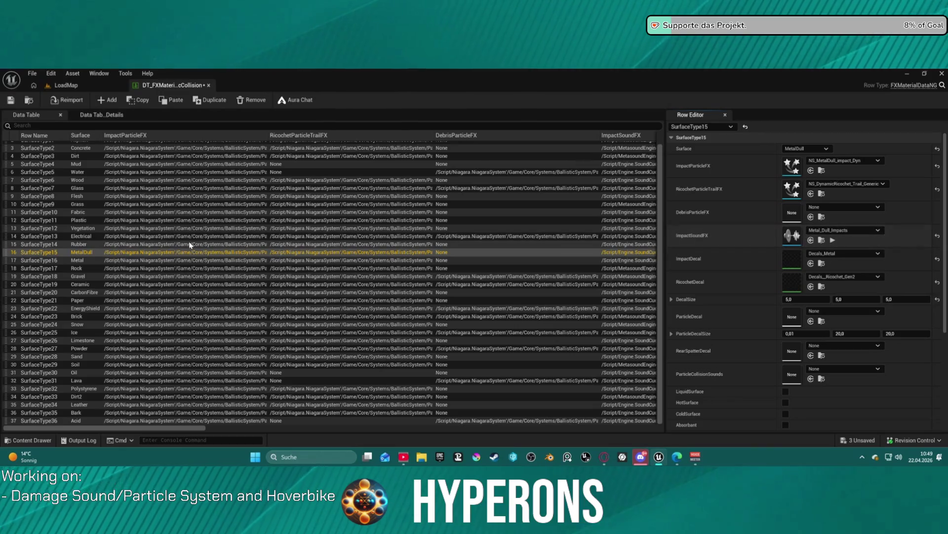
click(36, 262)
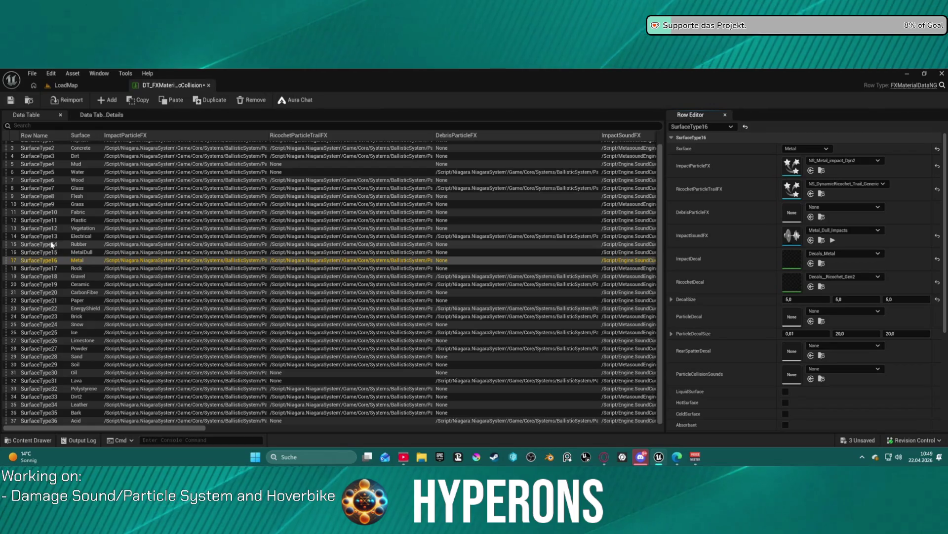
click(52, 244)
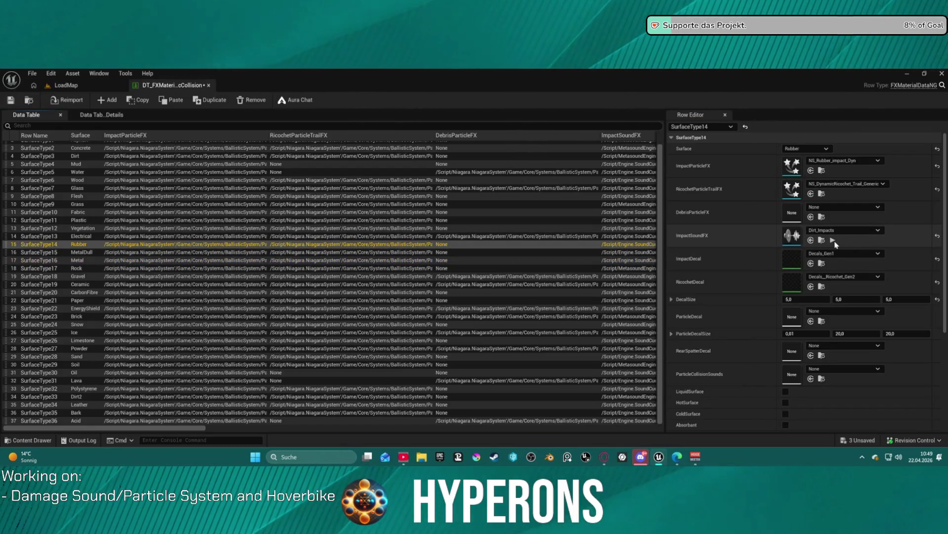
click(833, 240)
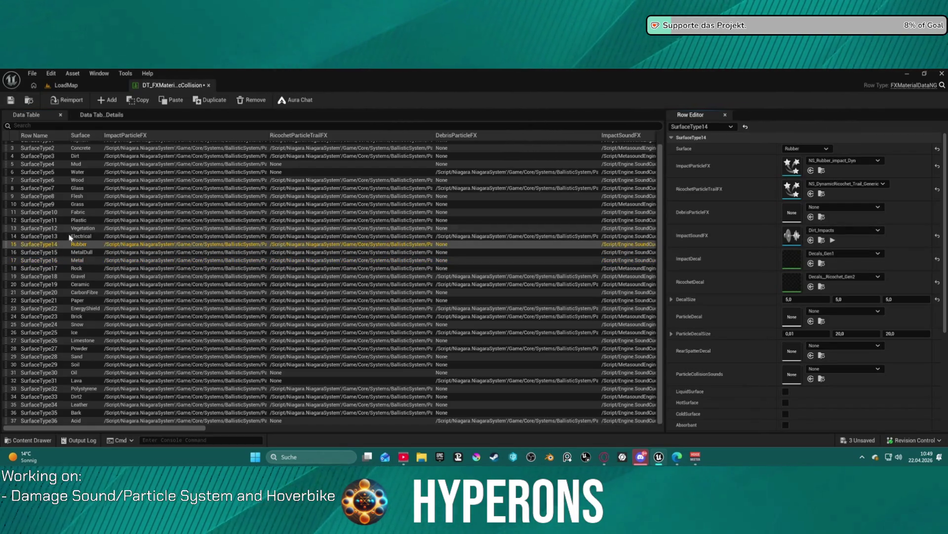
click(70, 236)
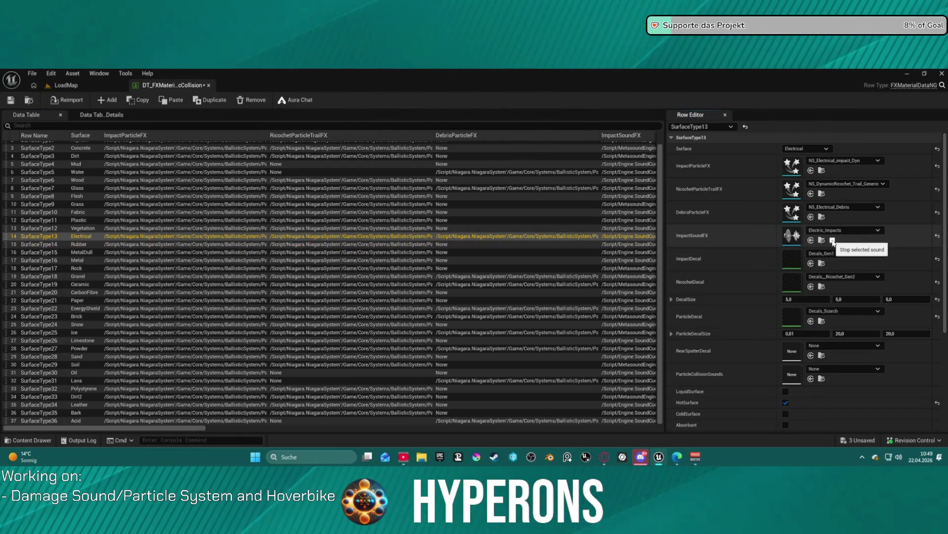
click(833, 241)
click(36, 228)
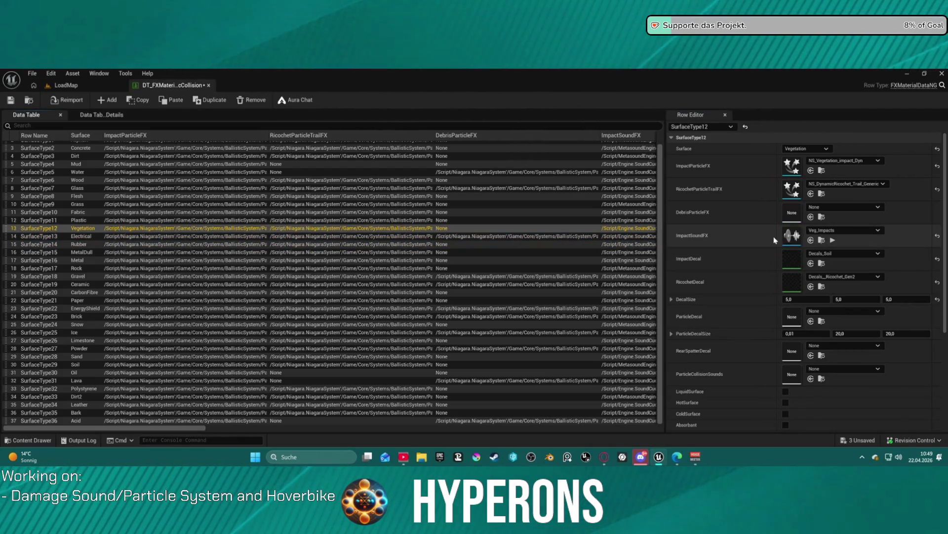
click(834, 240)
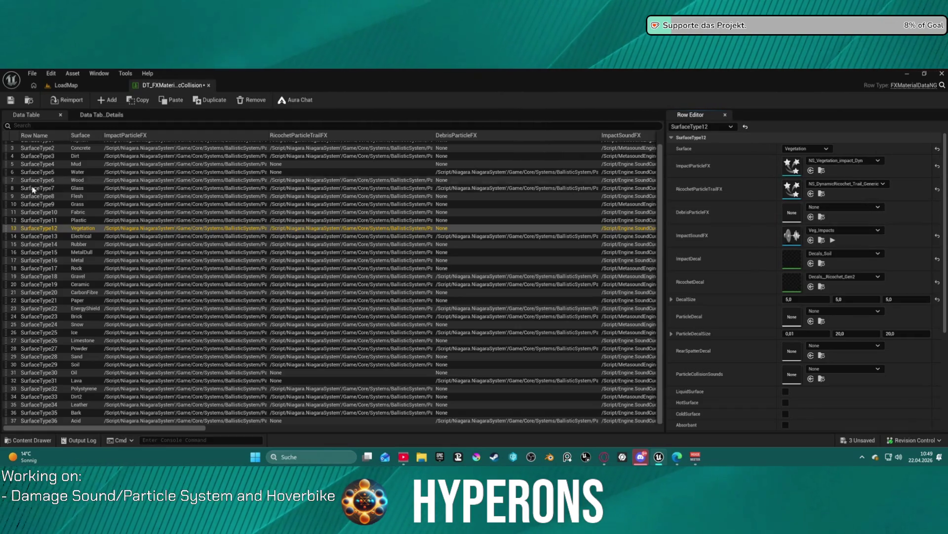
click(63, 245)
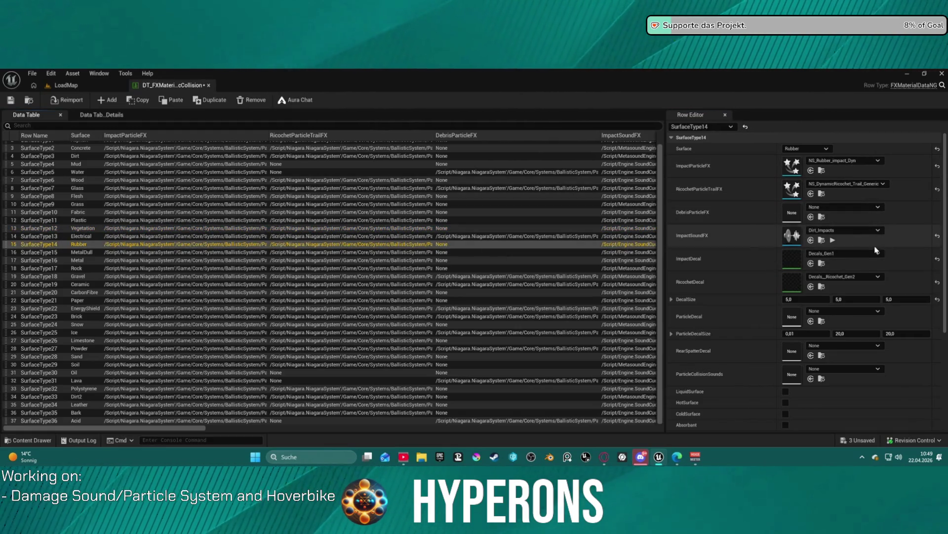
click(62, 285)
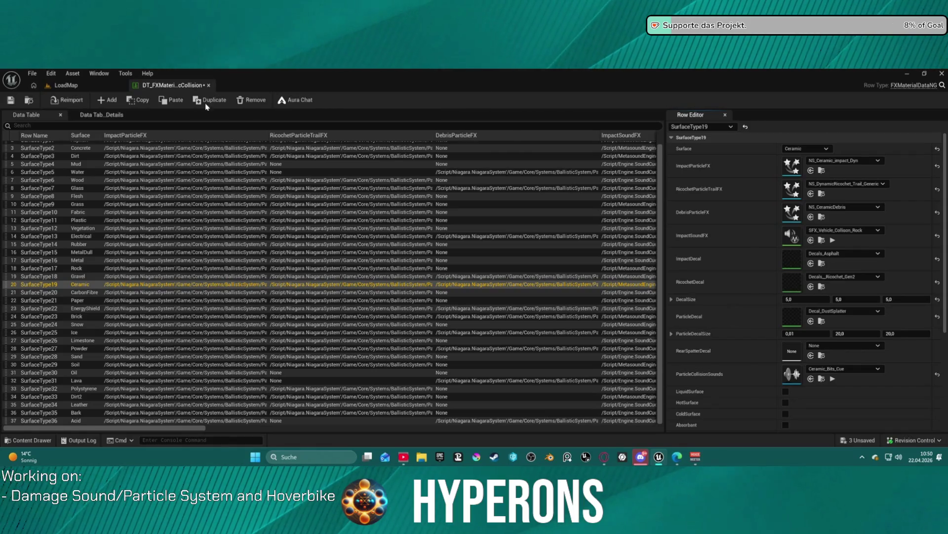
click(80, 277)
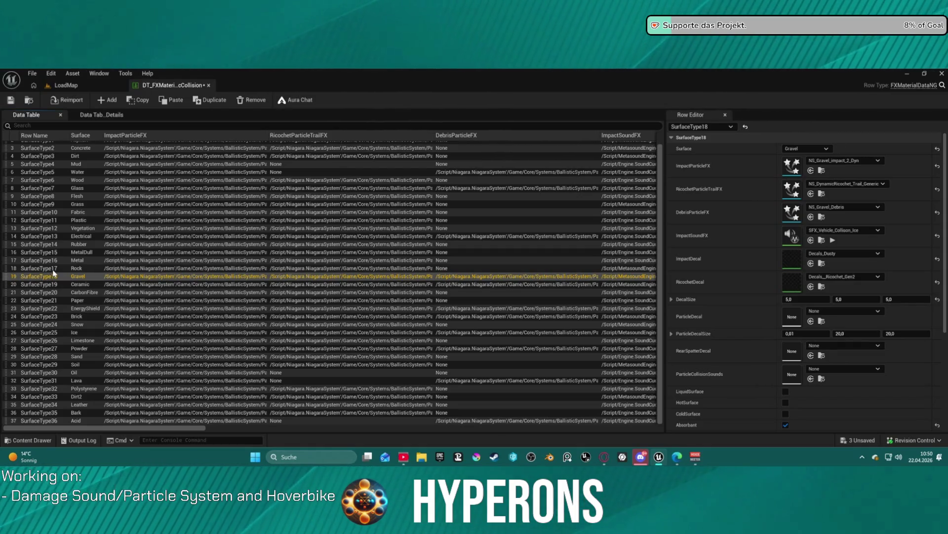
click(54, 269)
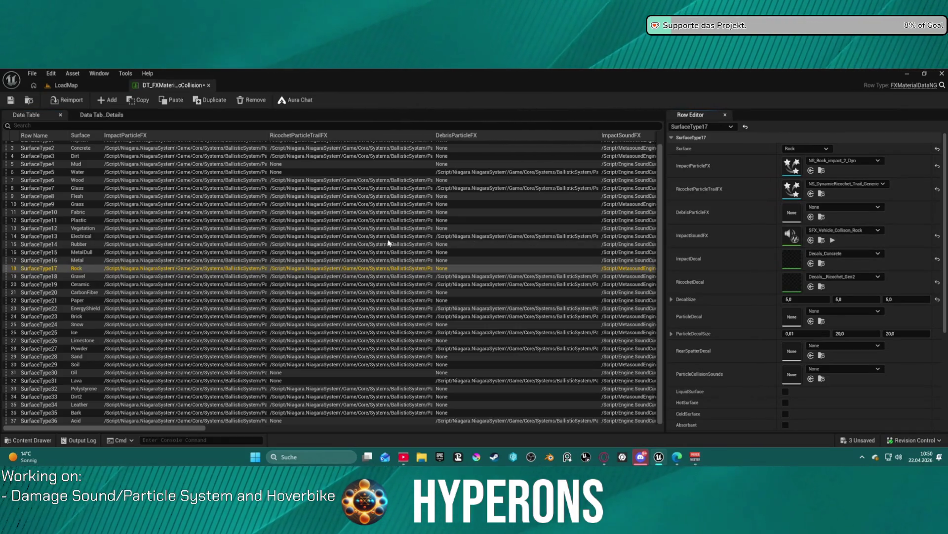
click(51, 238)
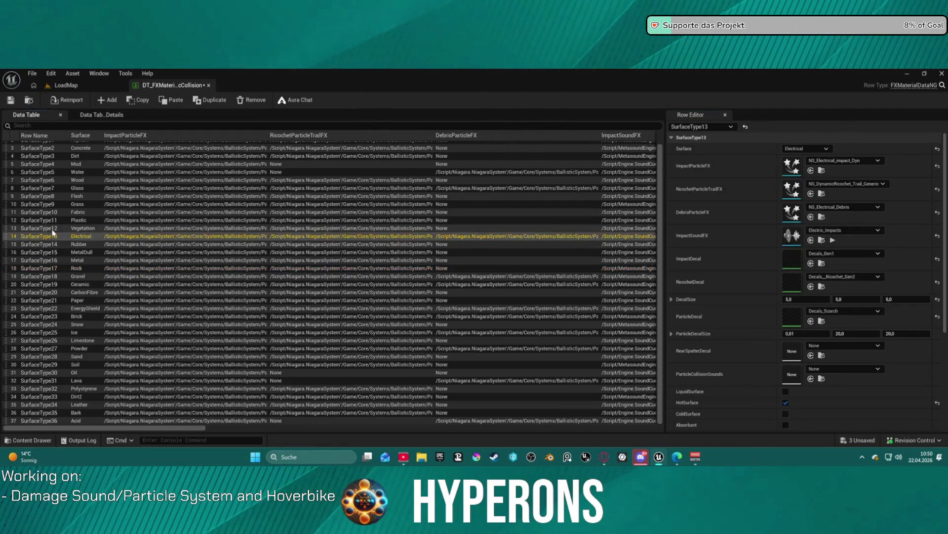
click(52, 230)
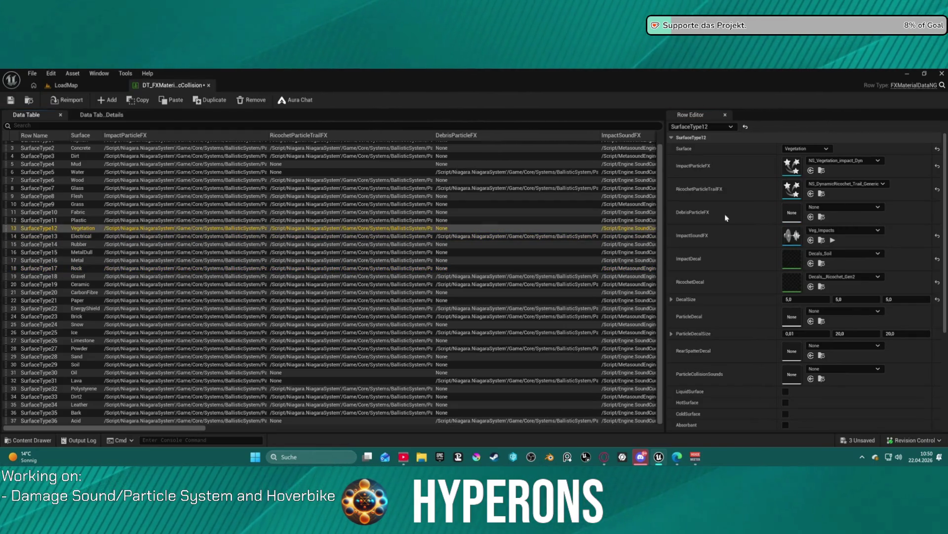
click(832, 241)
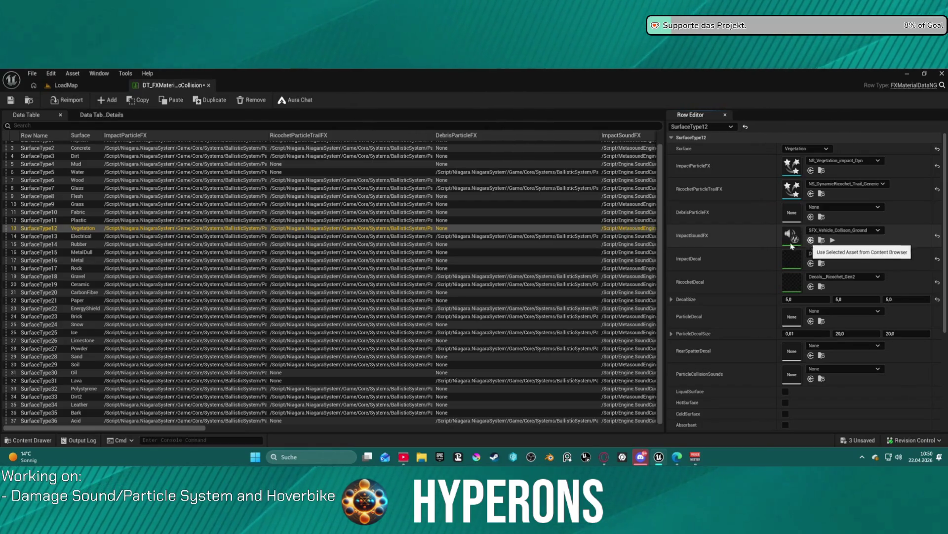
- Assign SFX_Vehicle_Collison_Ground as impact sound to Vegetation, Plastic and Fabric, previewing Fabric's sound
click(810, 240)
click(35, 220)
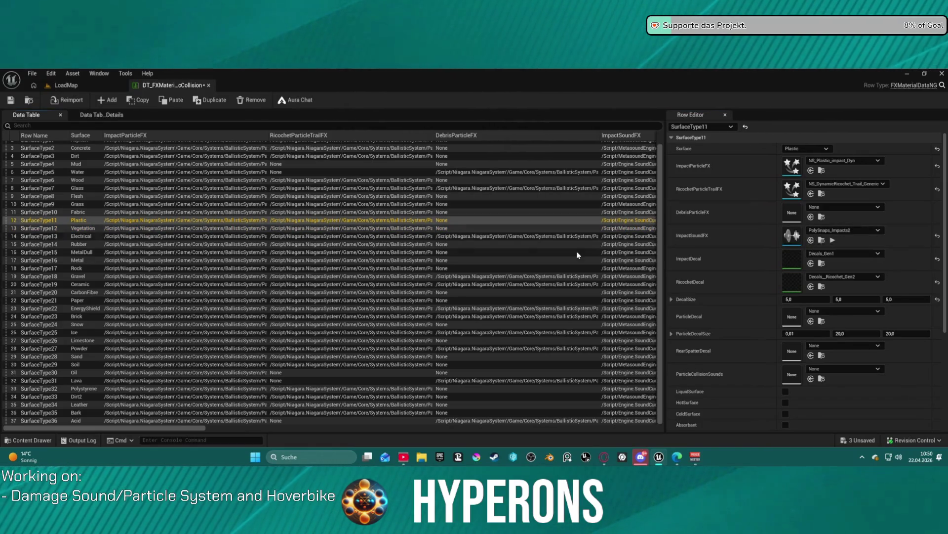
click(811, 241)
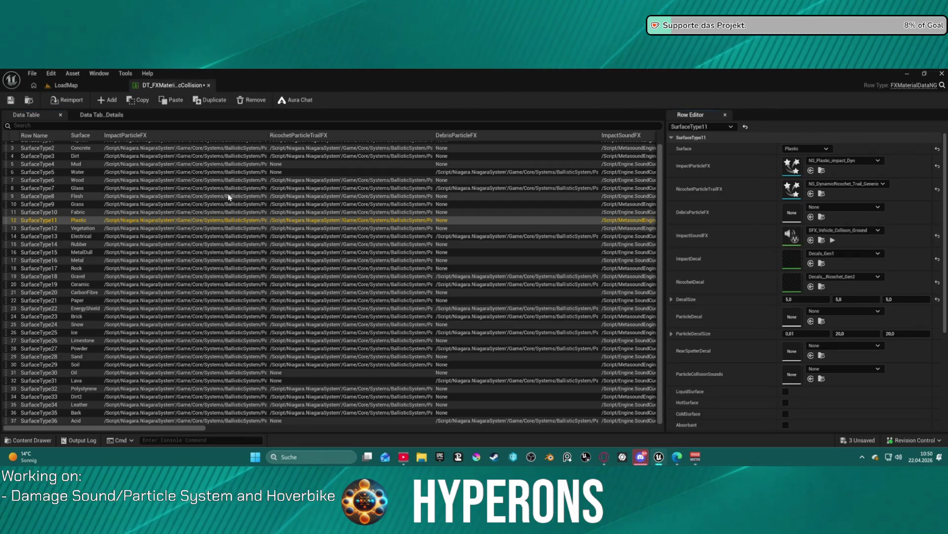
click(54, 212)
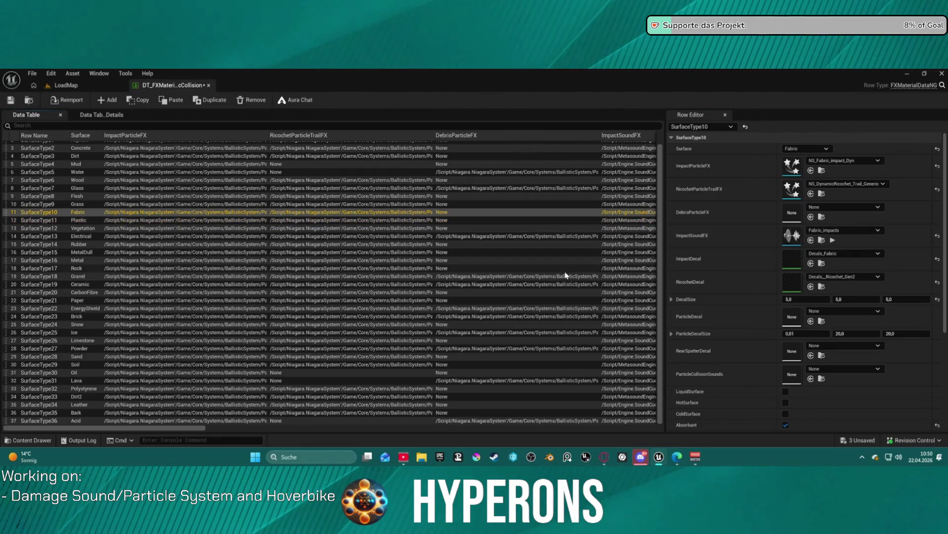
click(812, 240)
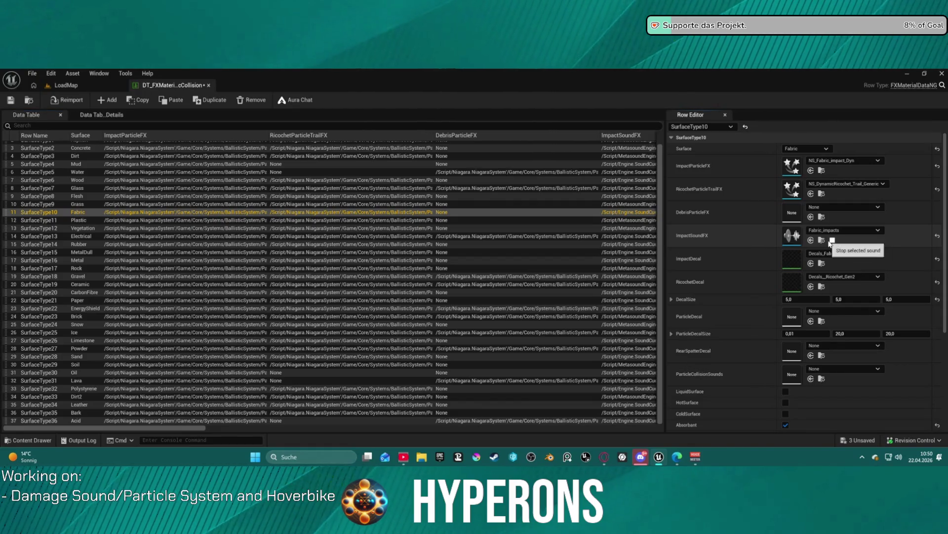
click(812, 240)
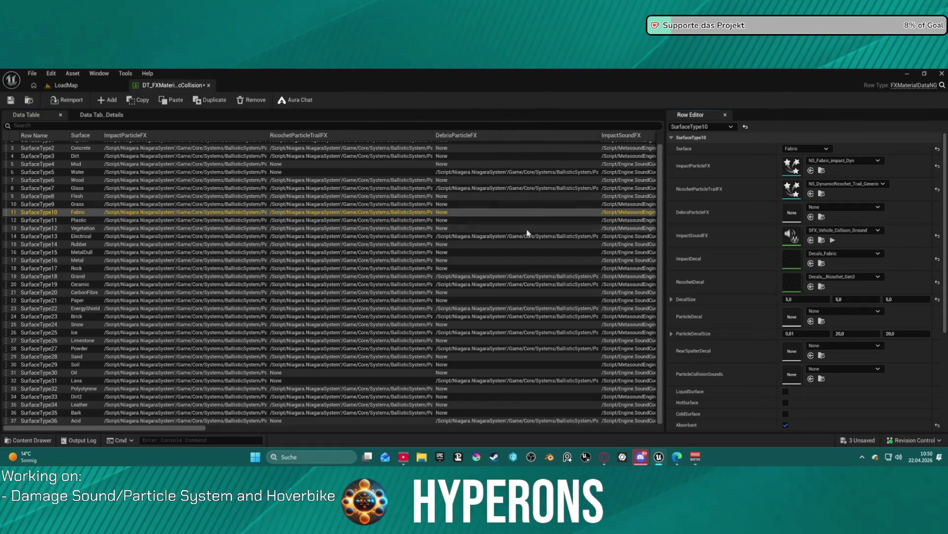
click(833, 240)
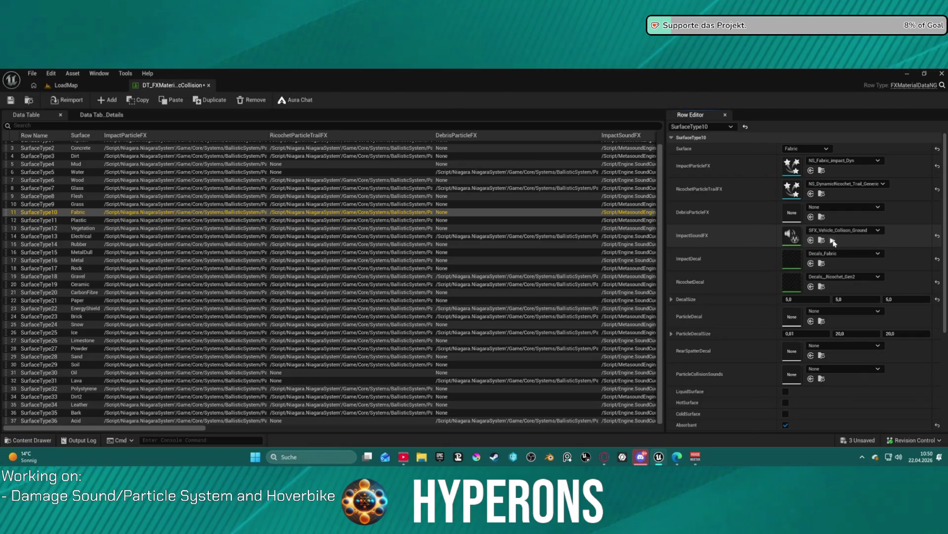
click(250, 204)
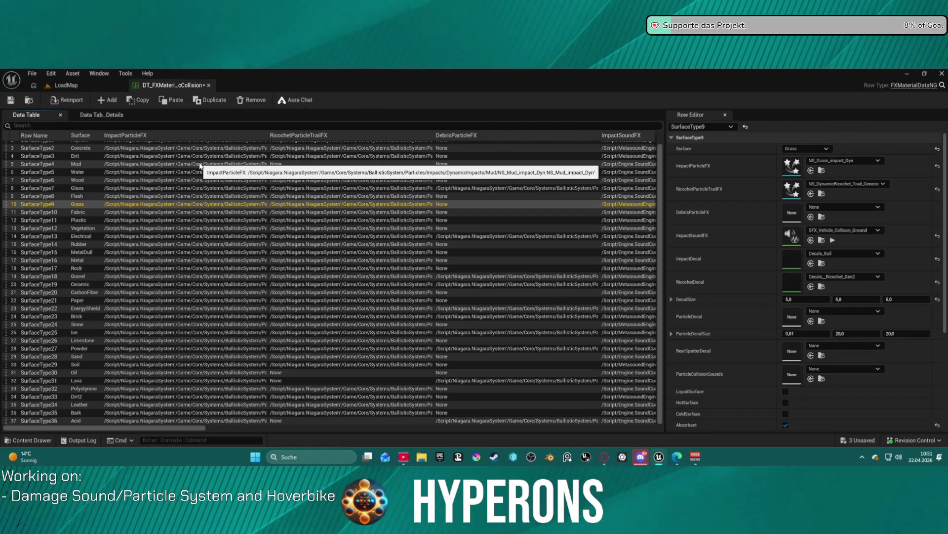
click(35, 195)
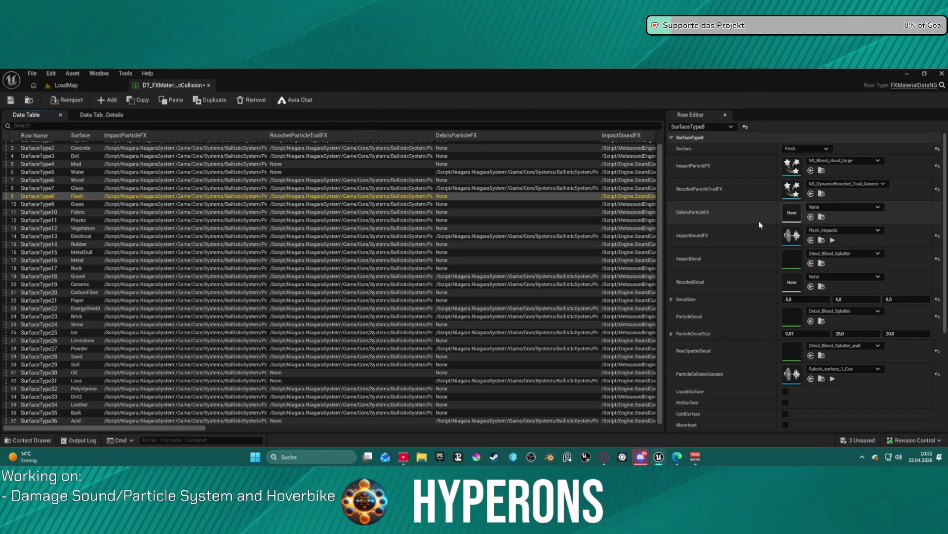
click(46, 188)
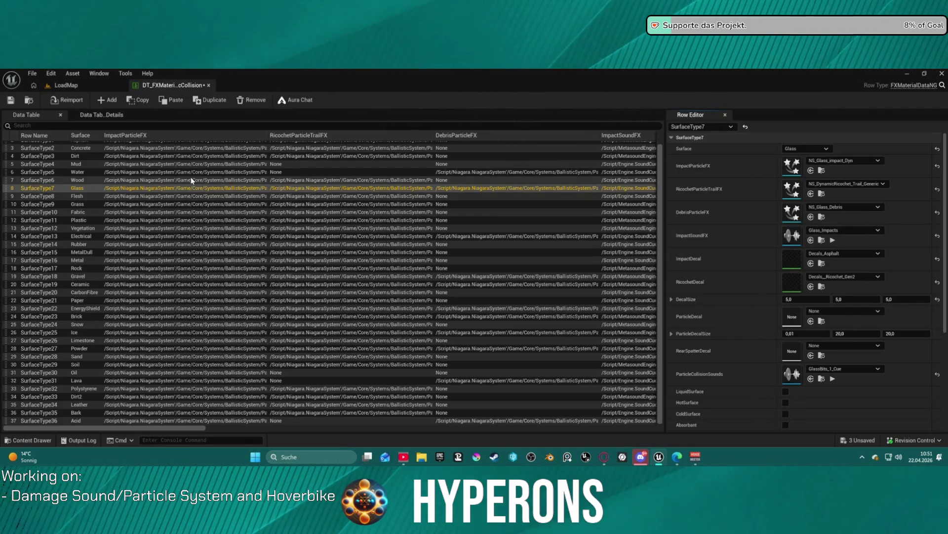
click(49, 180)
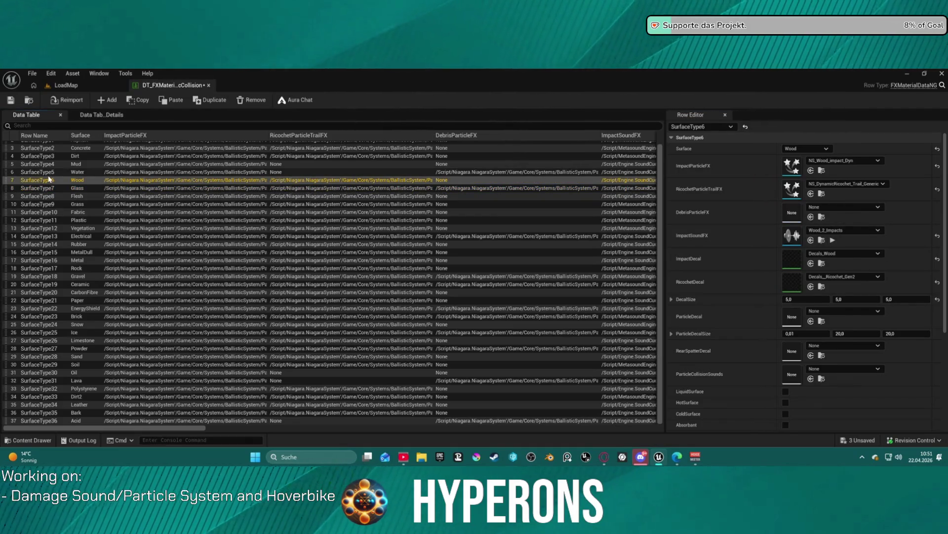
click(49, 172)
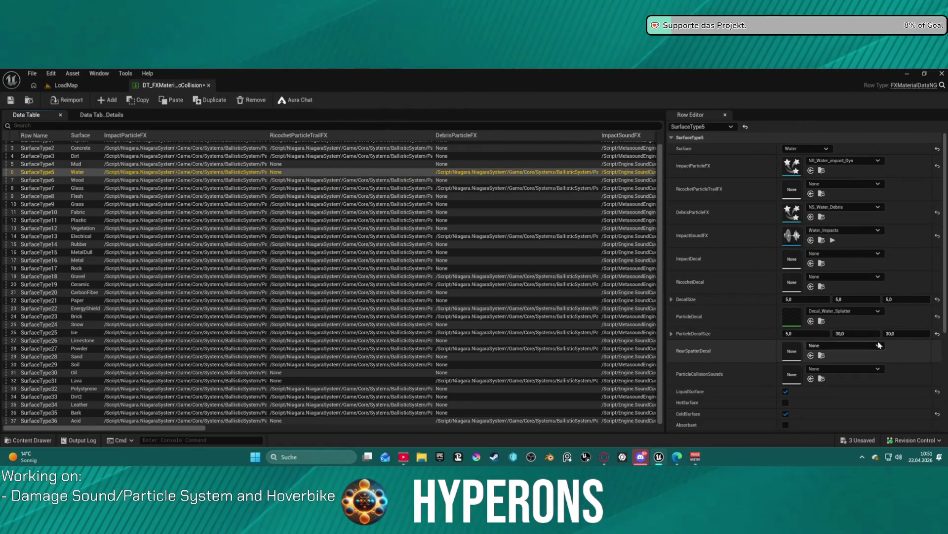
click(833, 240)
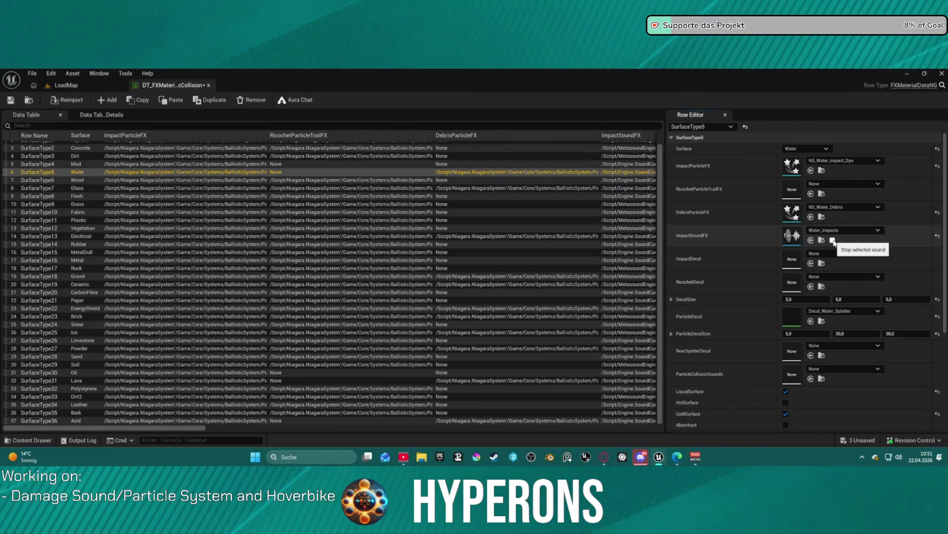
scroll(up, 3)
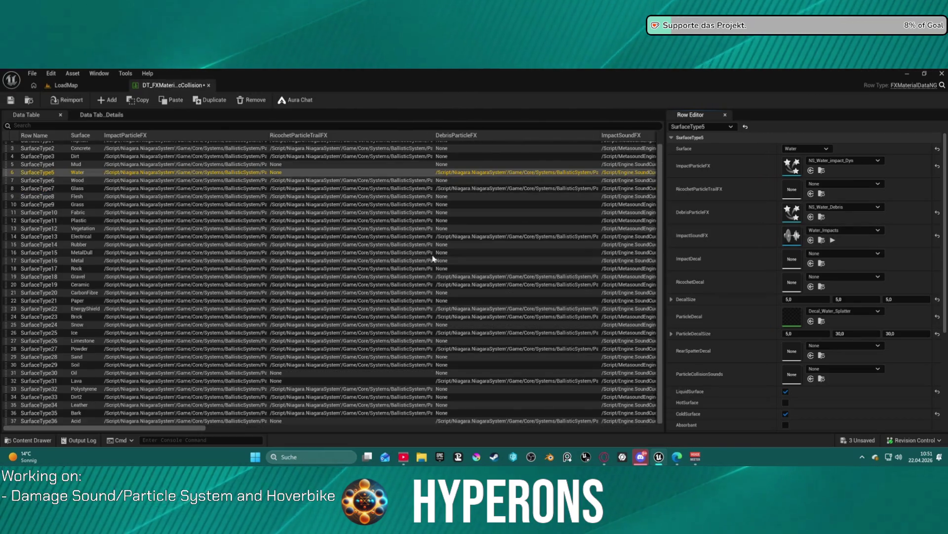
click(84, 178)
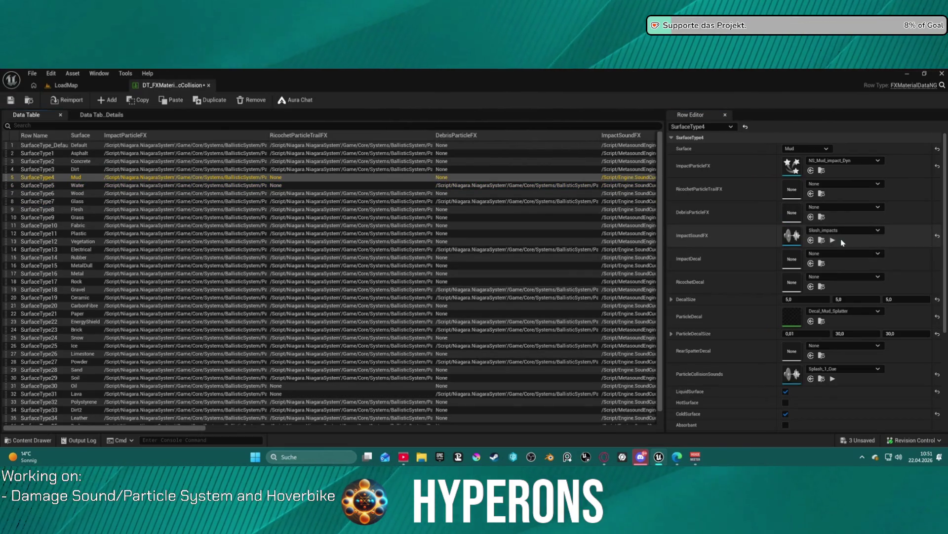
click(833, 240)
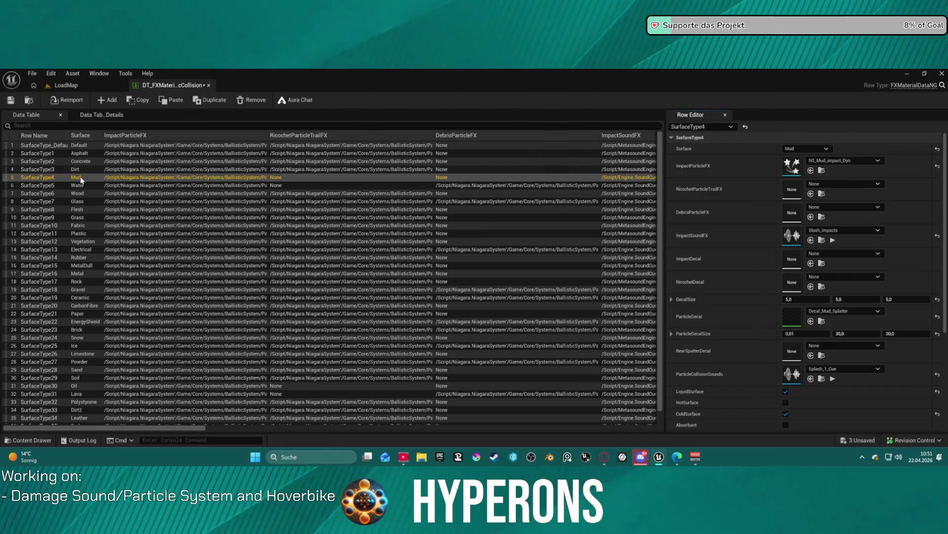
click(81, 169)
click(95, 151)
click(95, 148)
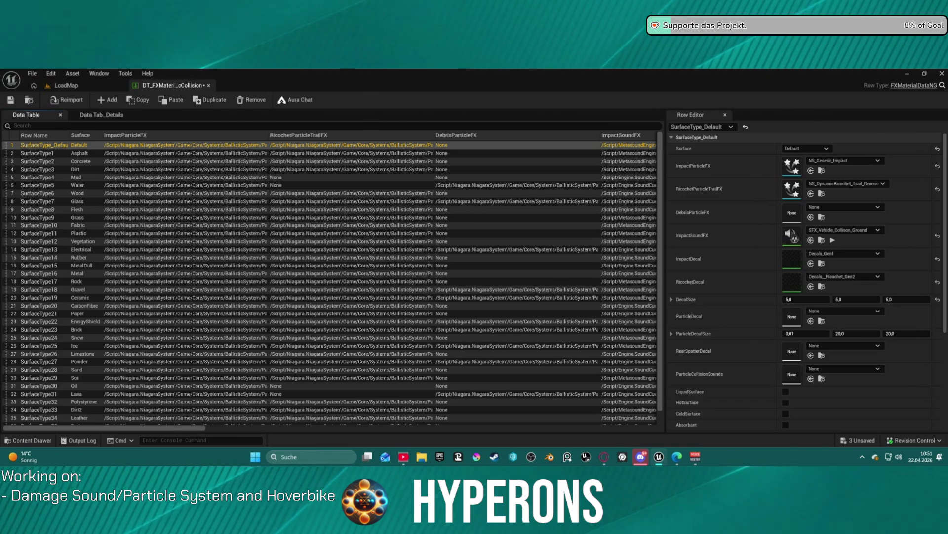
- Set the Gravel row's impact sound to SFX_Vehicle_Collison_Gravel in the collision data table
click(197, 85)
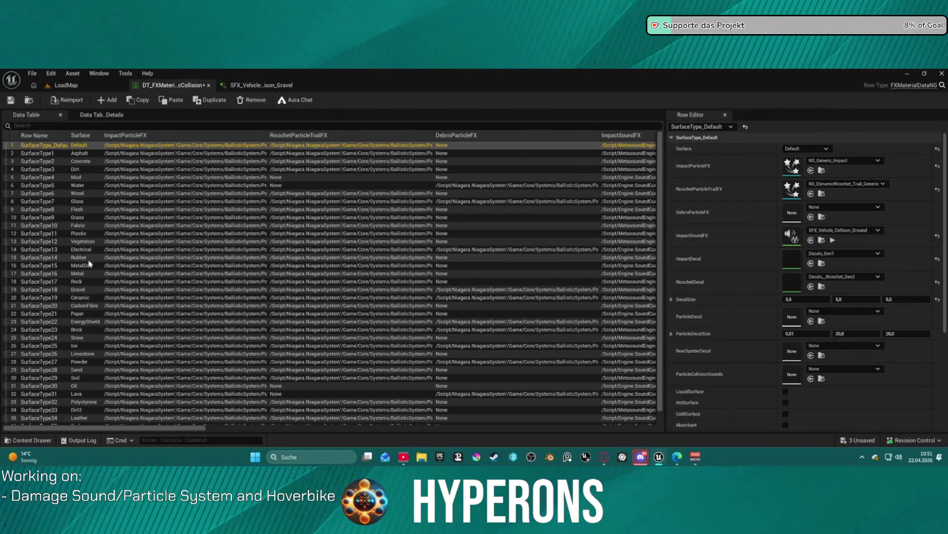
click(89, 291)
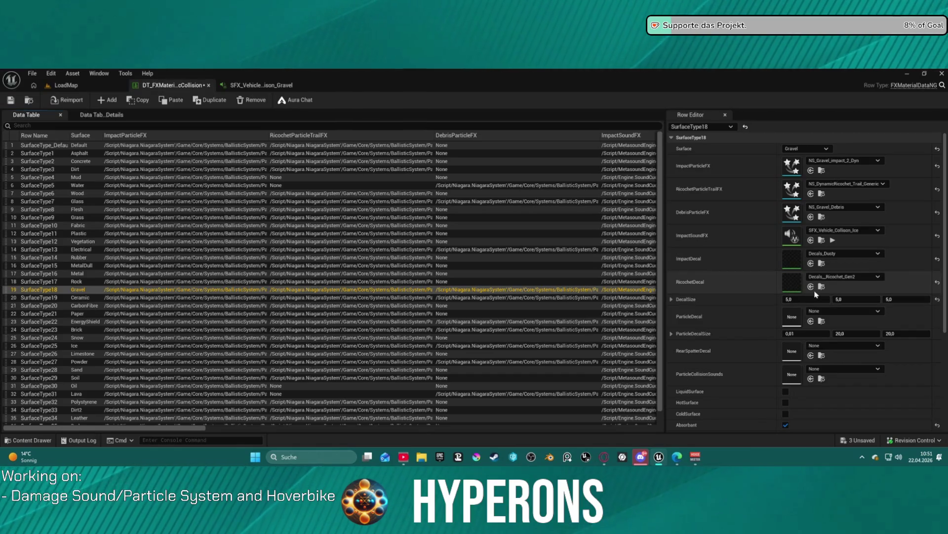
click(810, 240)
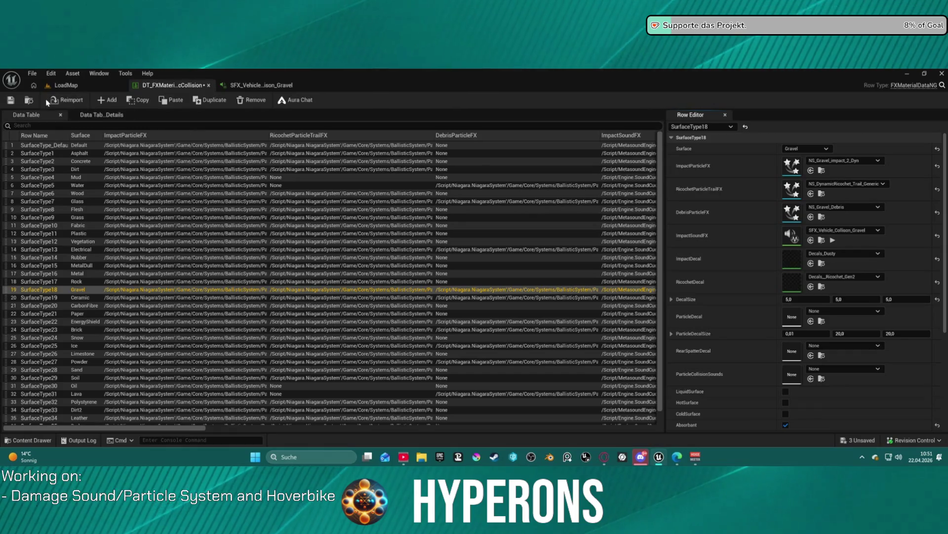
- Return to the LoadMap level editor
click(38, 86)
click(49, 85)
click(79, 102)
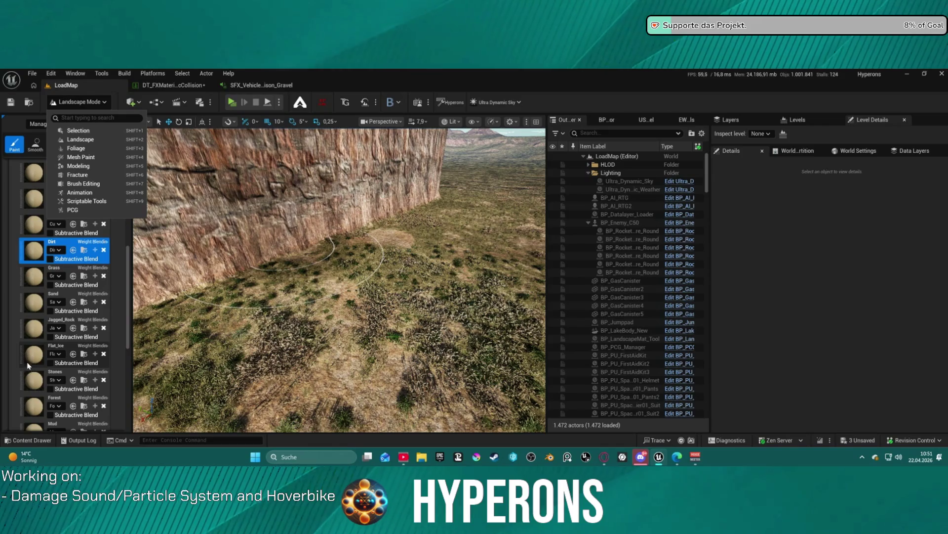
- Widen the landscape paint layer panel and select the Stones layer
scroll(up, 3)
scroll(down, 3)
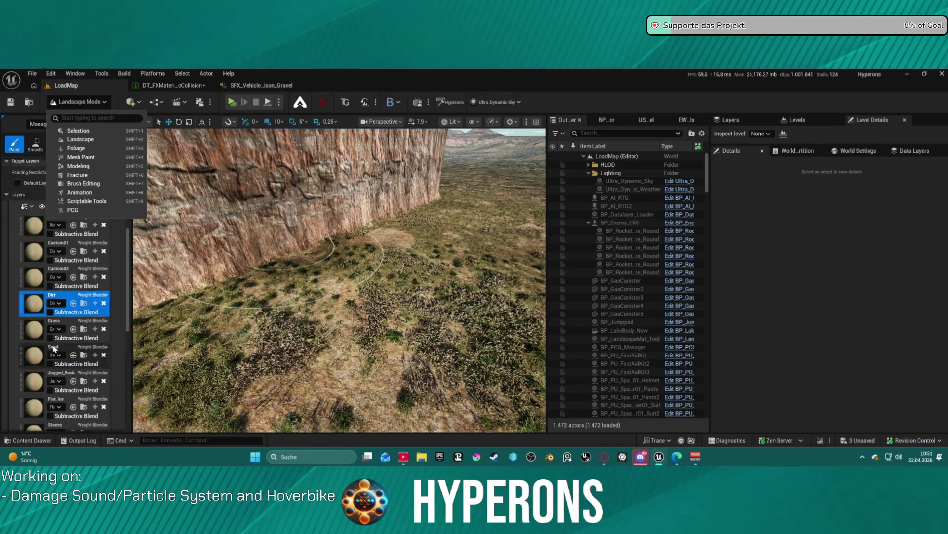
scroll(down, 3)
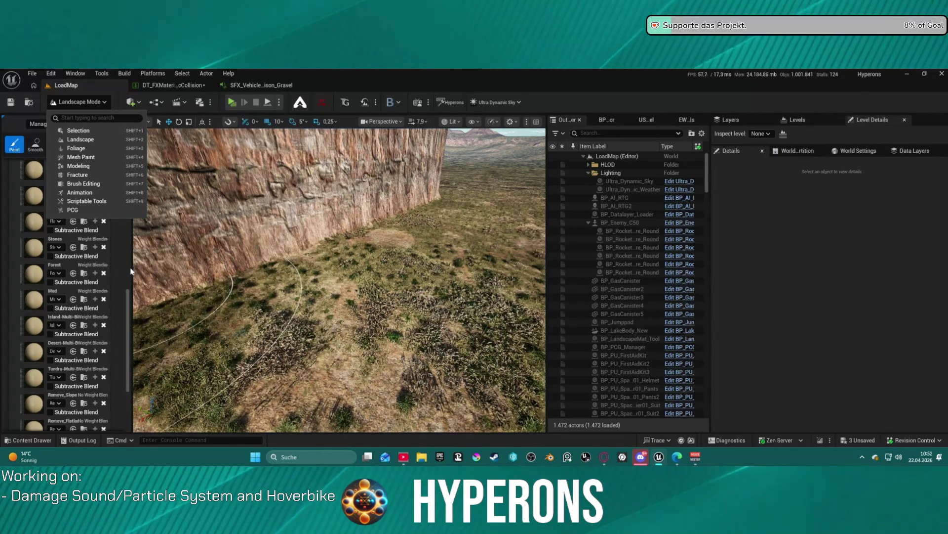
click(134, 270)
drag(134, 269, 238, 270)
scroll(up, 3)
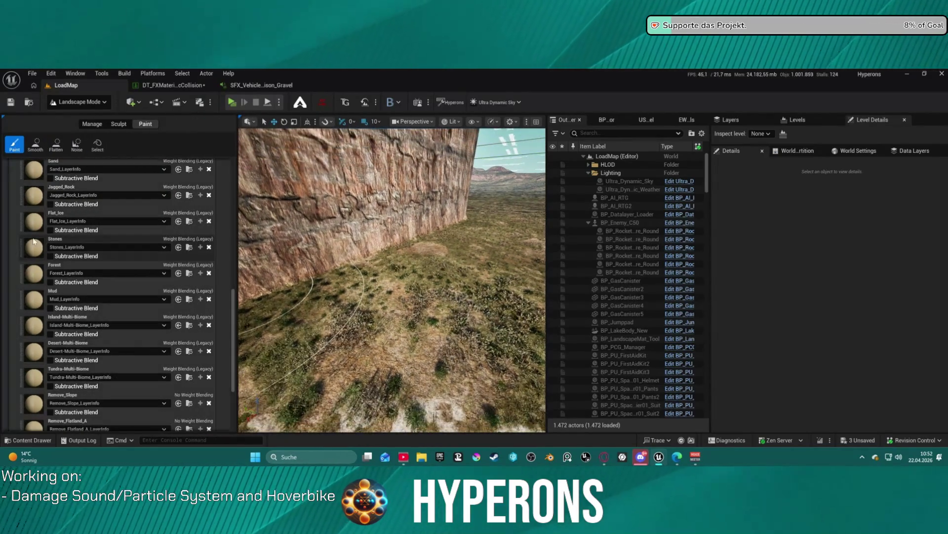
click(101, 177)
scroll(up, 3)
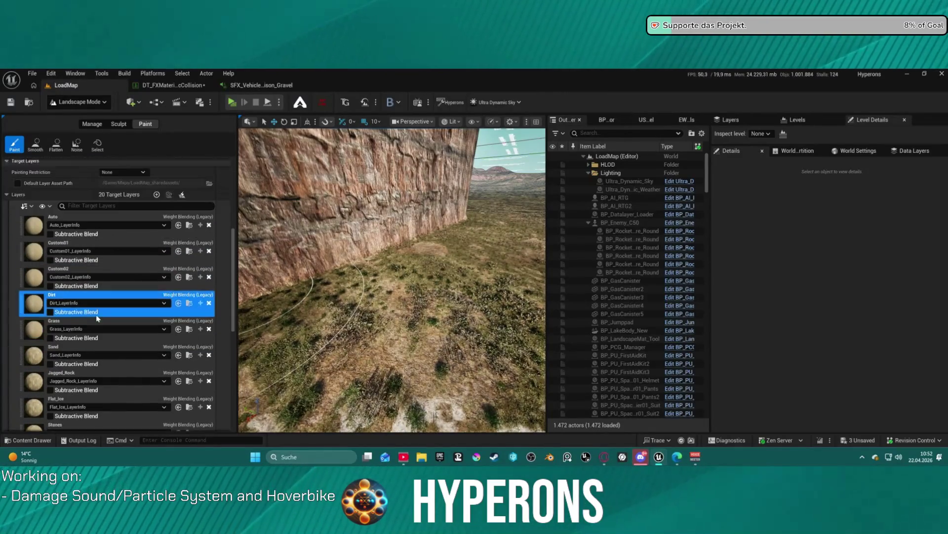
scroll(down, 3)
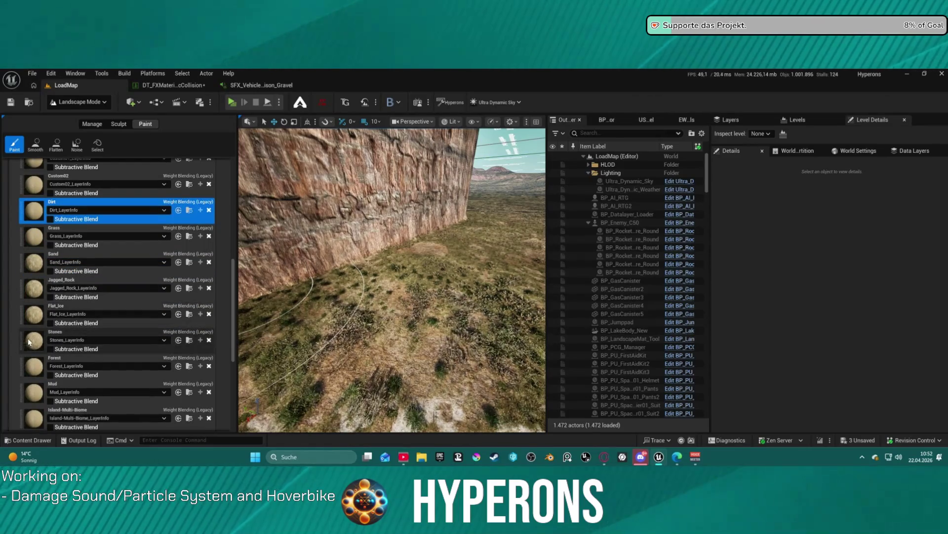
click(126, 348)
- Brush the Stones layer across the hilly terrain, then go back to the FX material data table
scroll(down, 3)
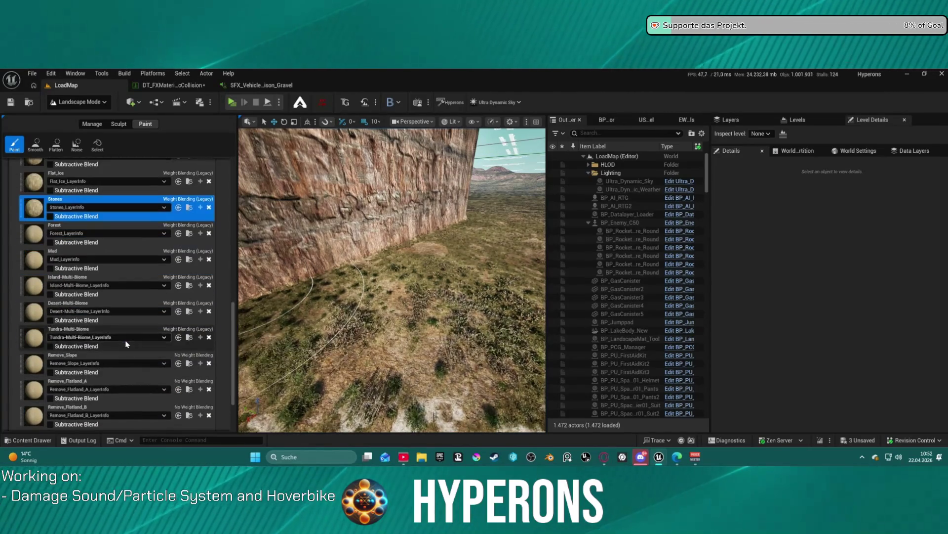
scroll(down, 3)
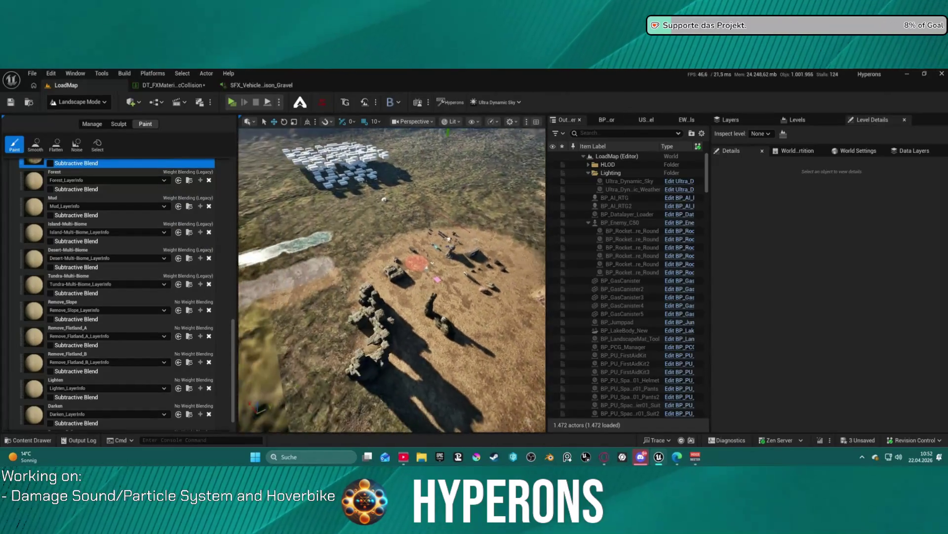
key(w)
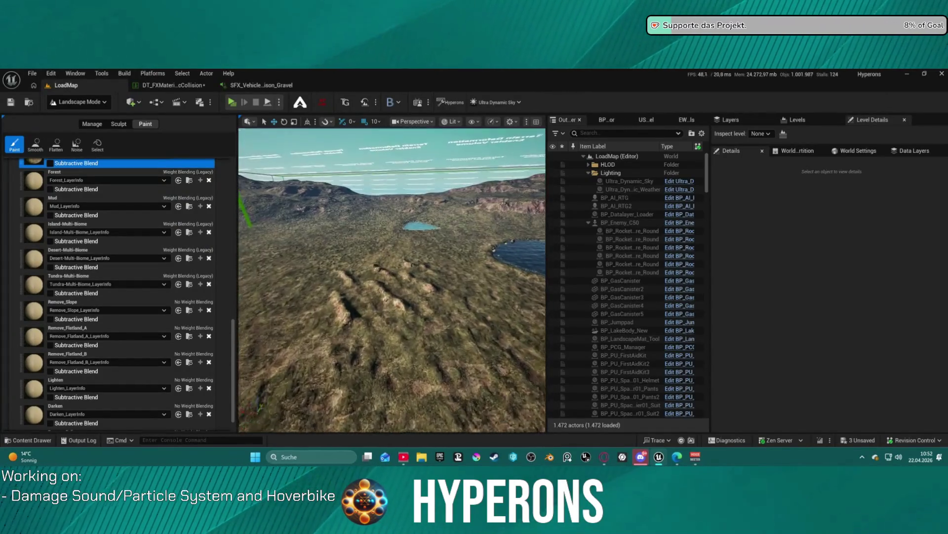
drag(359, 298, 361, 327)
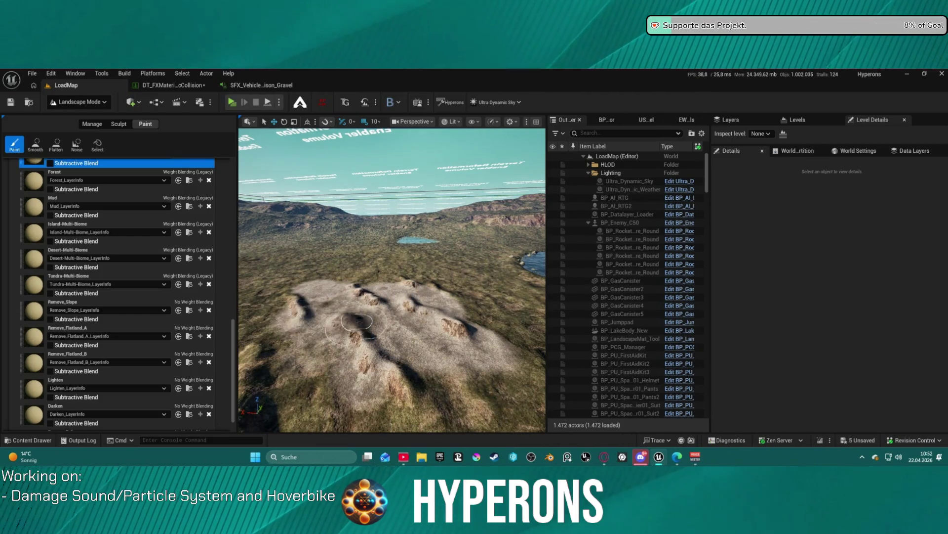
key(w)
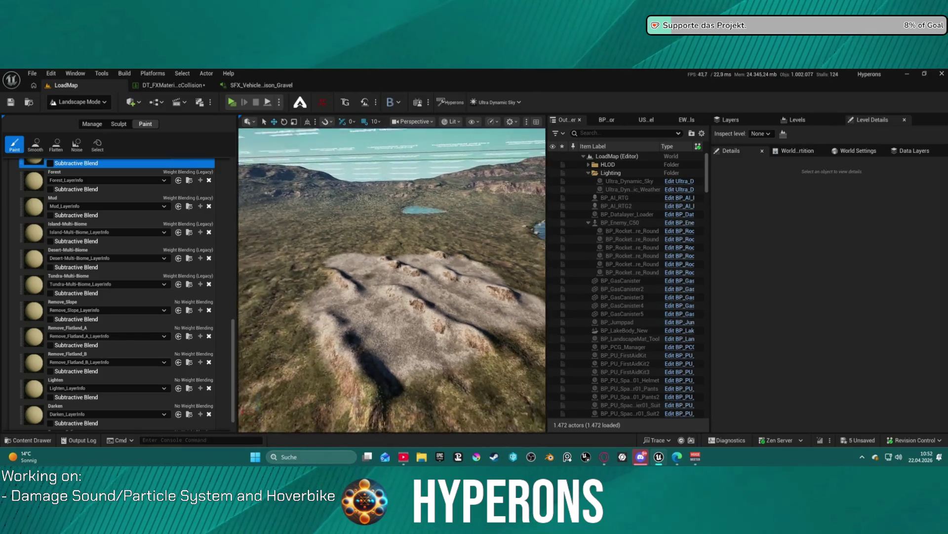
key(s)
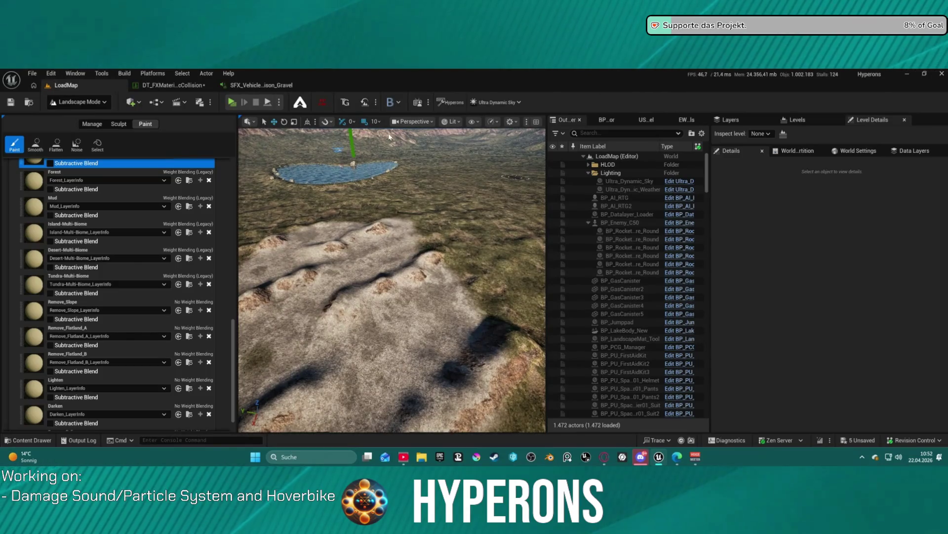
click(168, 85)
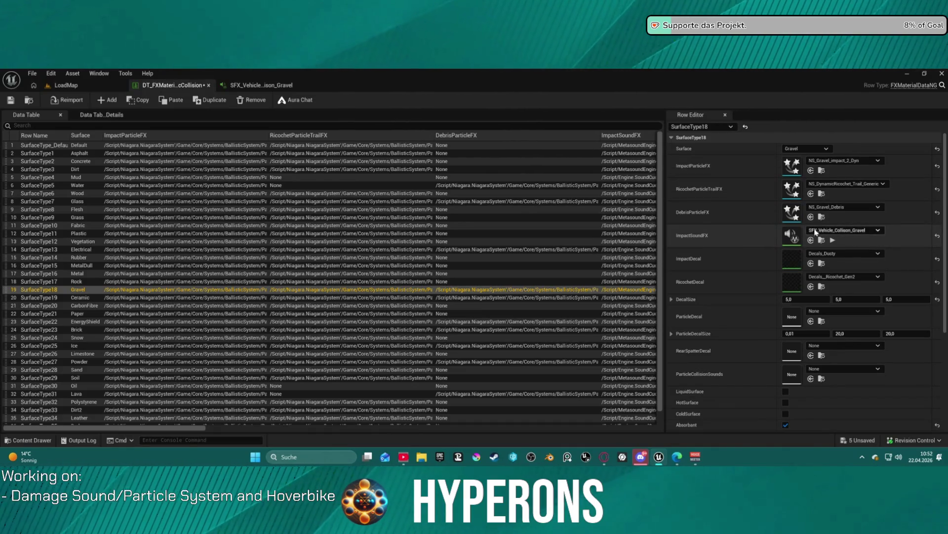
- In SFX_Vehicle_Collision_Gravel, rearrange the nodes, preview the sound and clear the ImpactSounds array
click(262, 85)
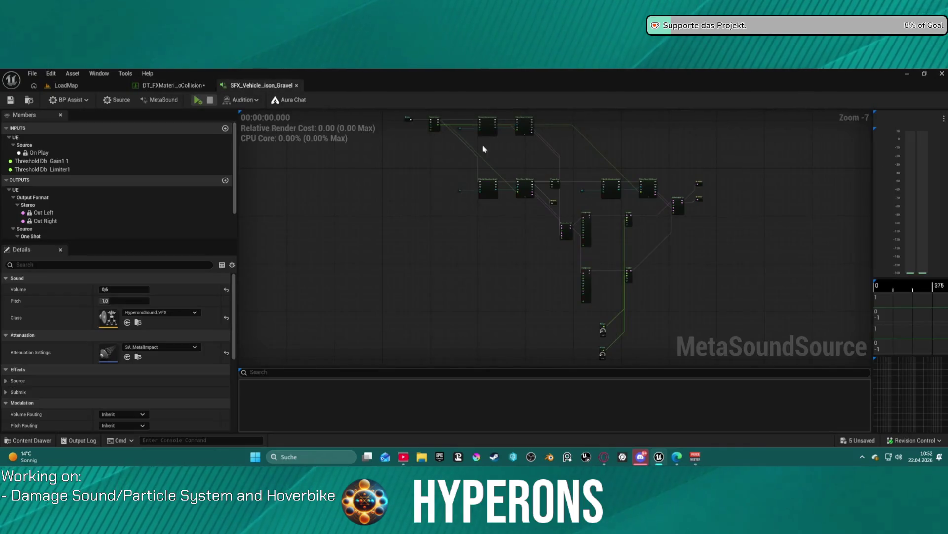
scroll(up, 3)
key(ctrl+z)
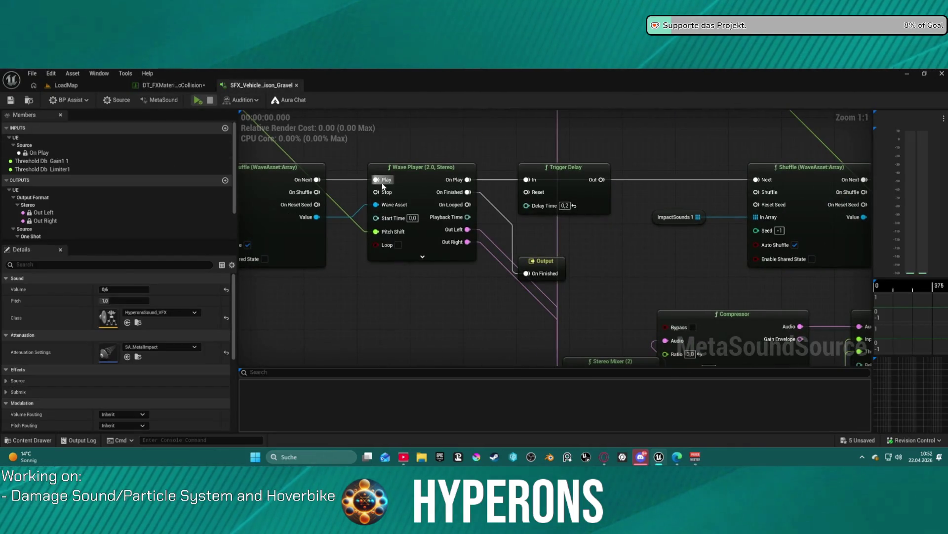
key(ctrl+z)
click(197, 100)
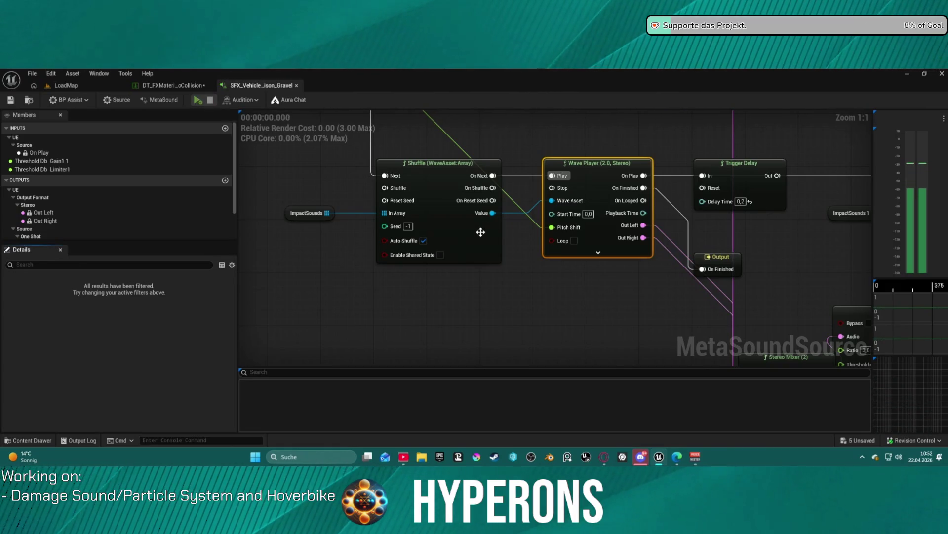
click(307, 213)
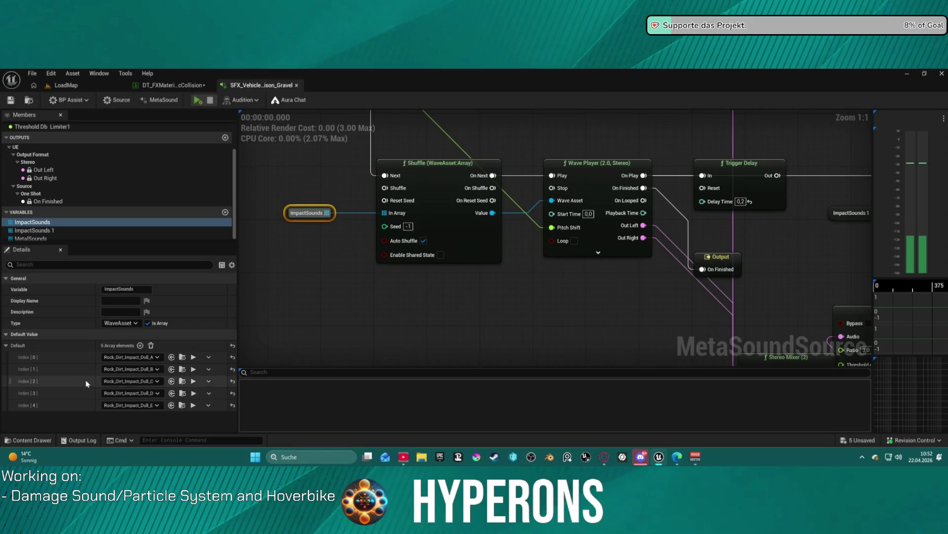
click(149, 346)
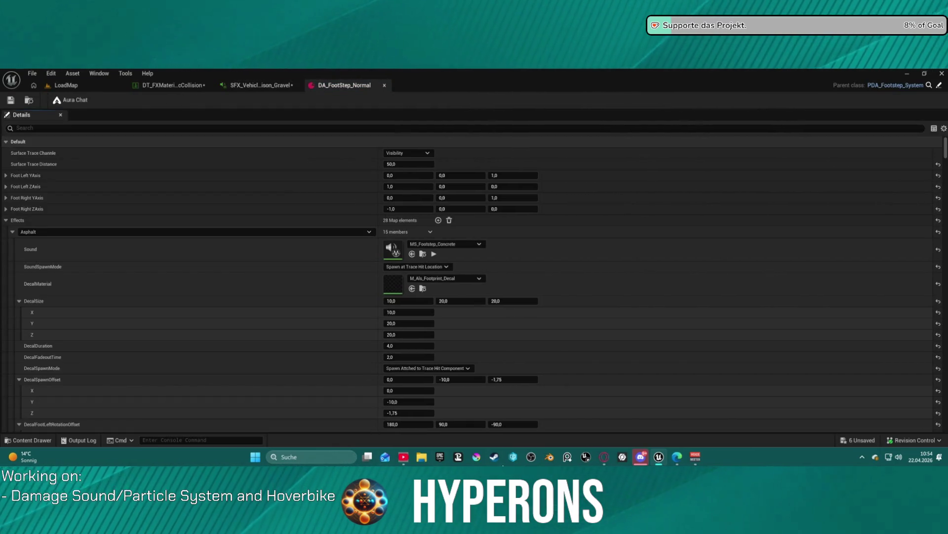
- Filter the Details for 'grav', preview the Gravel Sound, and open MS_Footstep_Gravel
scroll(down, 3)
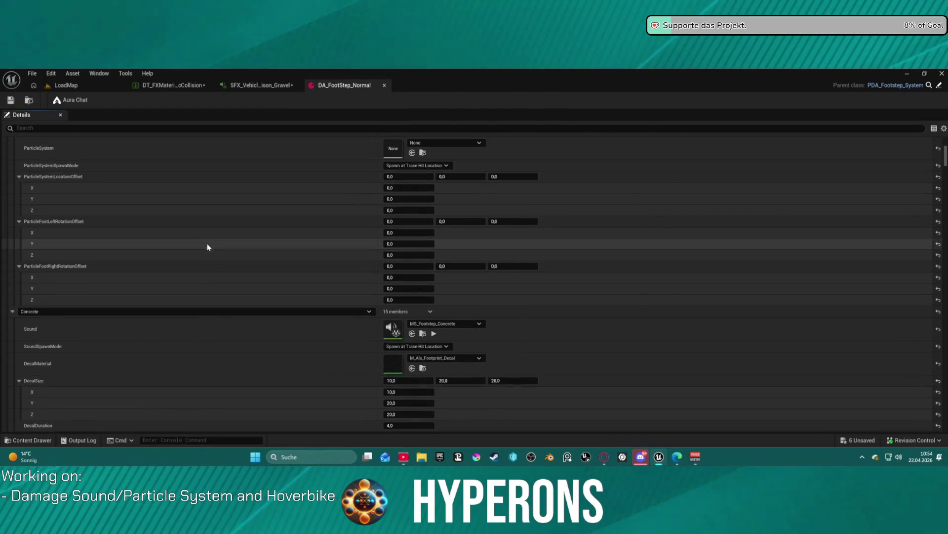
scroll(up, 3)
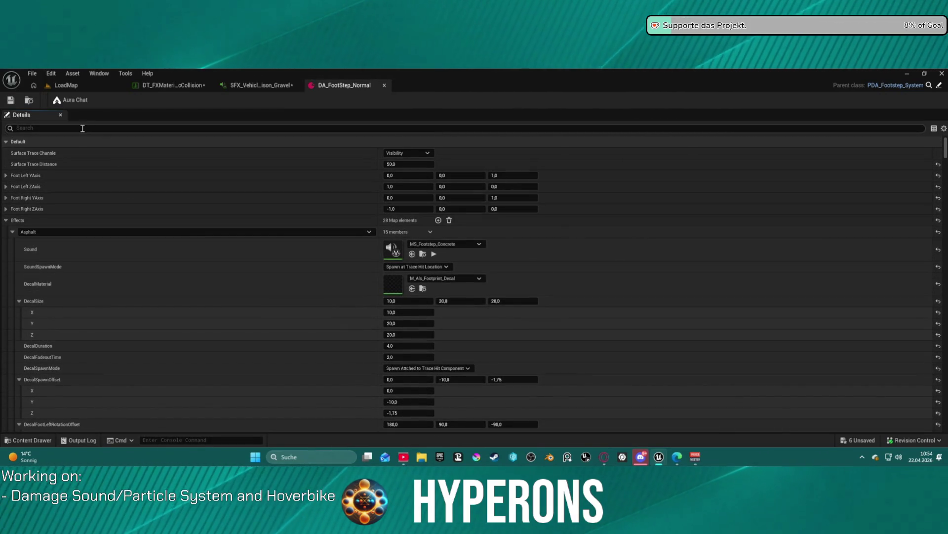
text(grav)
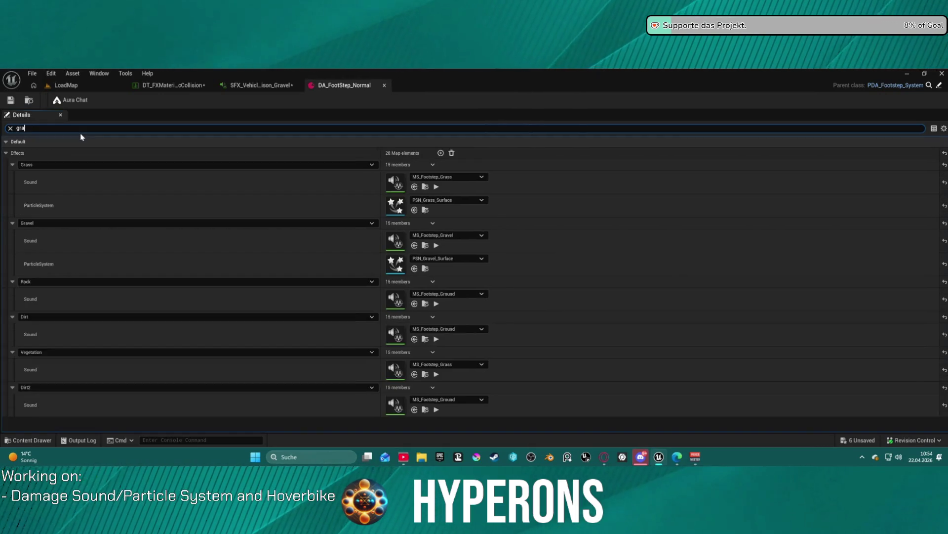
click(436, 186)
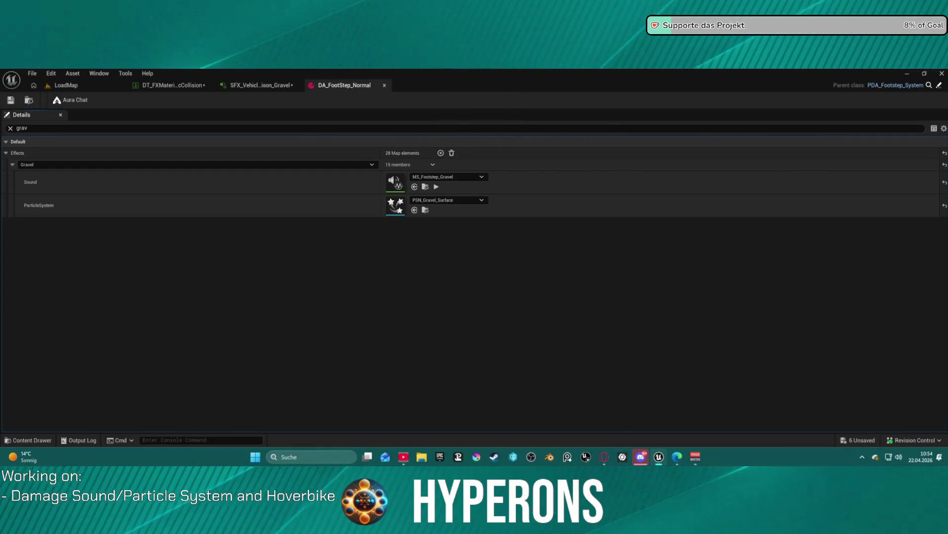
double_click(399, 183)
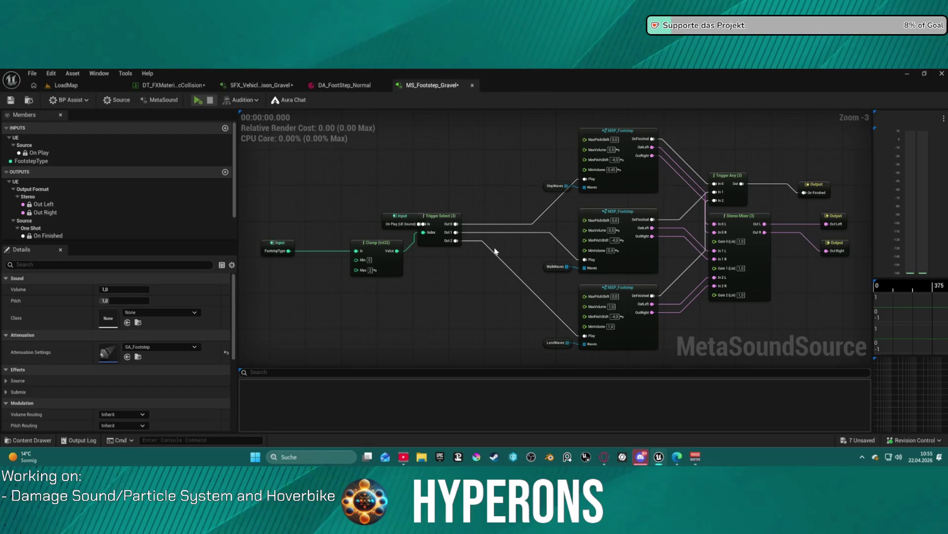
- Play the MS_Footstep_Gravel MetaSound several times to hear its variations
scroll(down, 3)
scroll(down, 3)
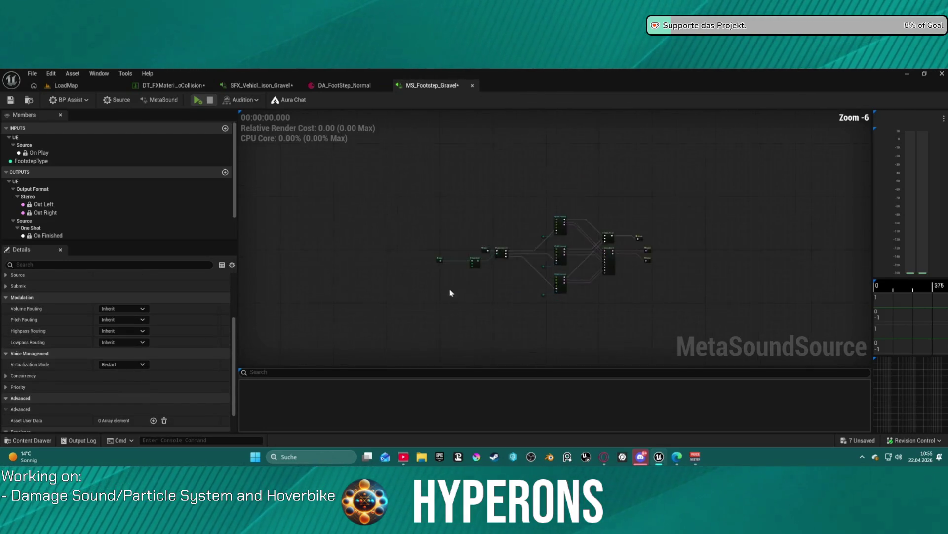
scroll(up, 3)
click(198, 101)
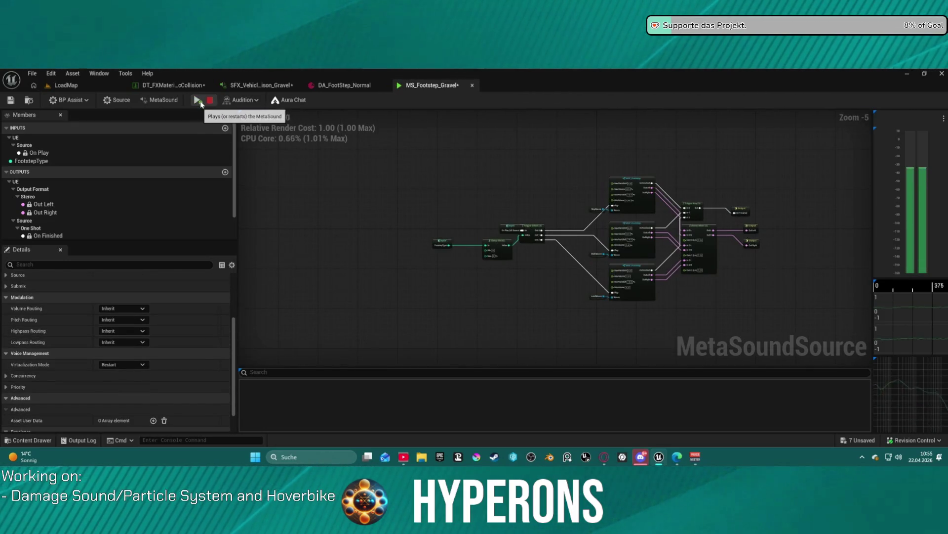
click(199, 100)
click(198, 101)
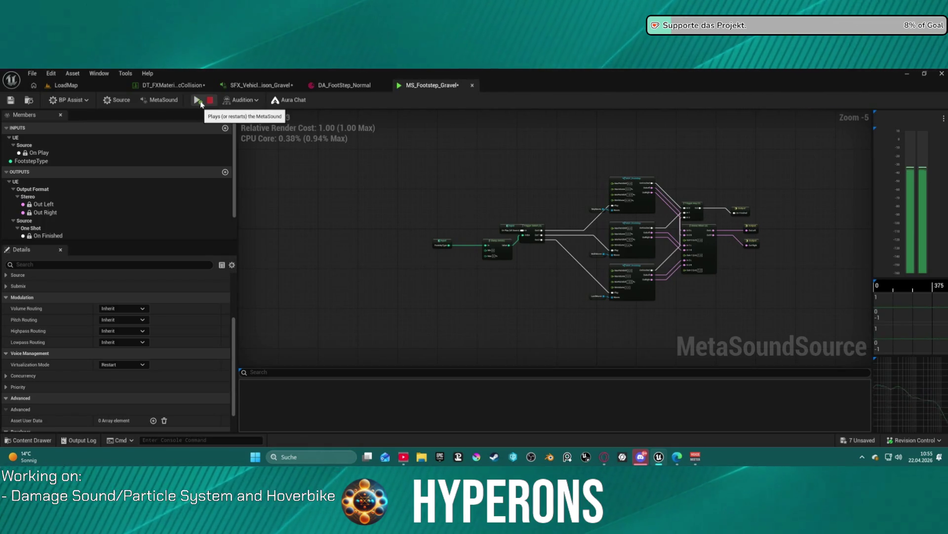
- Preview the gravel_1 and gravel_3 entries of the StepWaves wave list
scroll(down, 3)
scroll(up, 3)
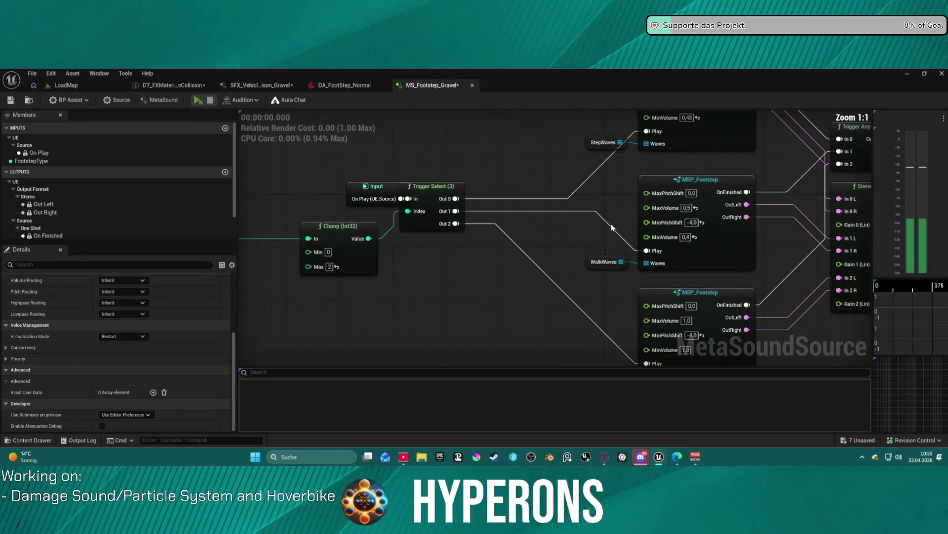
click(563, 158)
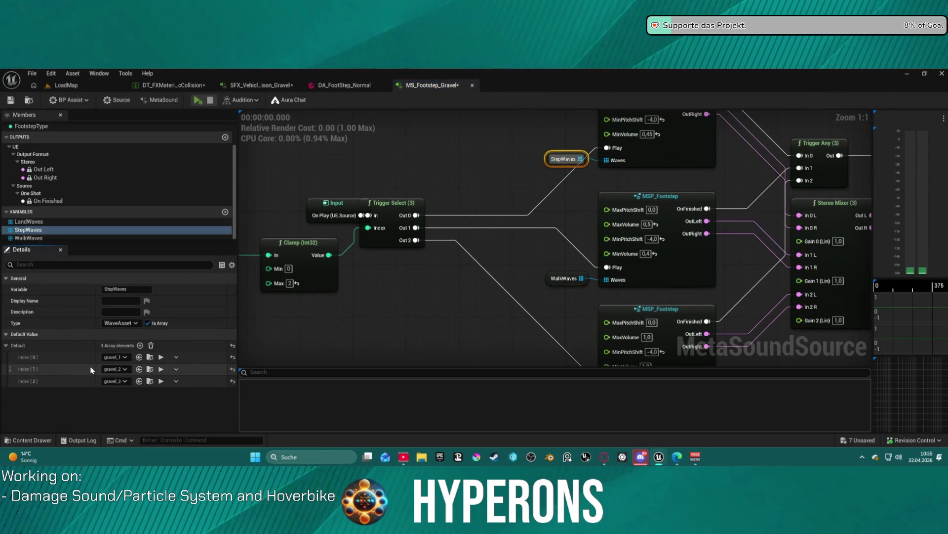
click(161, 357)
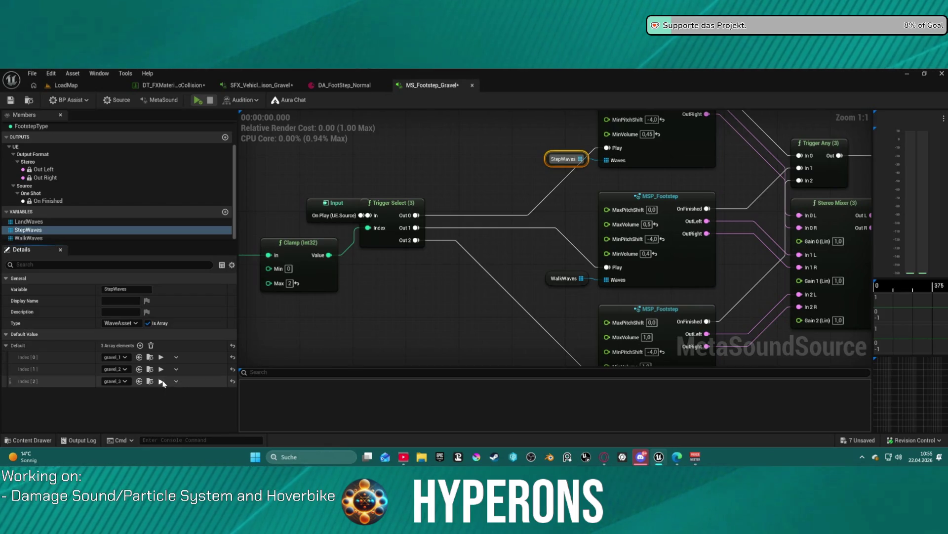
click(161, 381)
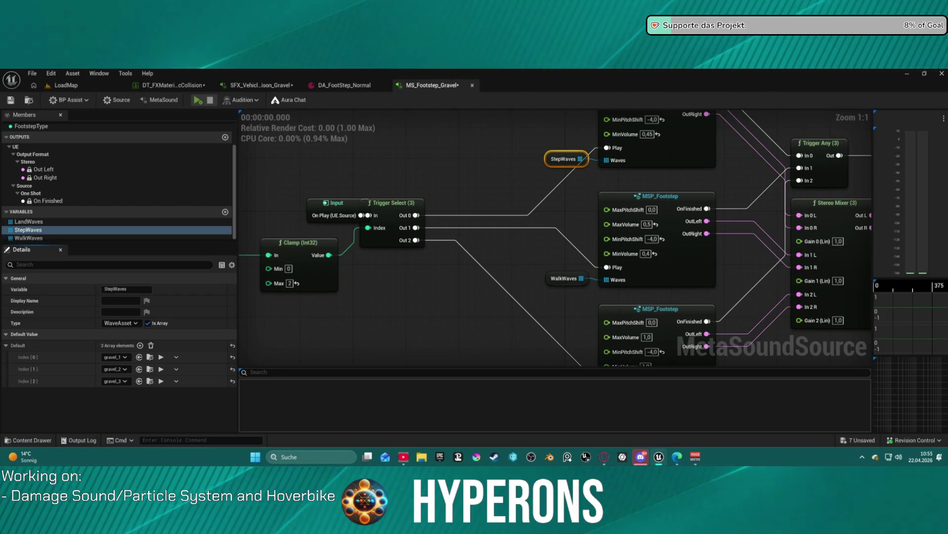
click(251, 87)
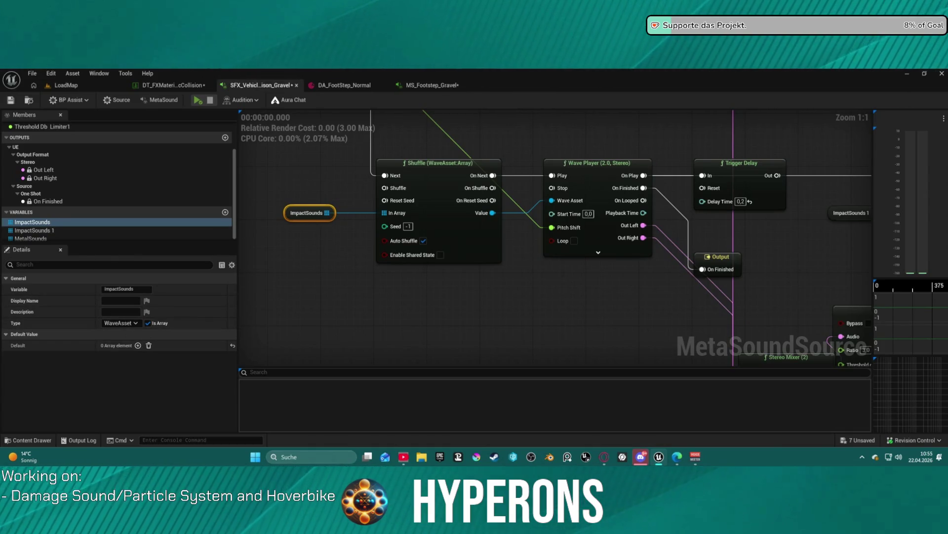
- Fill ImpactSounds with waves gravel_1 to gravel_6, audition the MetaSound repeatedly, then return to LoadMap
drag(232, 316, 133, 345)
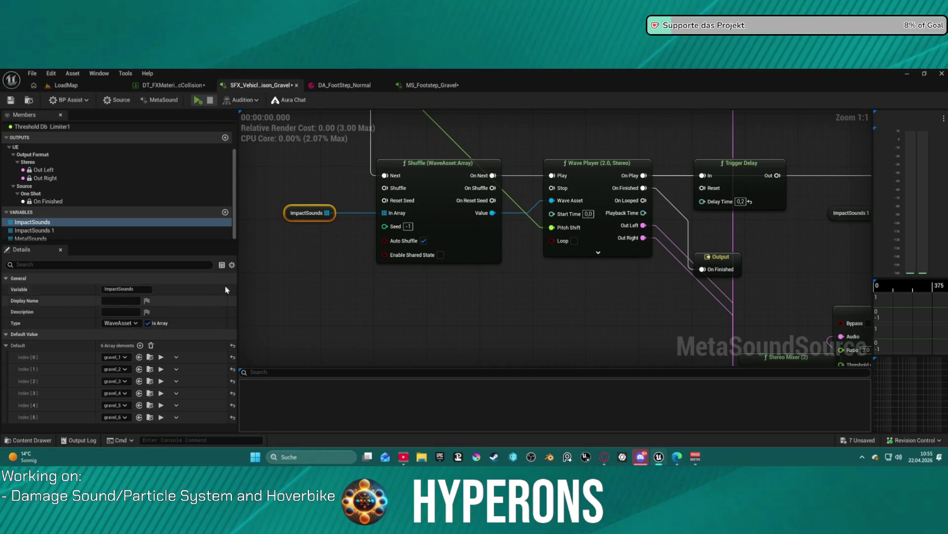
click(198, 100)
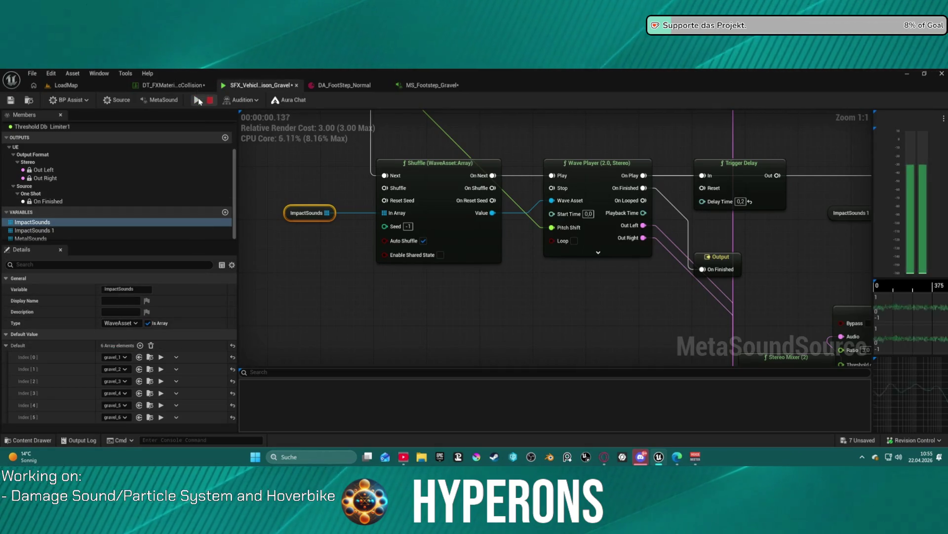
click(198, 100)
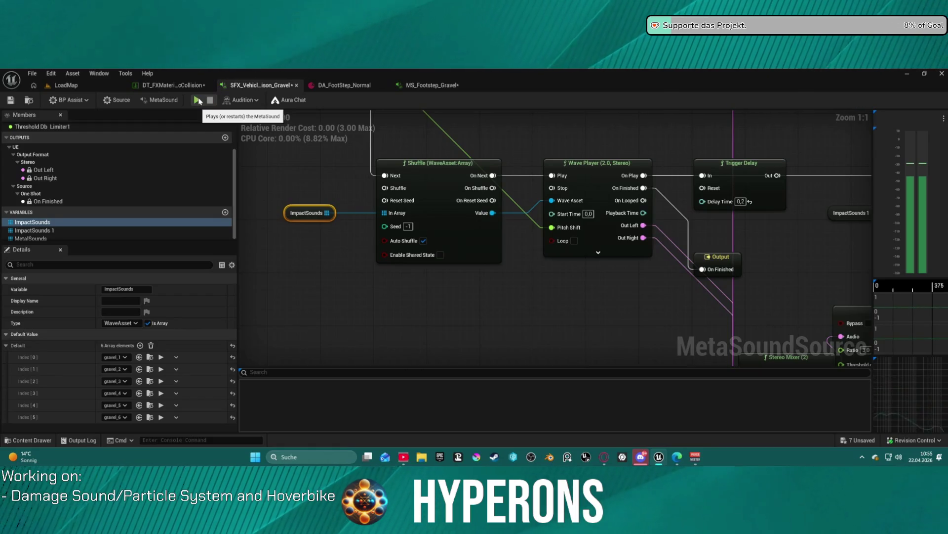
click(199, 100)
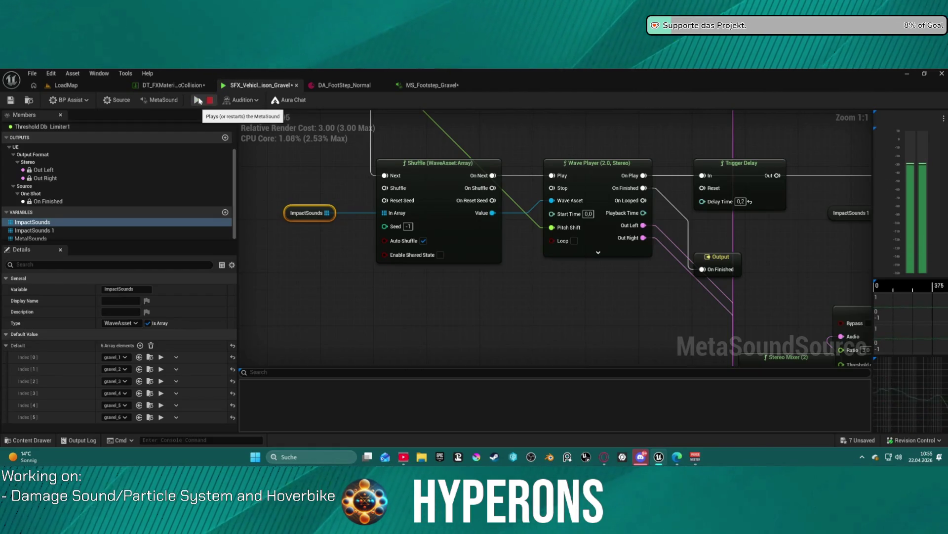
click(198, 100)
click(198, 100)
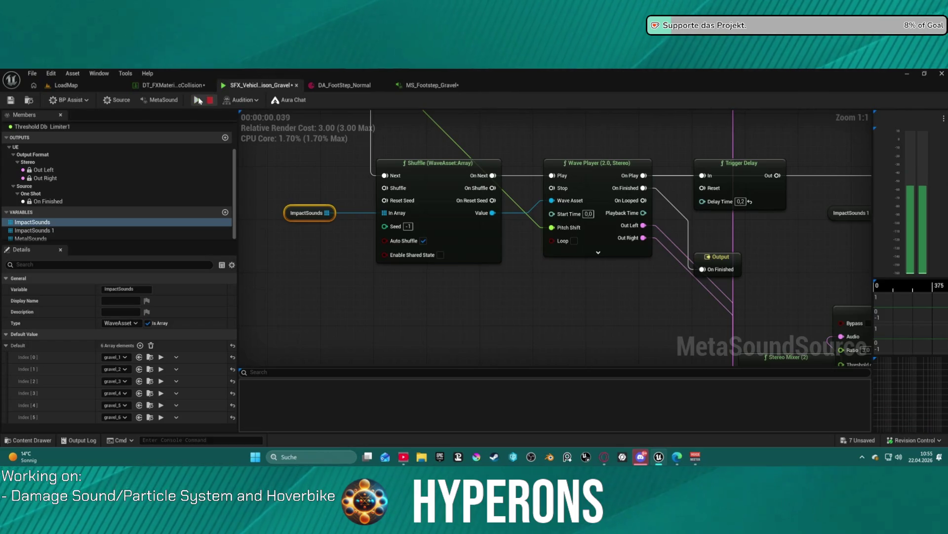
click(198, 101)
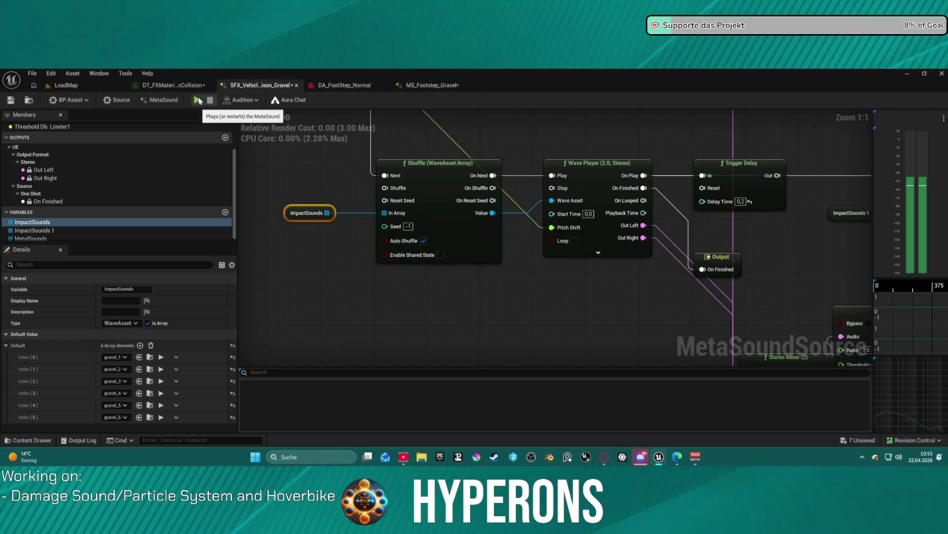
click(198, 101)
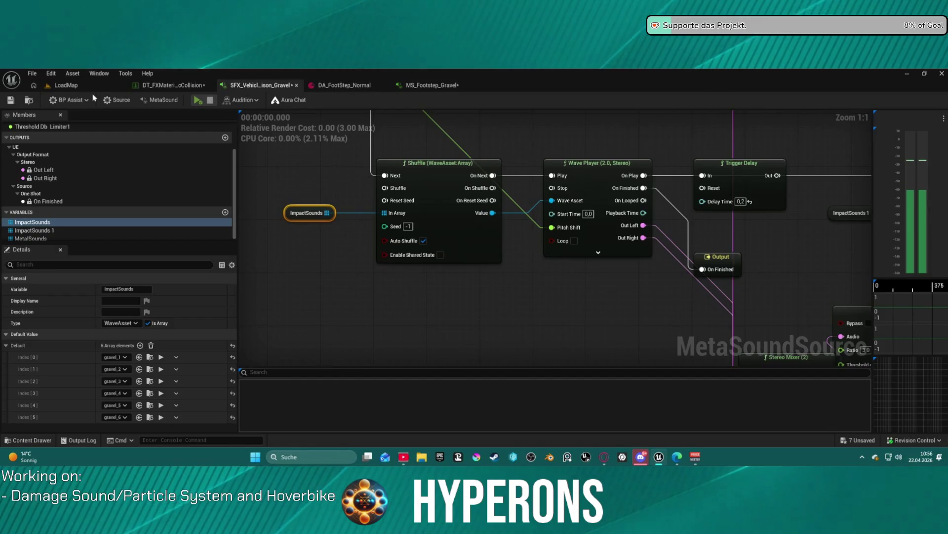
click(66, 85)
click(87, 103)
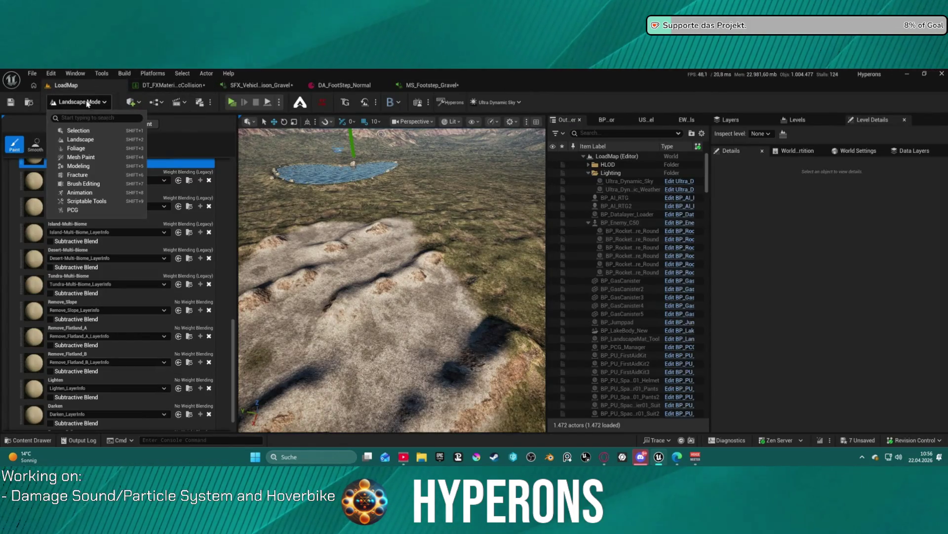
- In Selection Mode, start a Standalone play session, spawn the hoverbike with key 5 and mount it
click(74, 130)
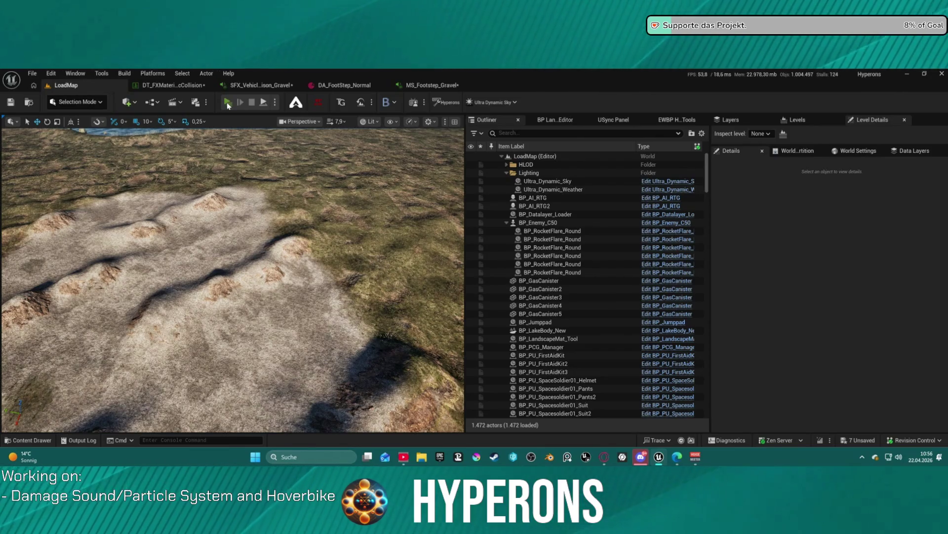
click(227, 102)
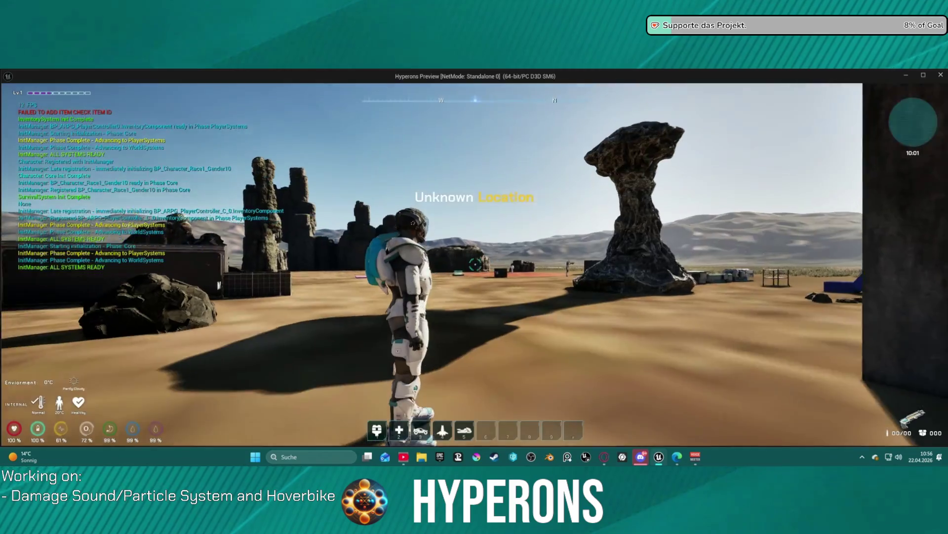
key(w)
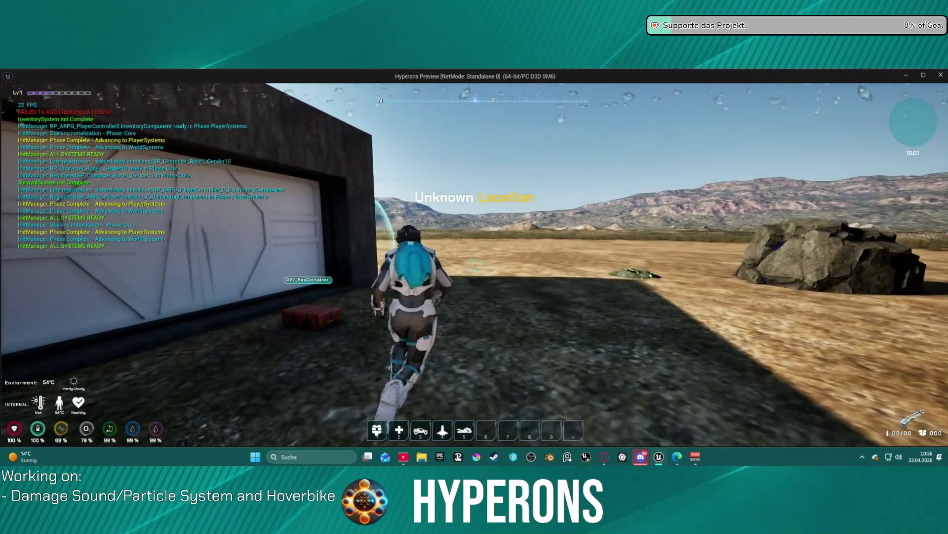
key(5)
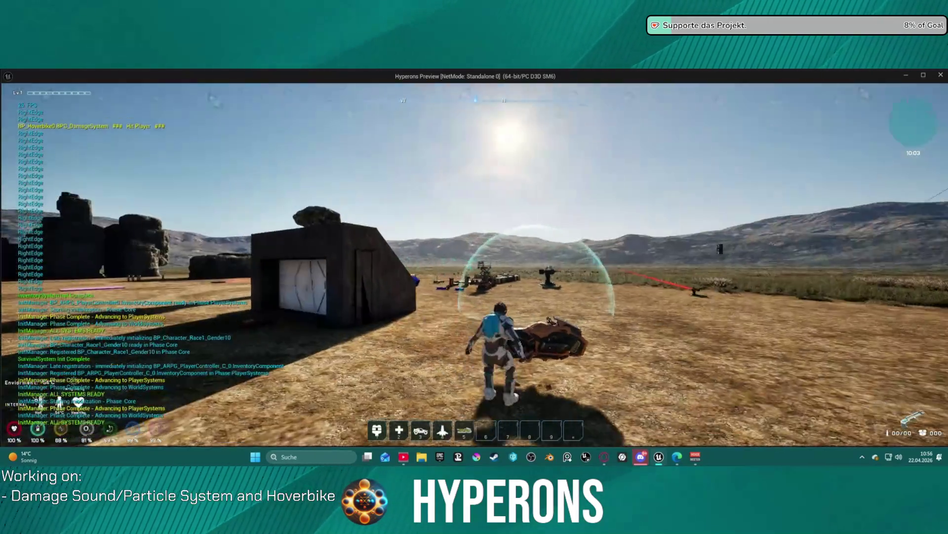
key(f)
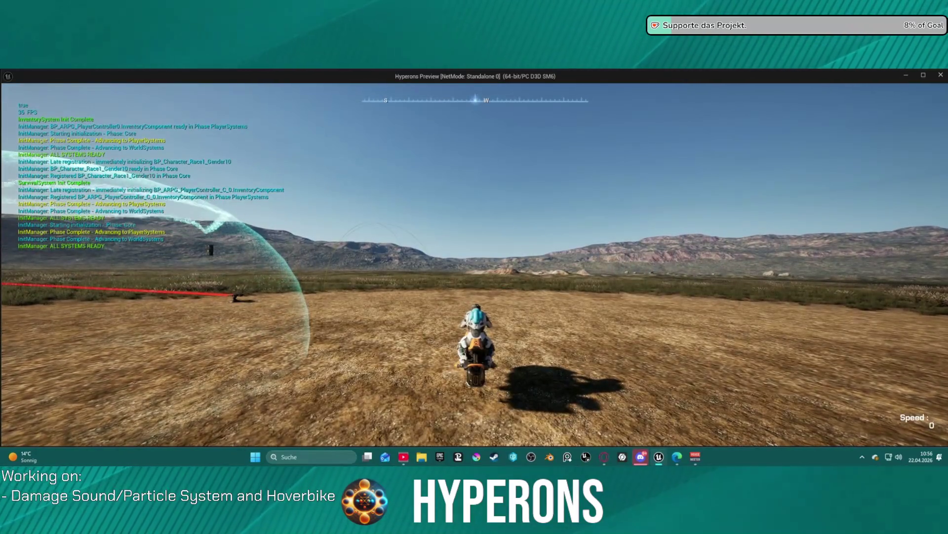
- Ride the hoverbike forward over the grassland, steering left toward the water
key(w)
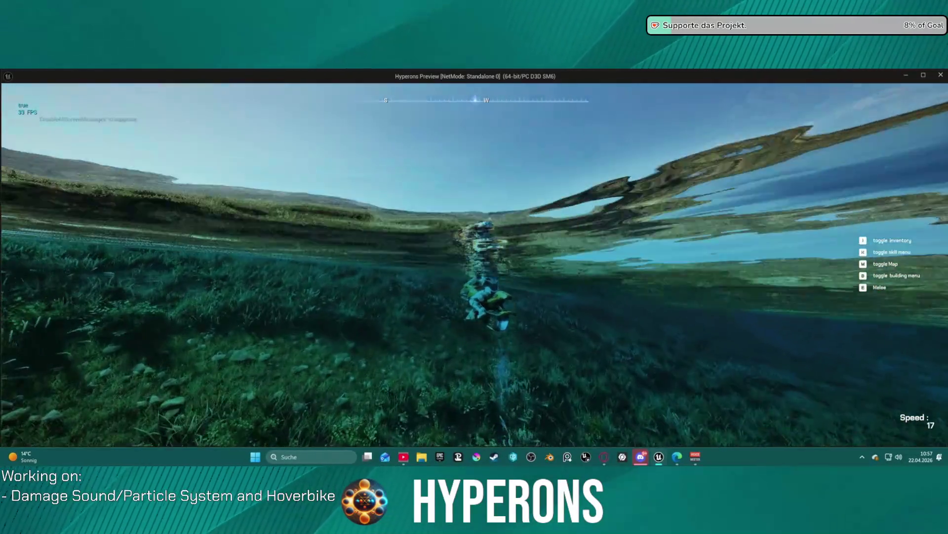
key(w)
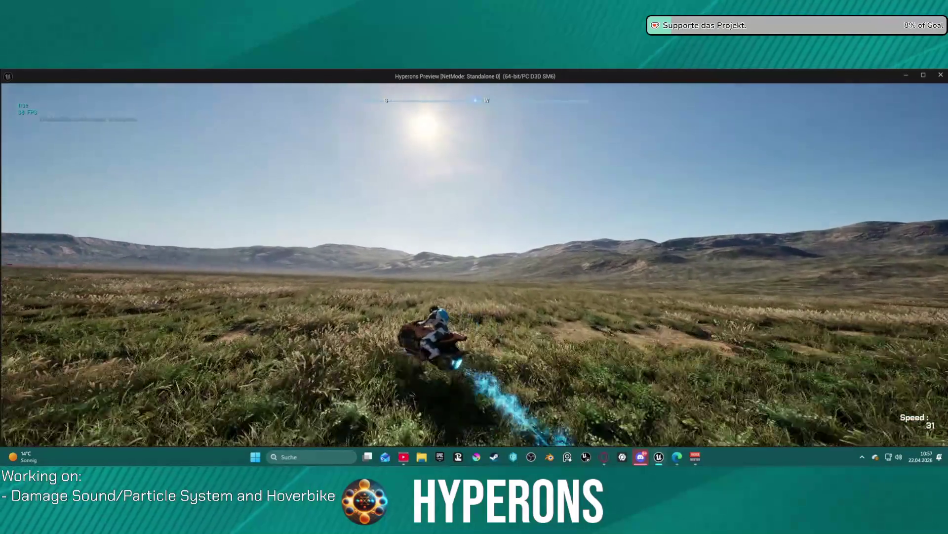
key(a)
key(a)
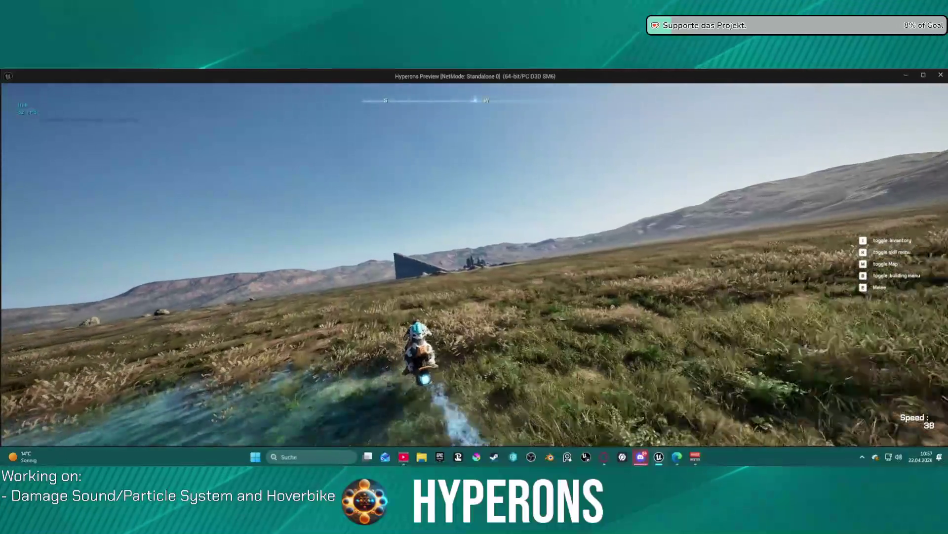
key(a)
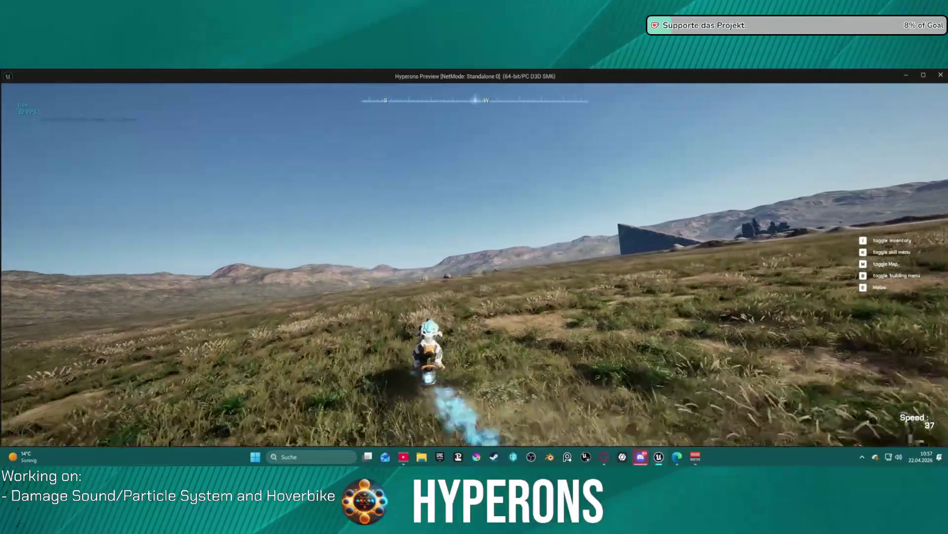
key(a)
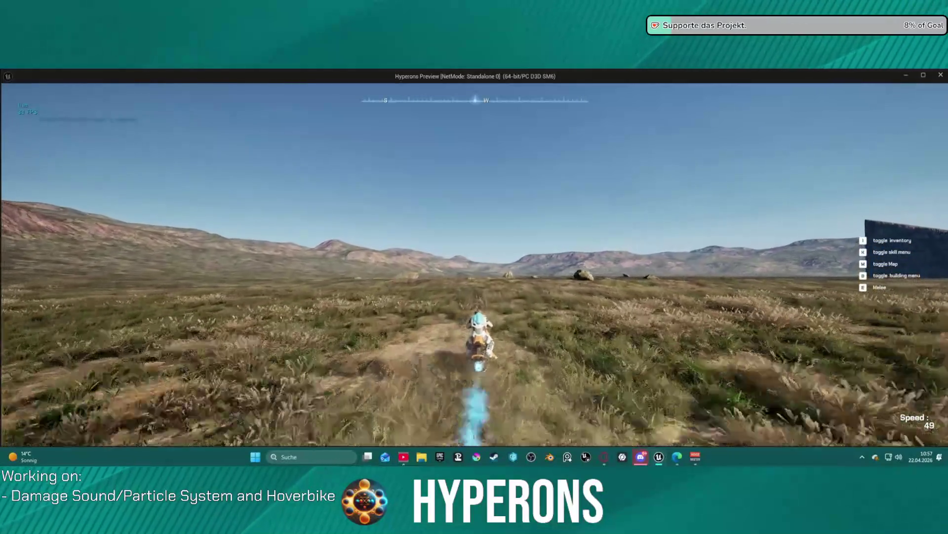
- Drive the hoverbike onto the lake and across the water
key(w)
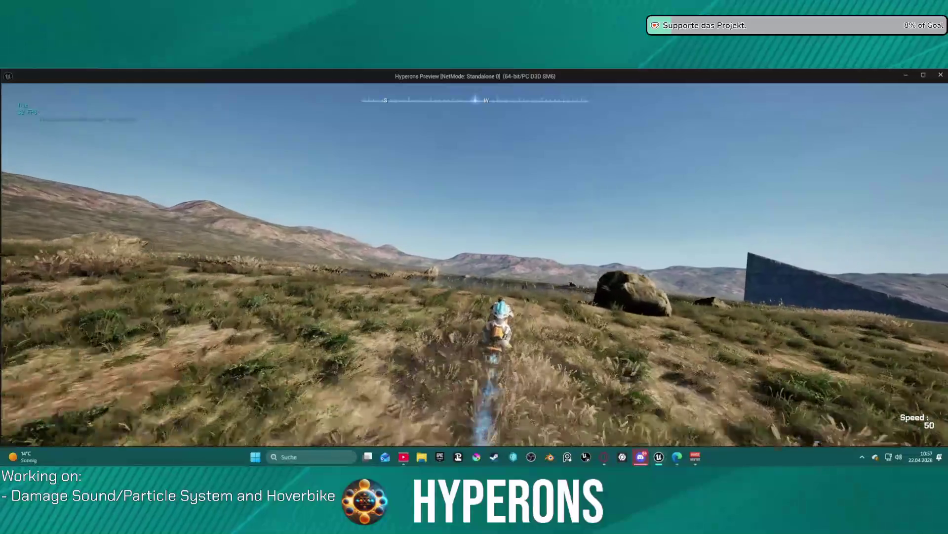
key(w)
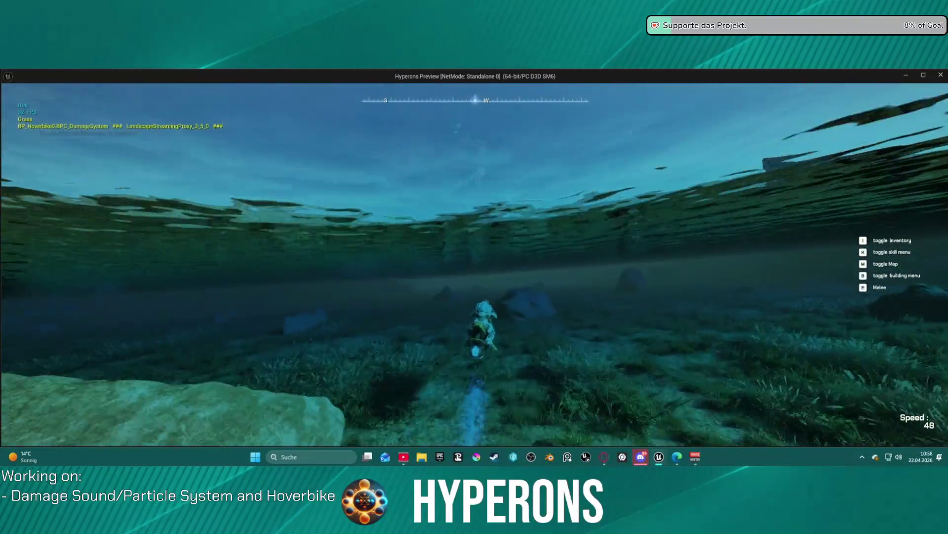
key(w)
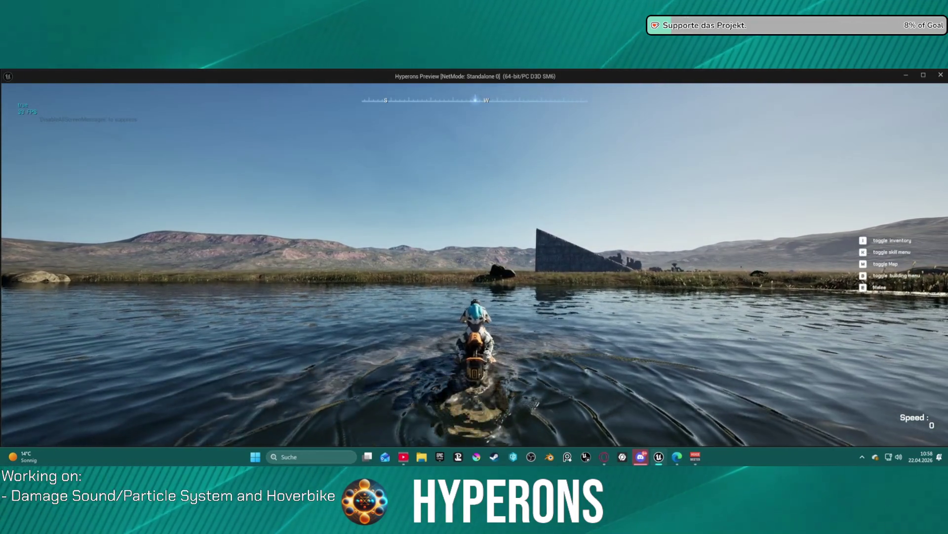
key(w)
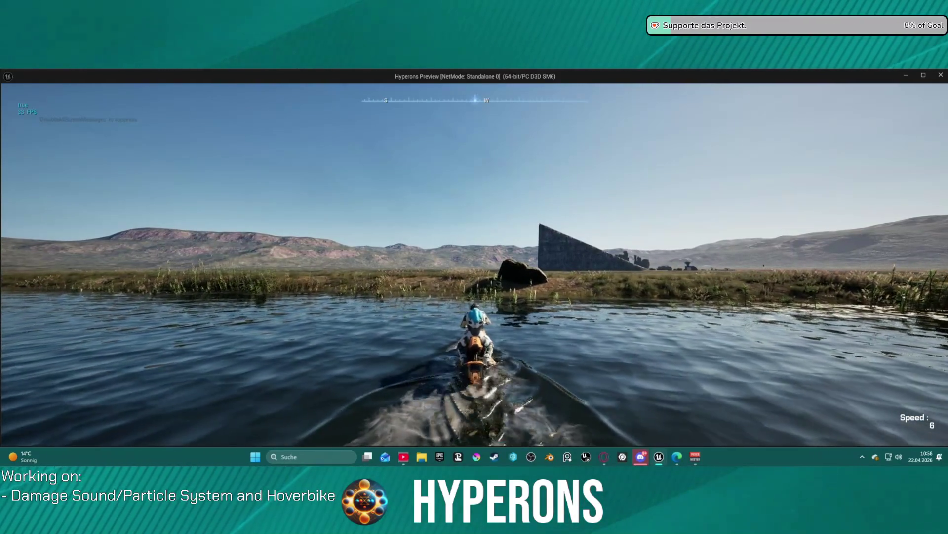
- Cross the lake past the shore reeds and race over the grass toward the rock wall
key(w)
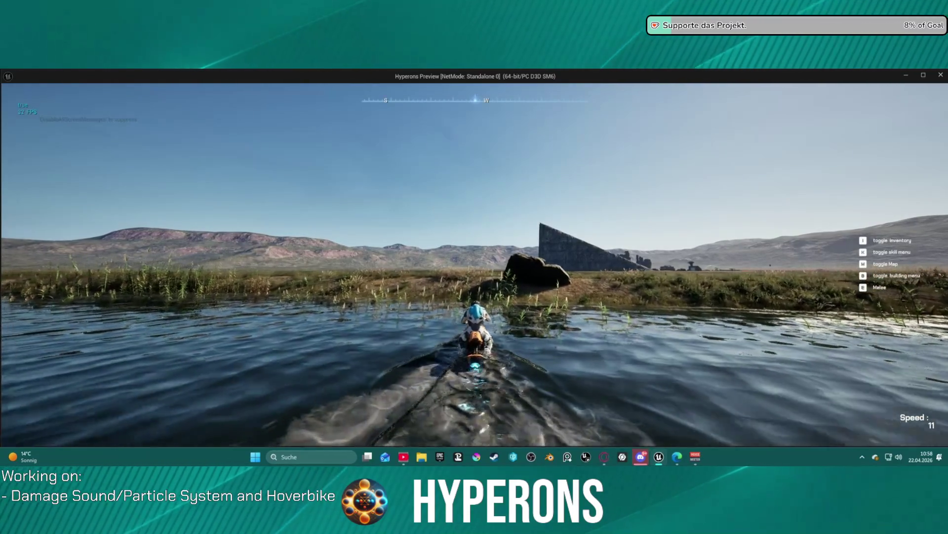
key(w)
key(w)
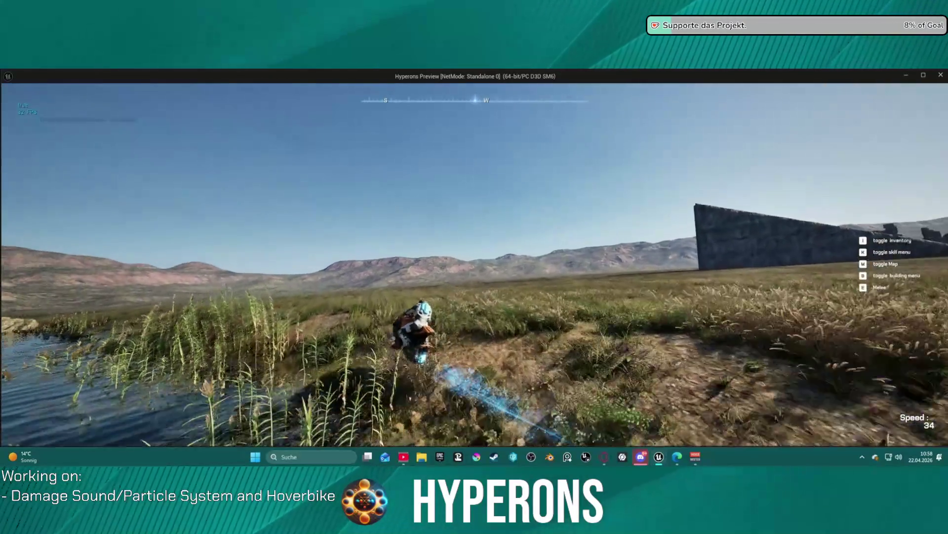
key(w)
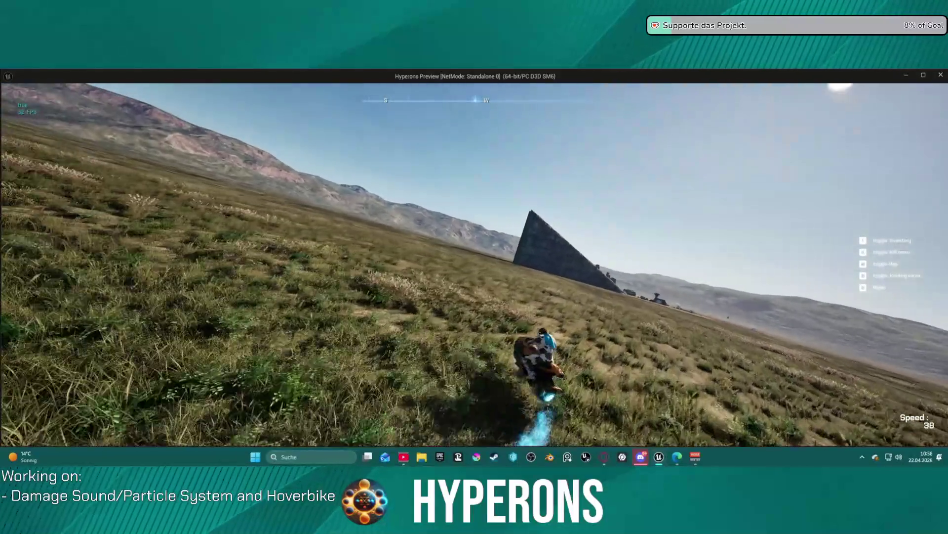
key(w)
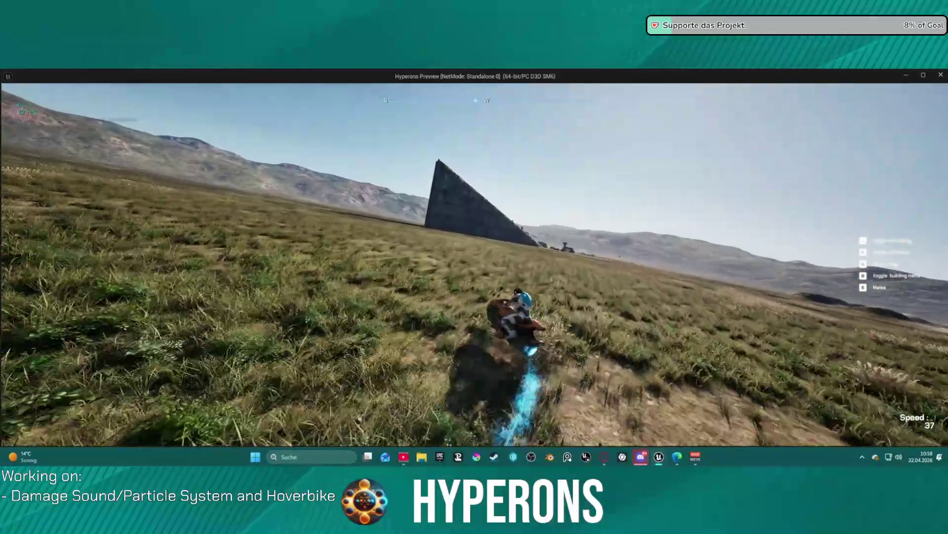
key(w)
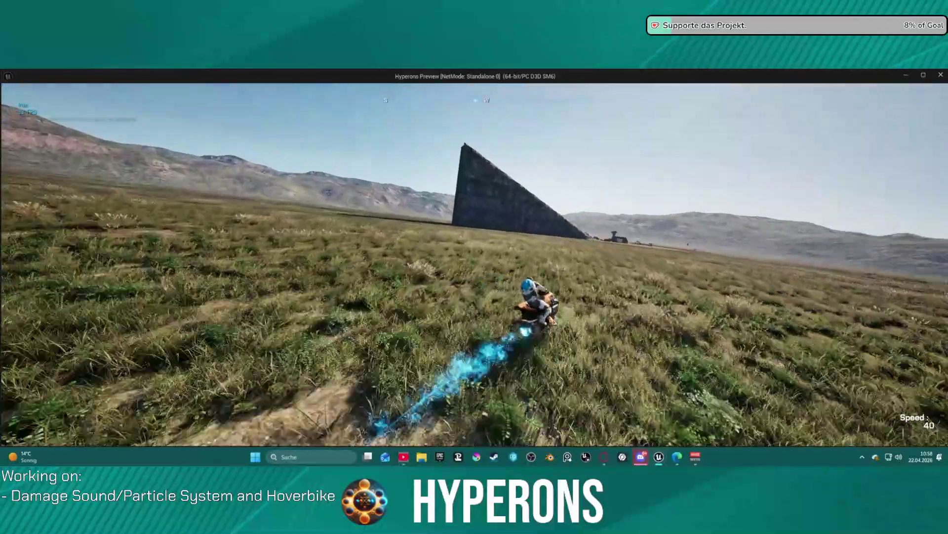
key(w)
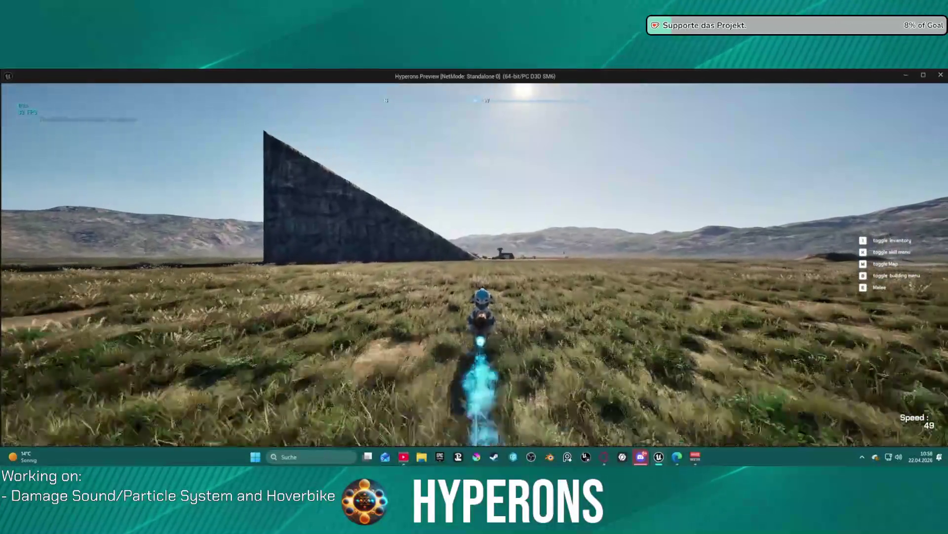
key(w)
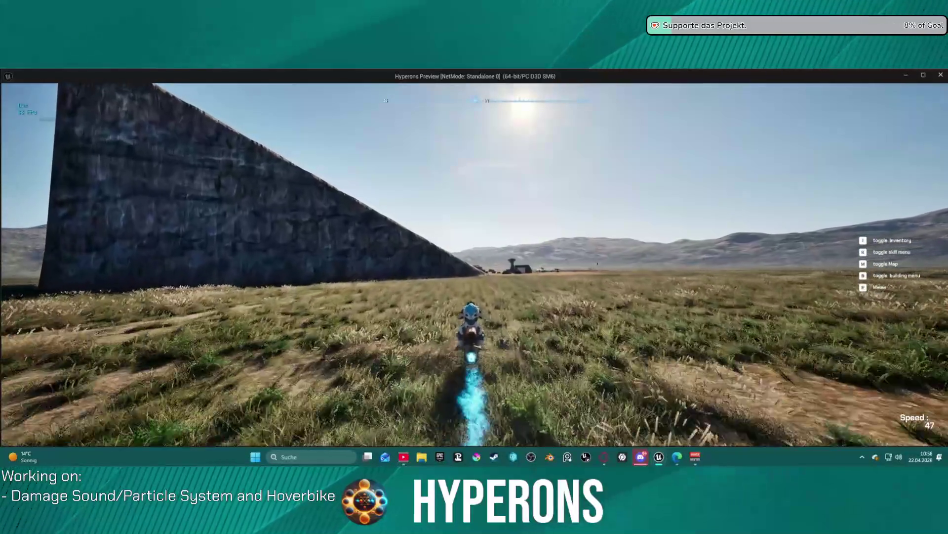
key(w)
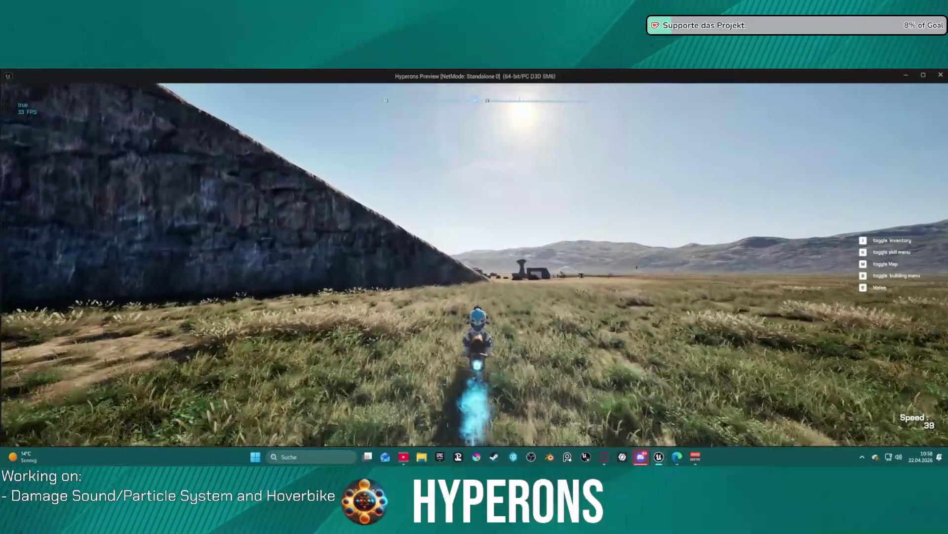
- Slam the hoverbike into the rock slope, then speed onto the open plain and bank left
key(w)
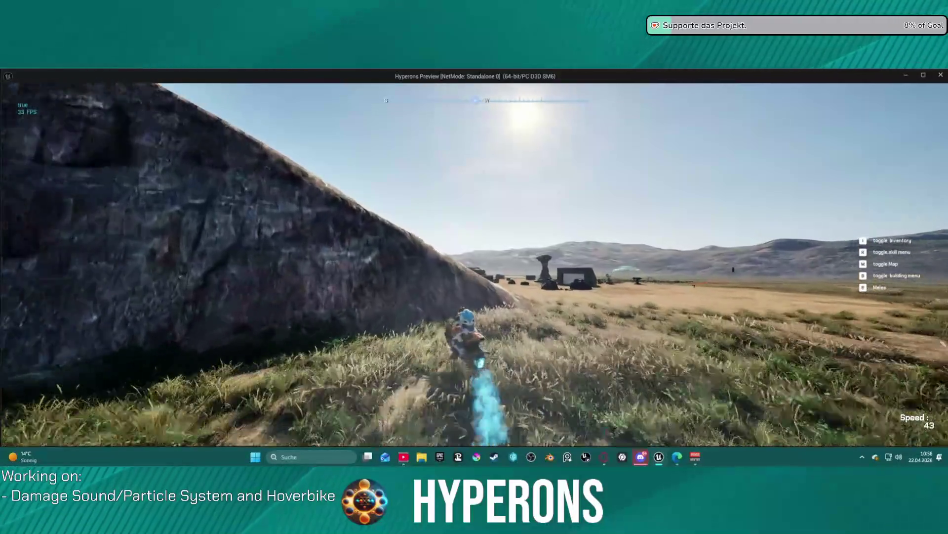
key(w)
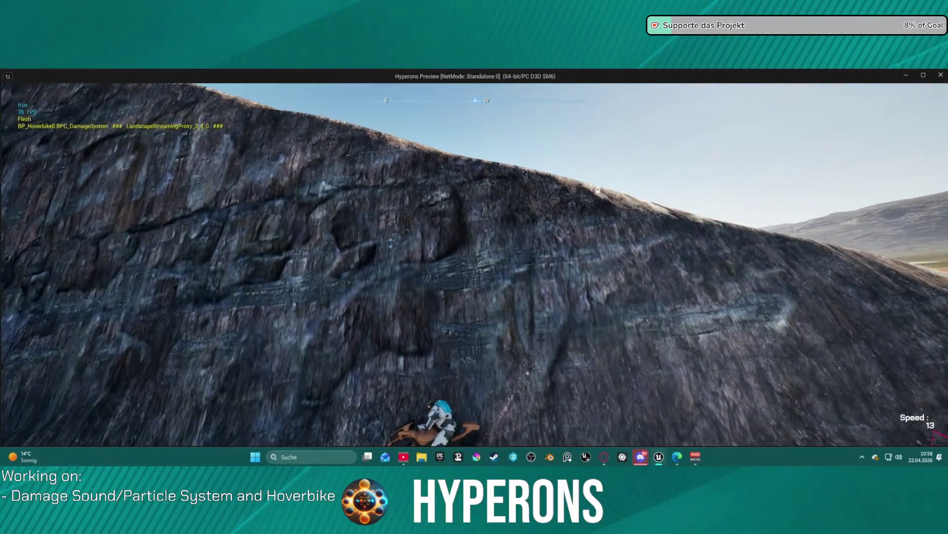
key(w)
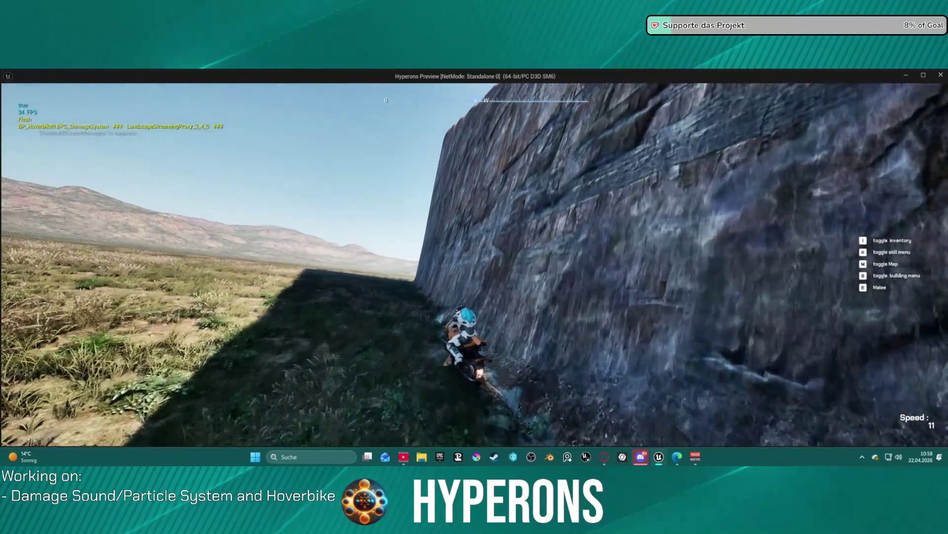
key(w)
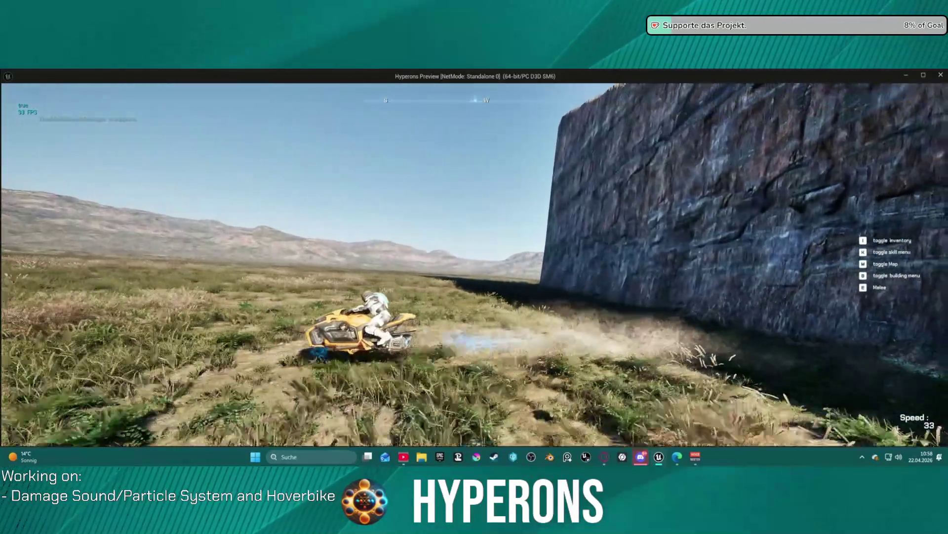
key(w)
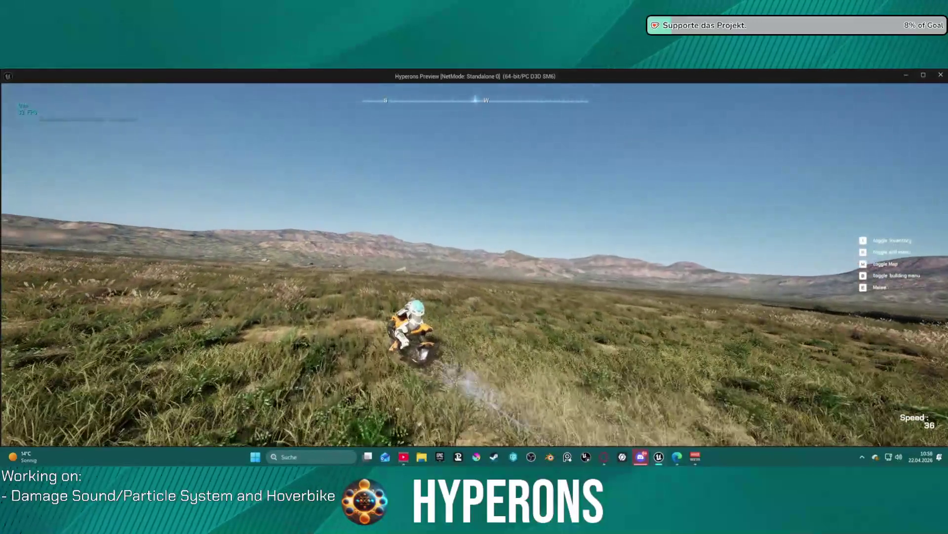
key(a)
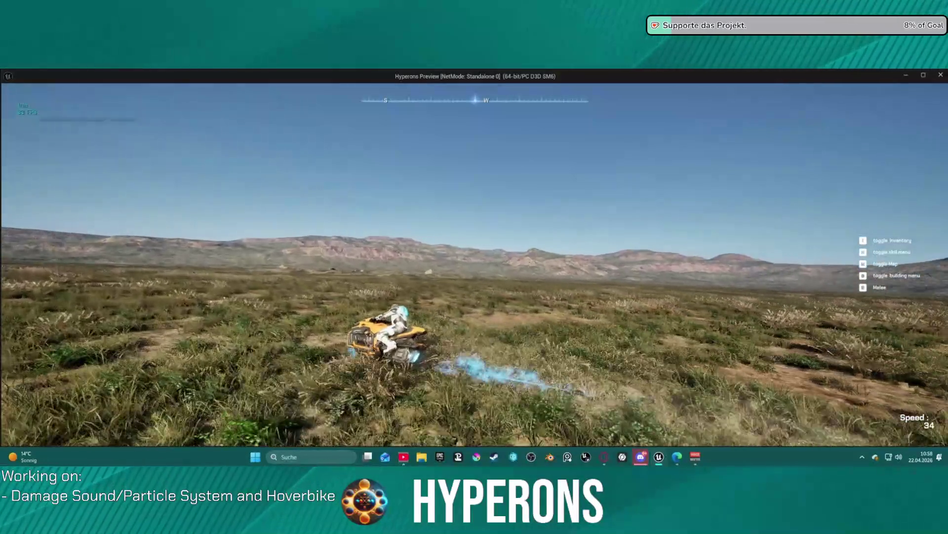
key(a)
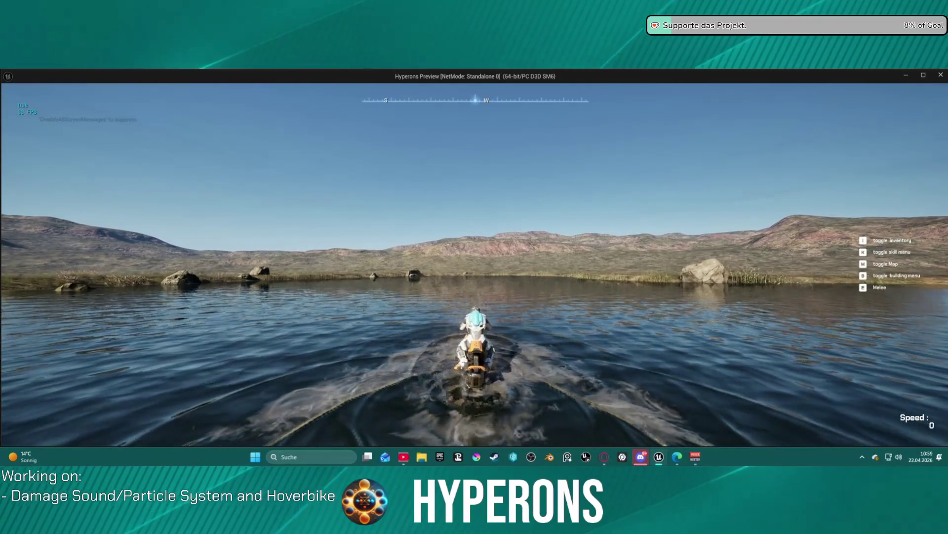
- Speed across the lake to the reedy shore and dismount with F
key(w)
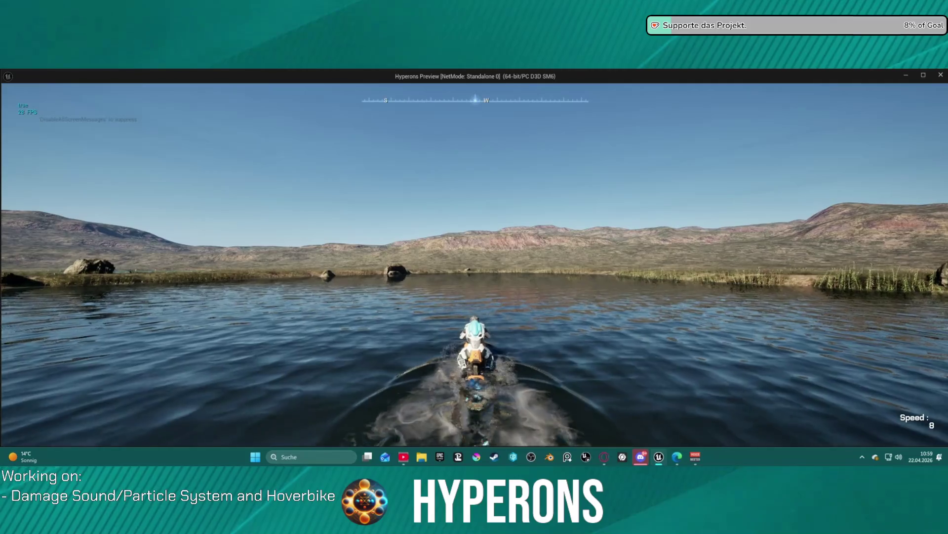
key(w)
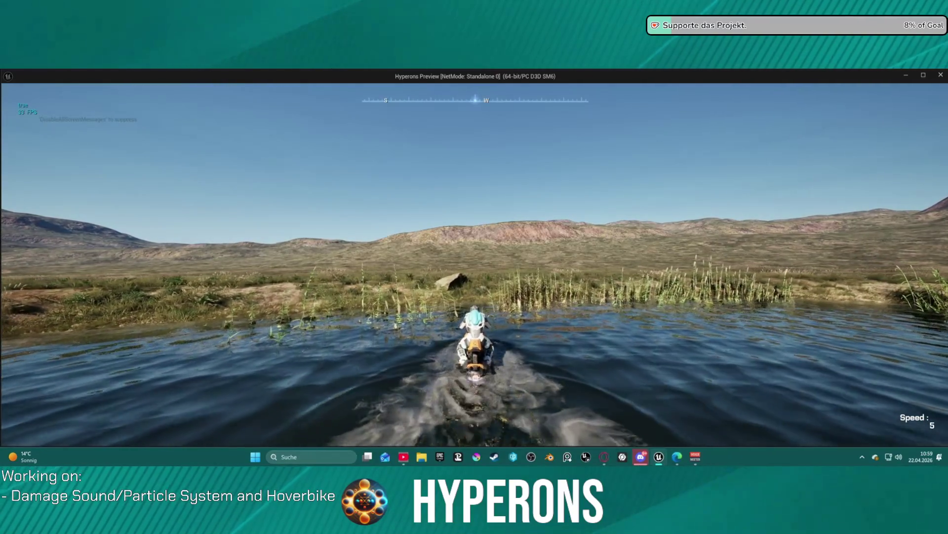
key(f)
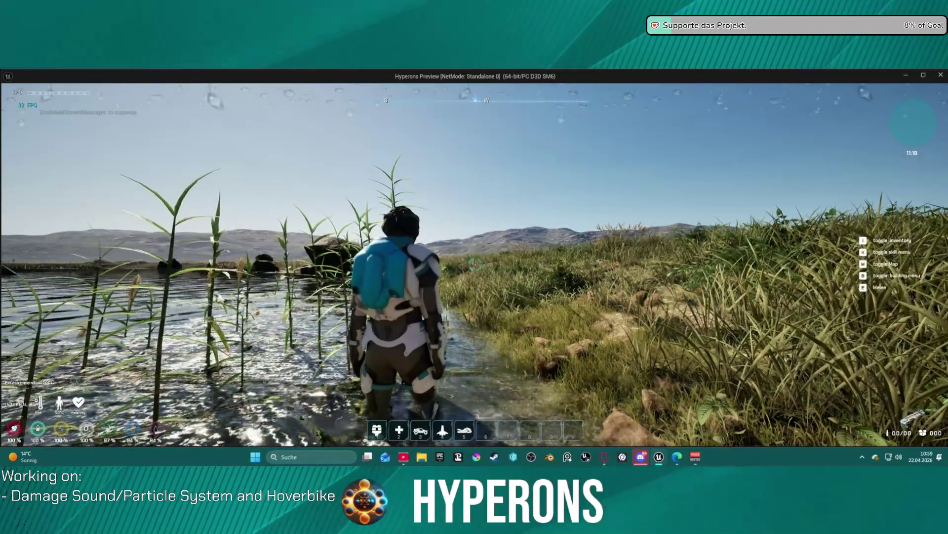
- Wade the character on foot through the reeds and shallows along the lake shore
key(a)
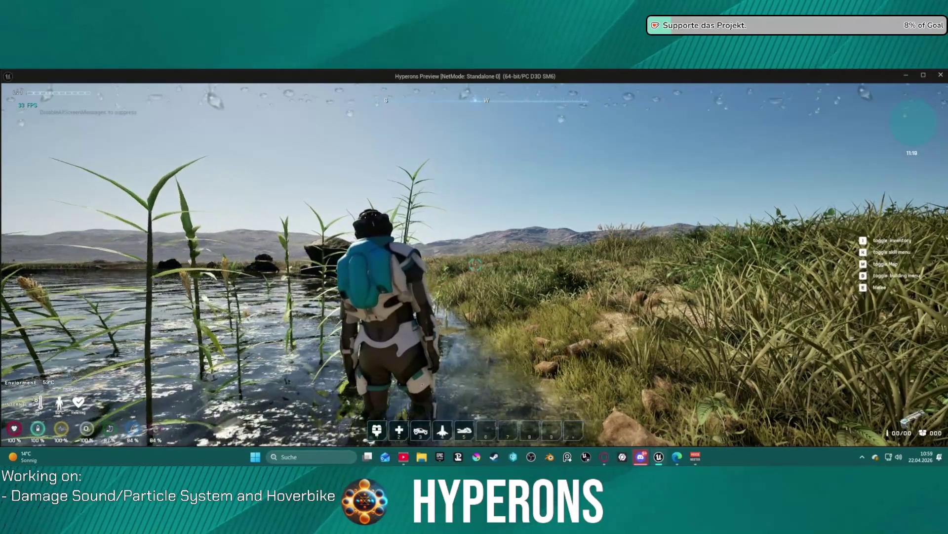
key(a)
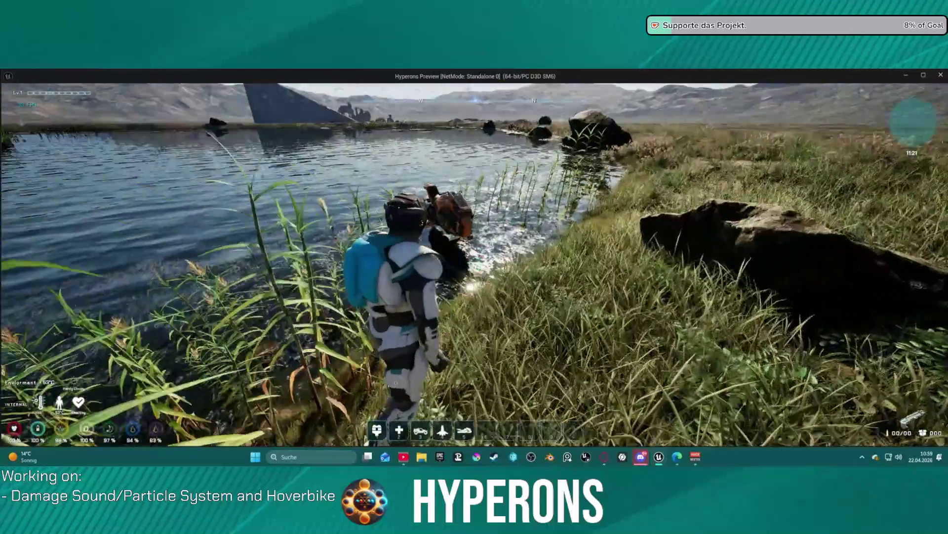
key(w)
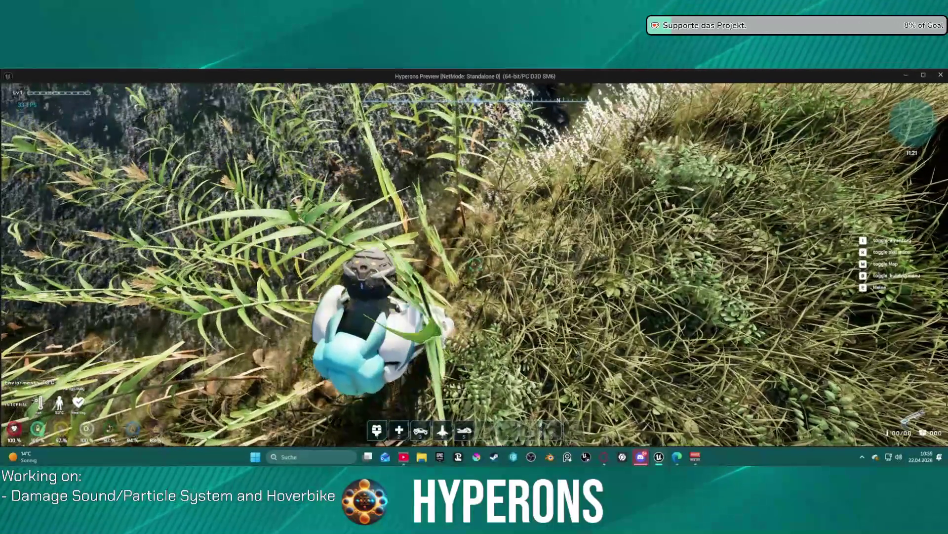
key(w)
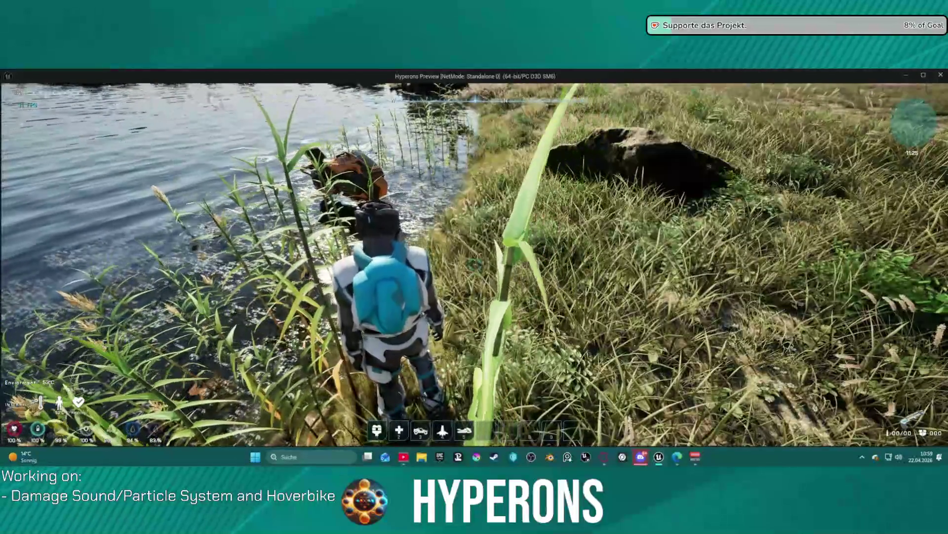
key(w)
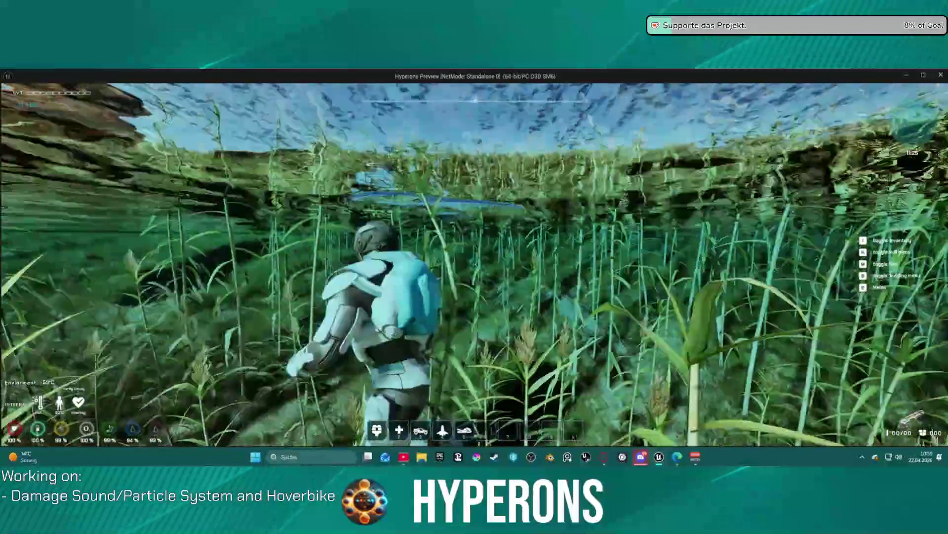
key(w)
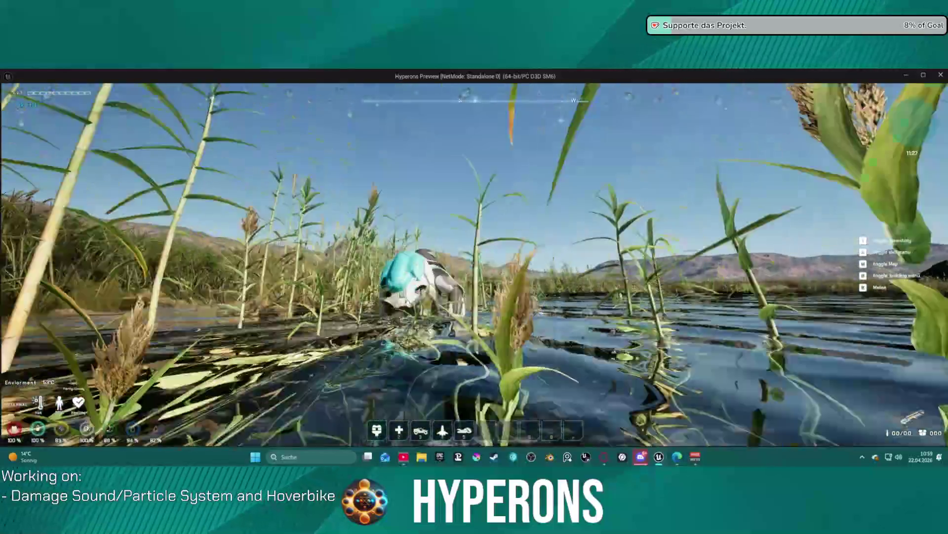
key(w)
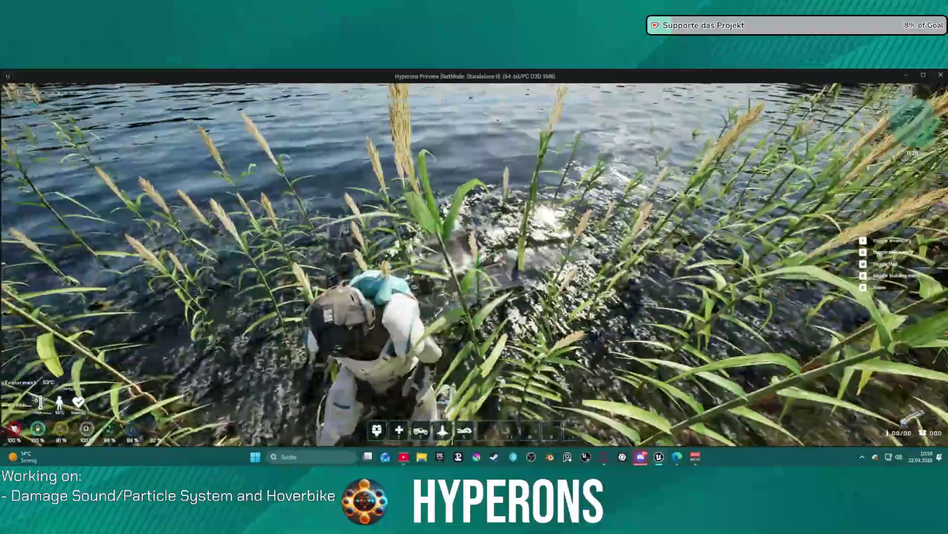
key(w)
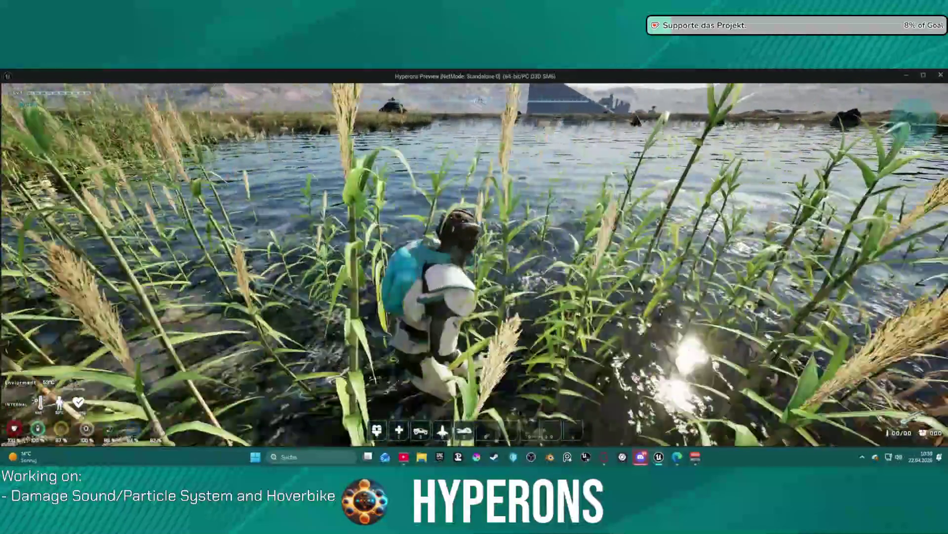
key(w)
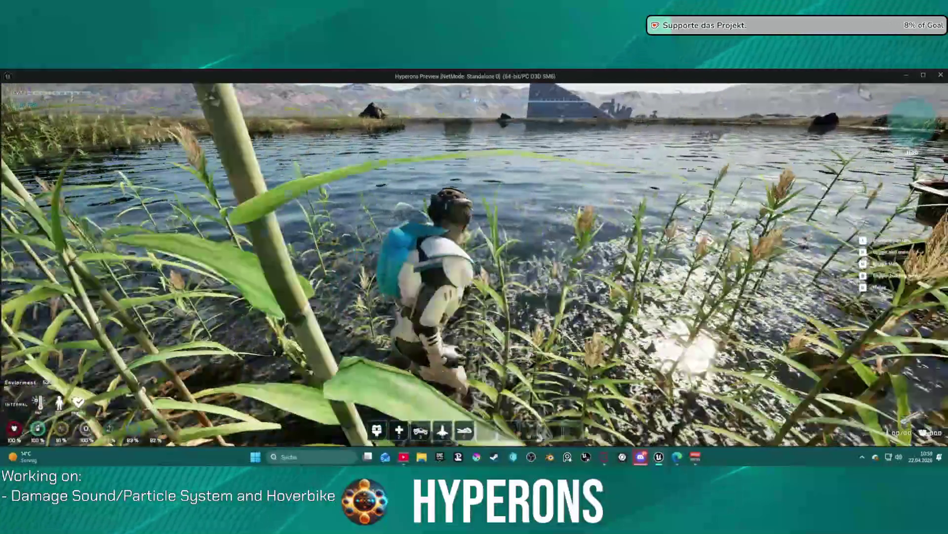
key(w)
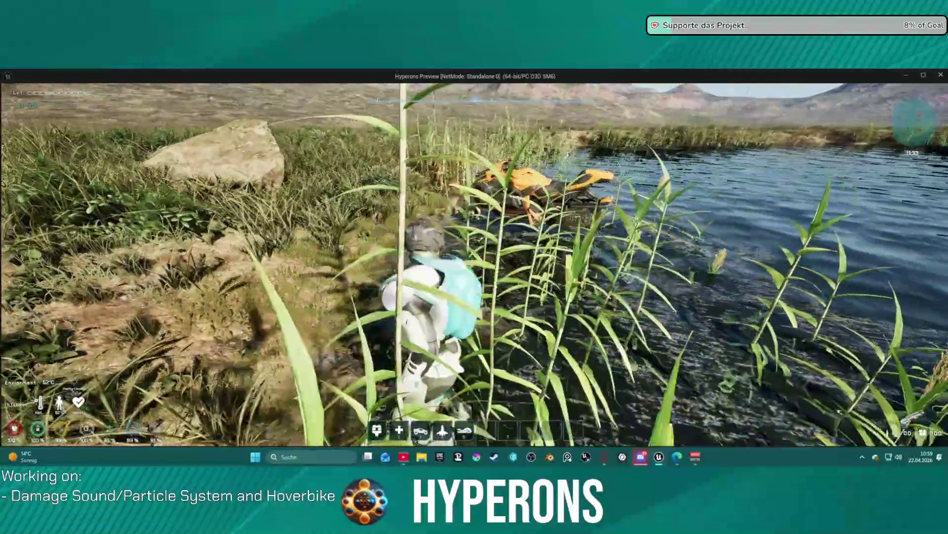
key(w)
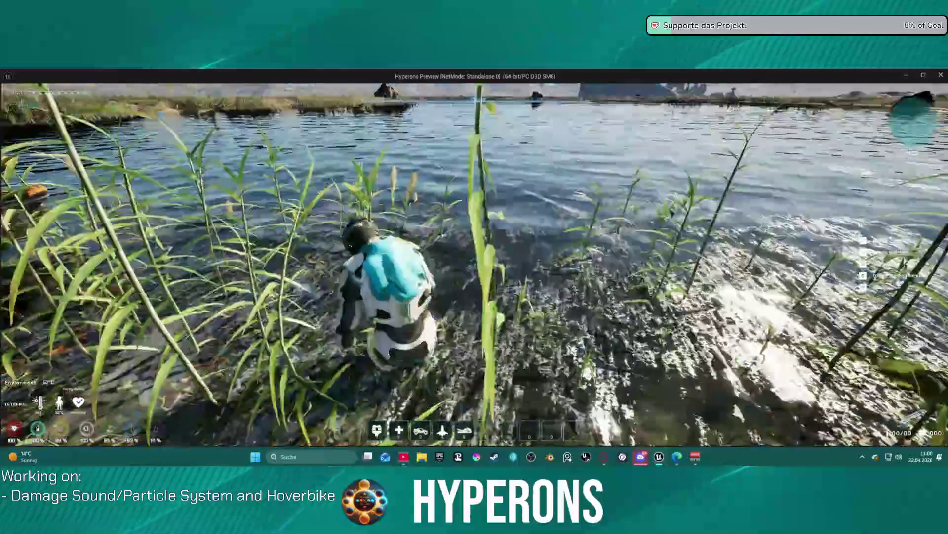
- Step out of the pond beside the parked hoverbike and mount it with F
key(a)
key(w)
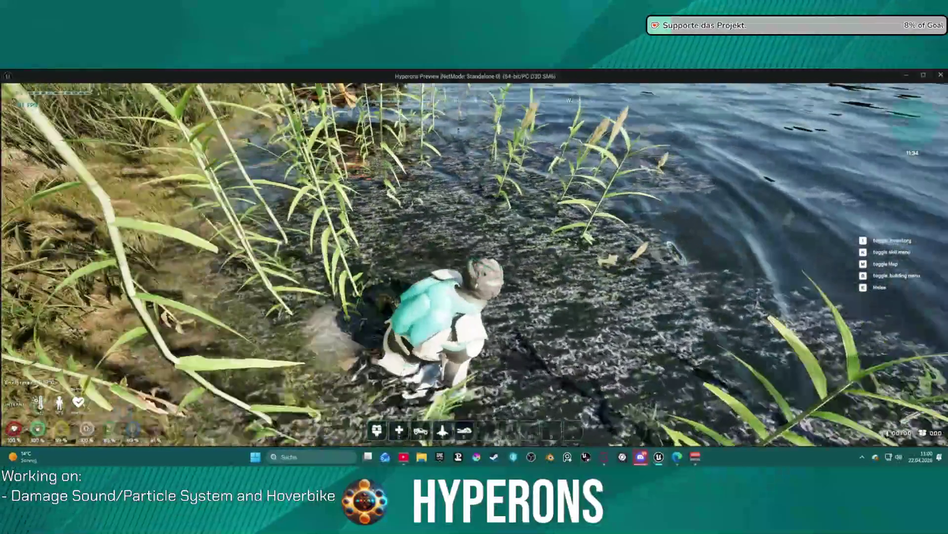
key(w)
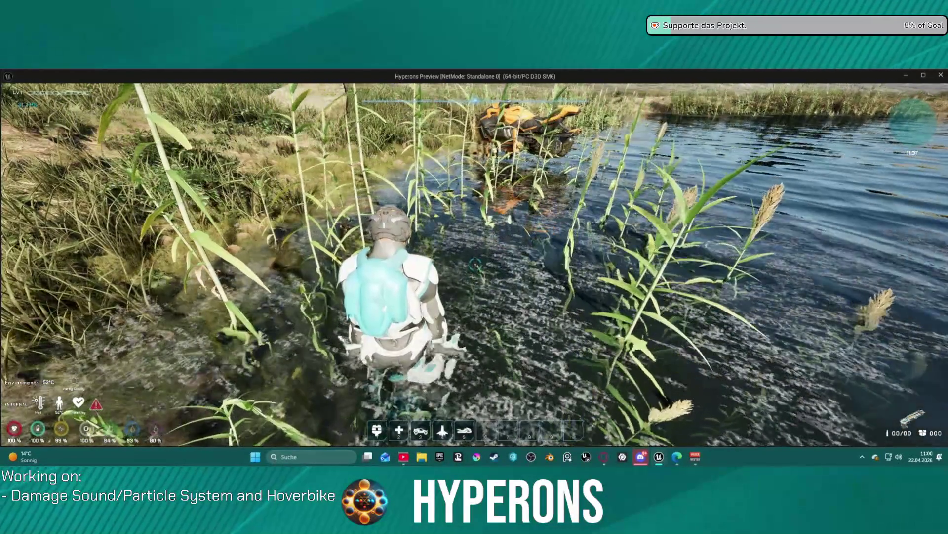
key(a)
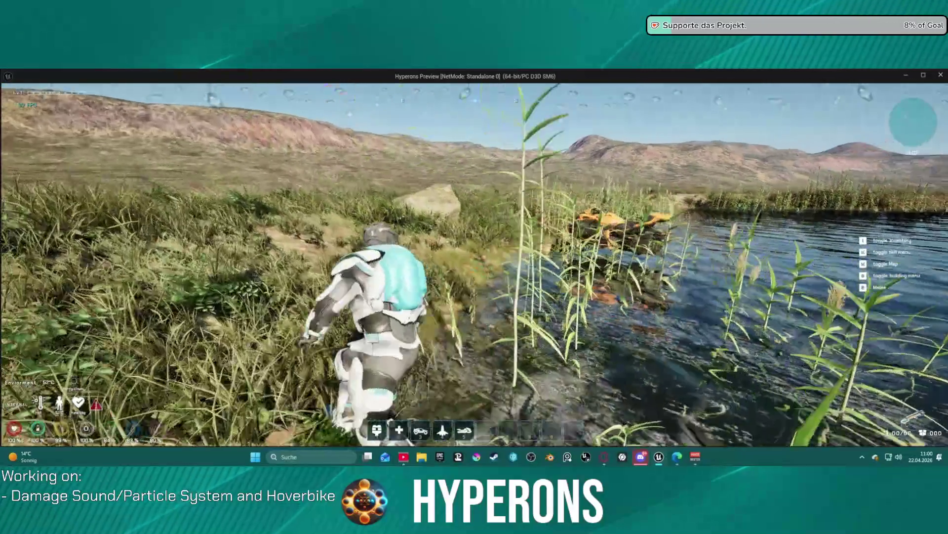
key(w)
key(s)
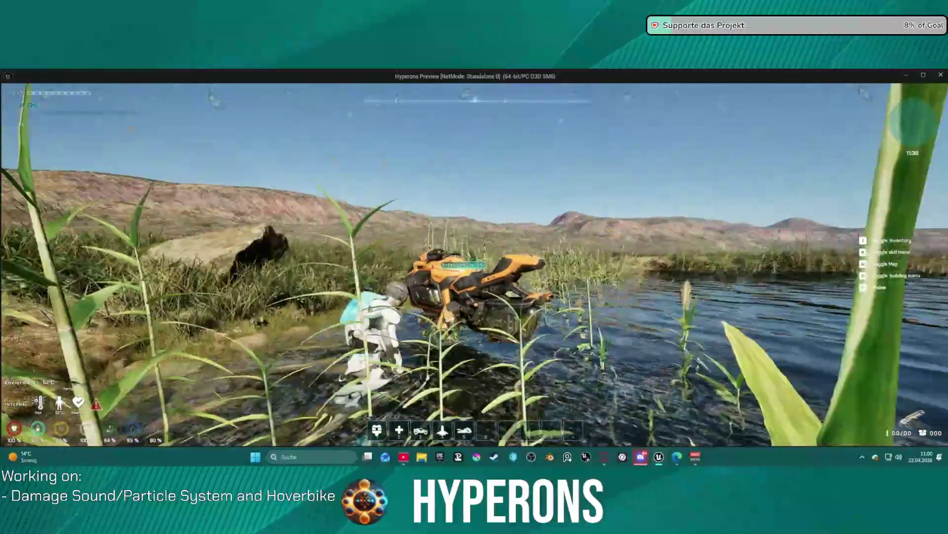
key(w)
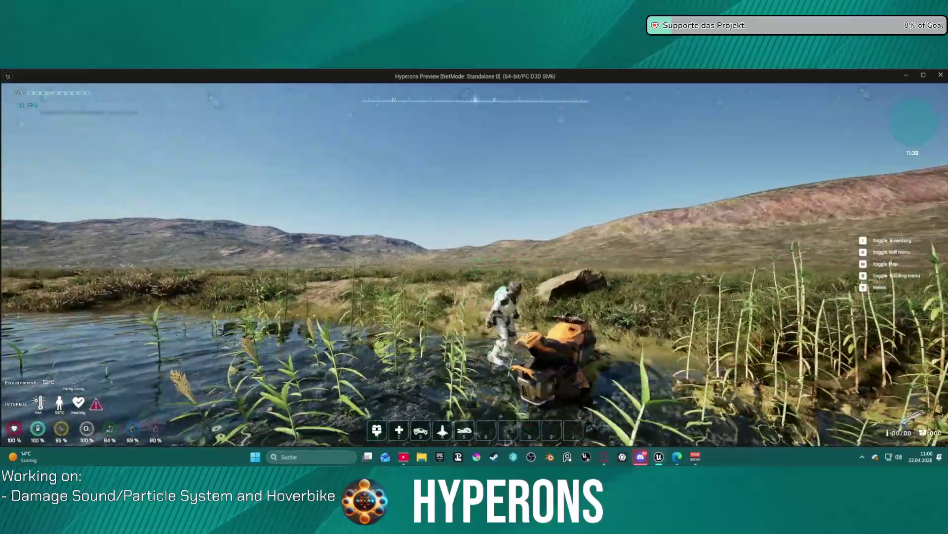
key(f)
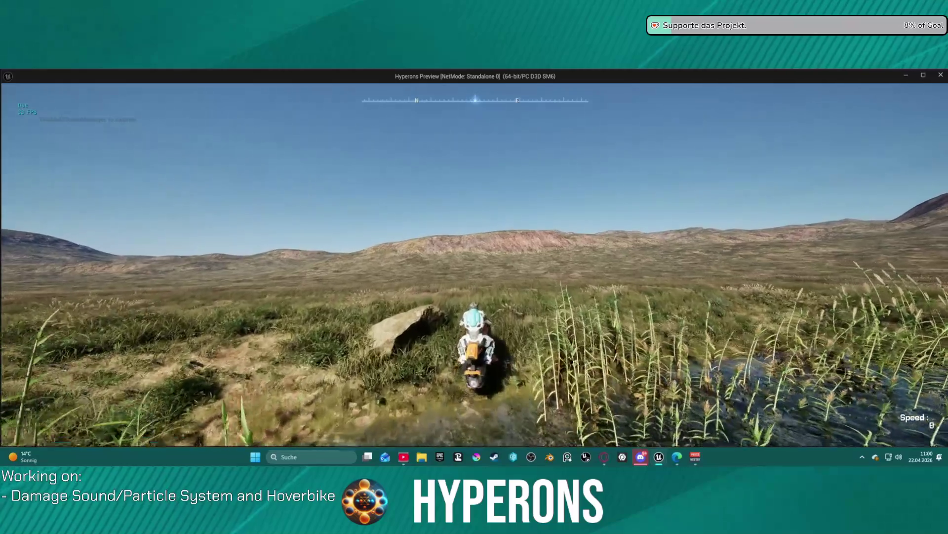
- Accelerate the hoverbike onto the grassy bank beside the reeds, reaching speed 8
key(w)
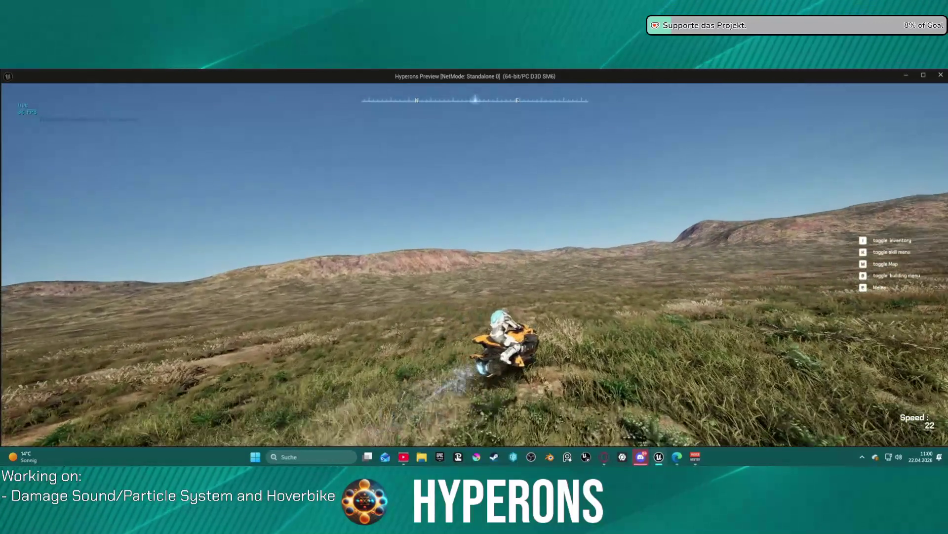
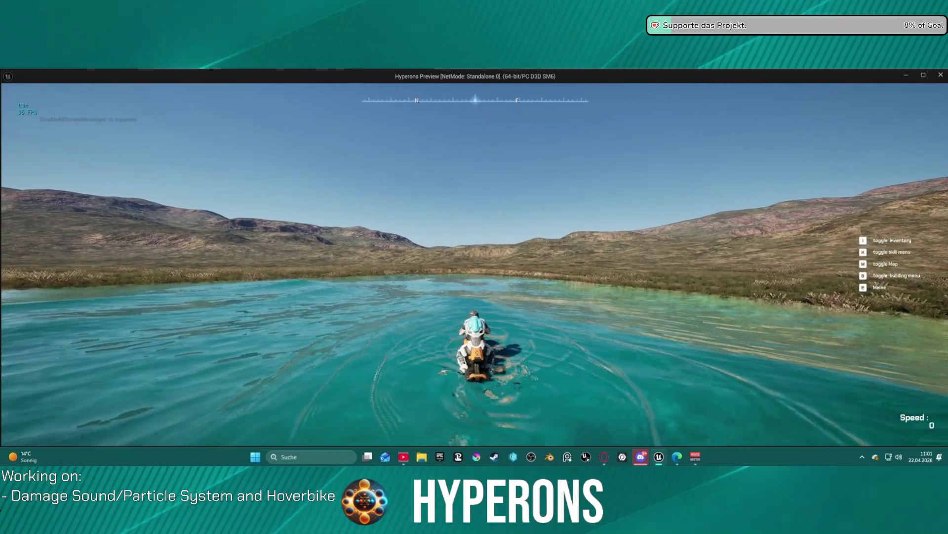
- Ride the hoverbike forward across the lake and onto the grassland
key(w)
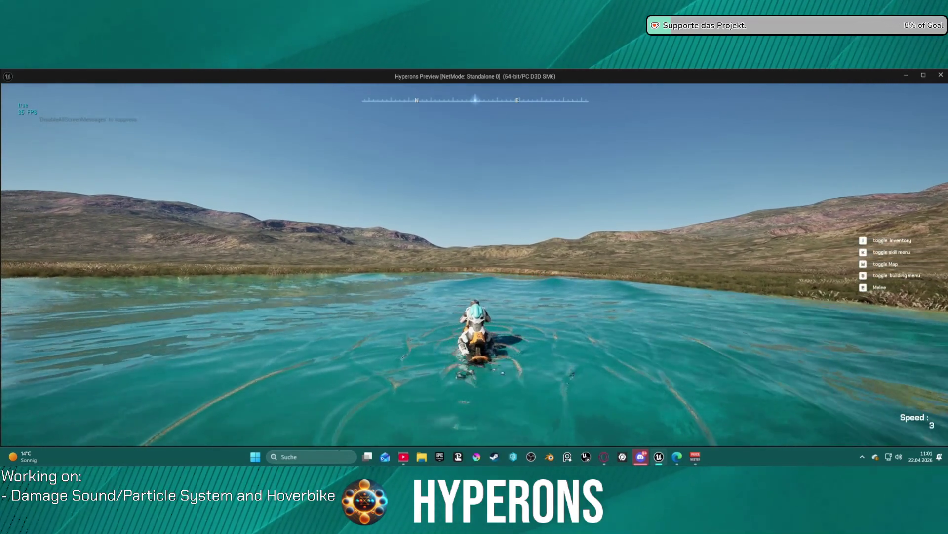
key(w)
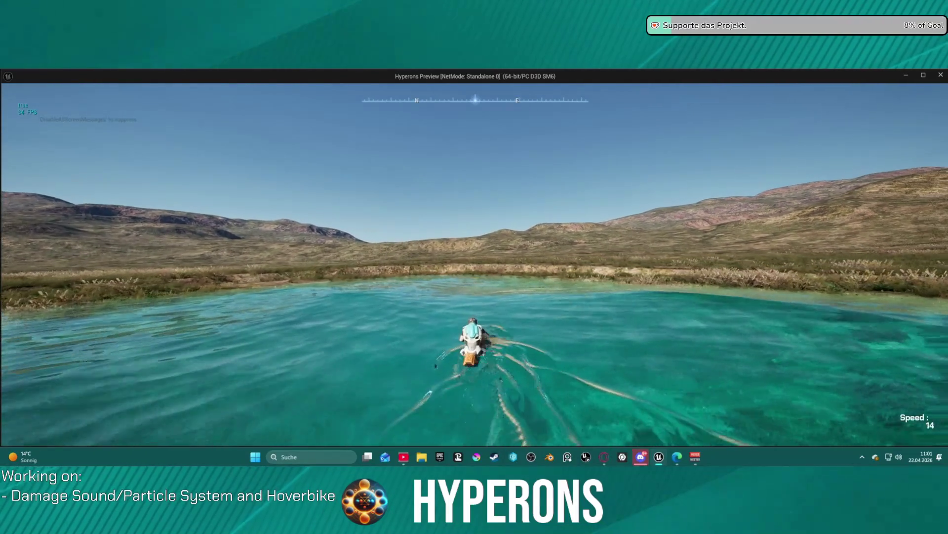
key(w)
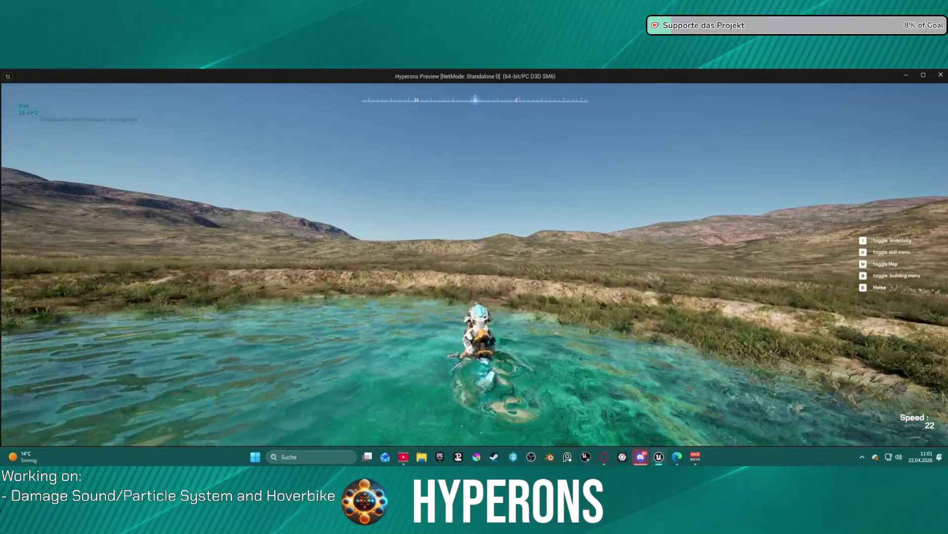
key(w)
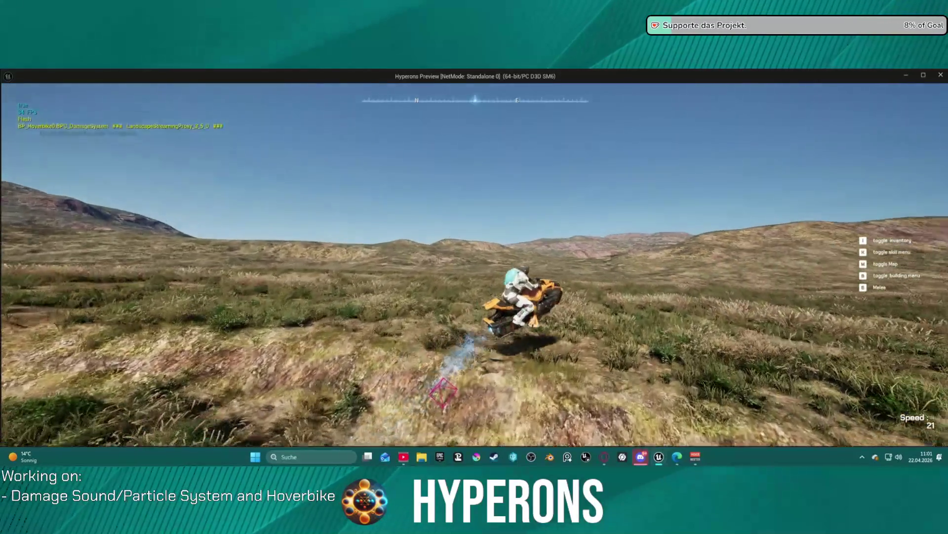
key(w)
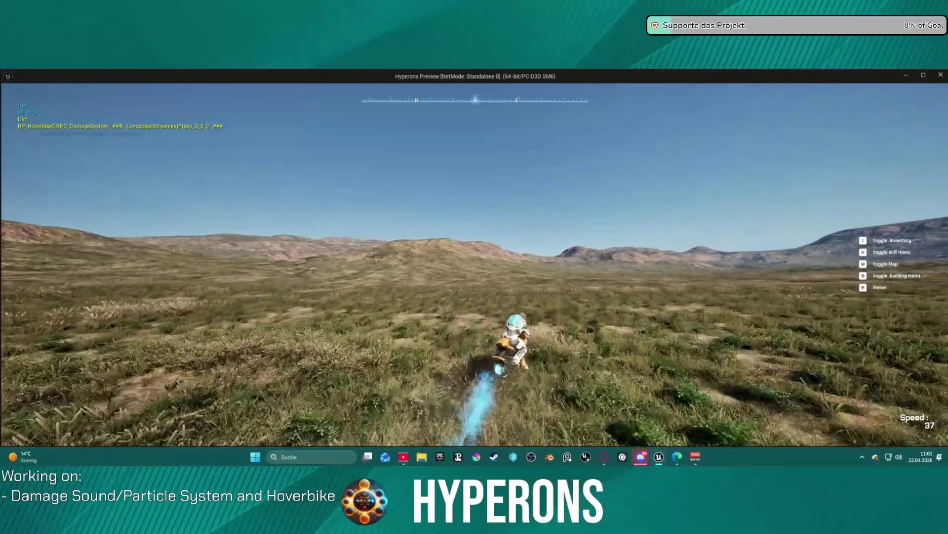
- Steer the hoverbike right and left over the grass around the lake
key(d)
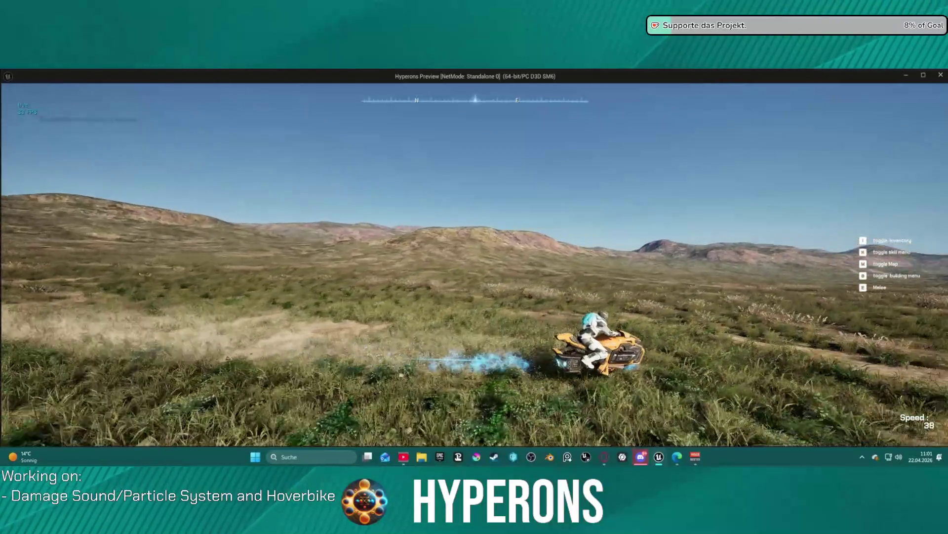
key(a)
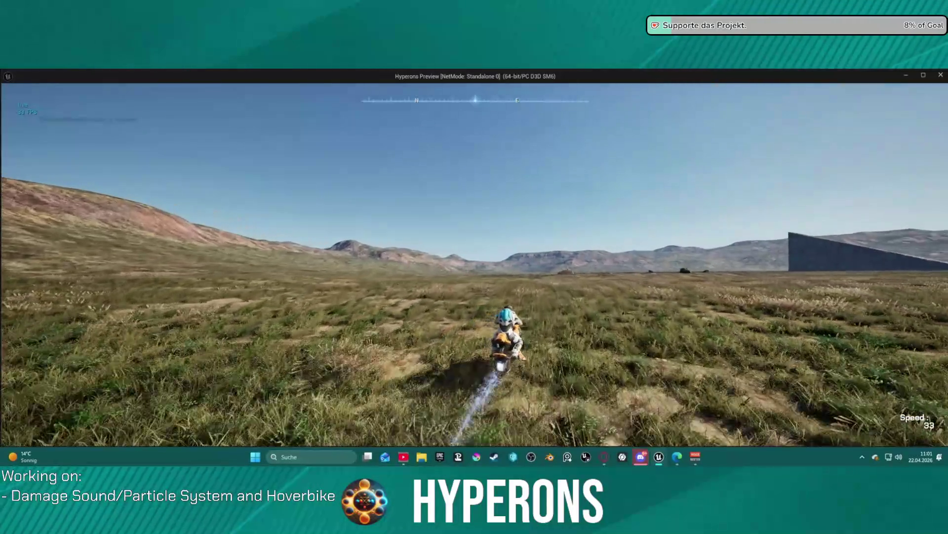
key(d)
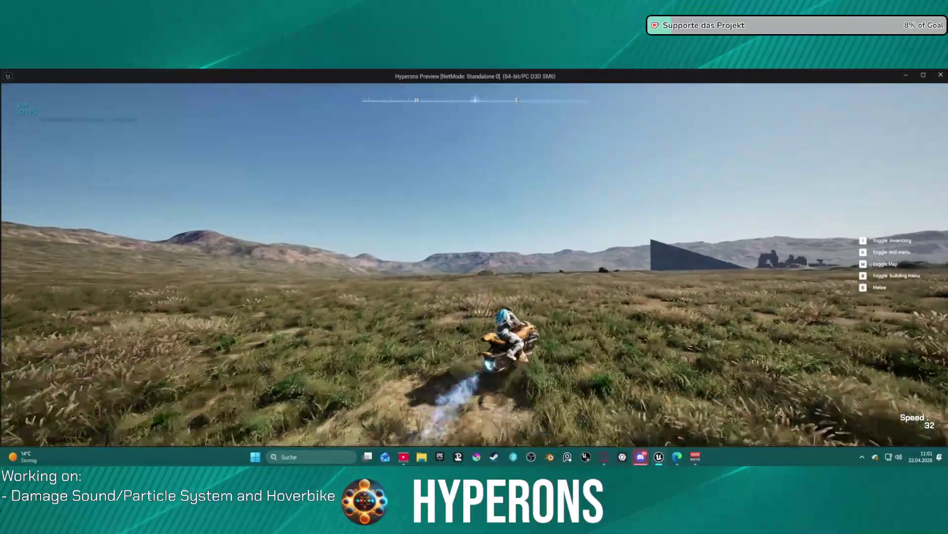
key(d)
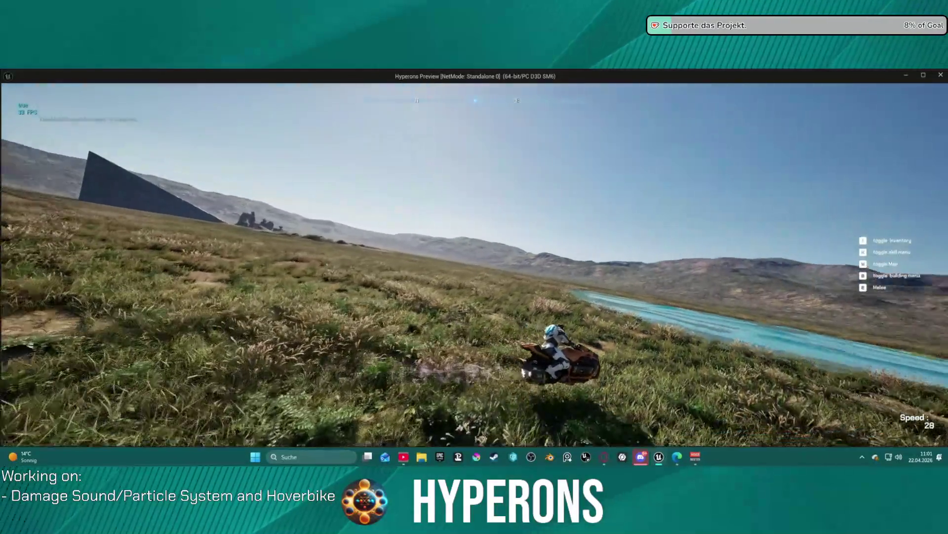
key(a)
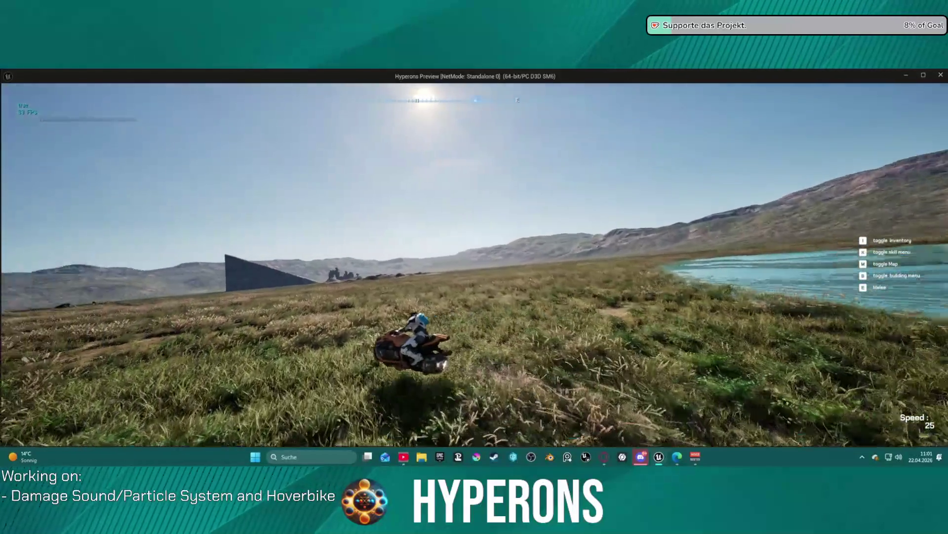
key(a)
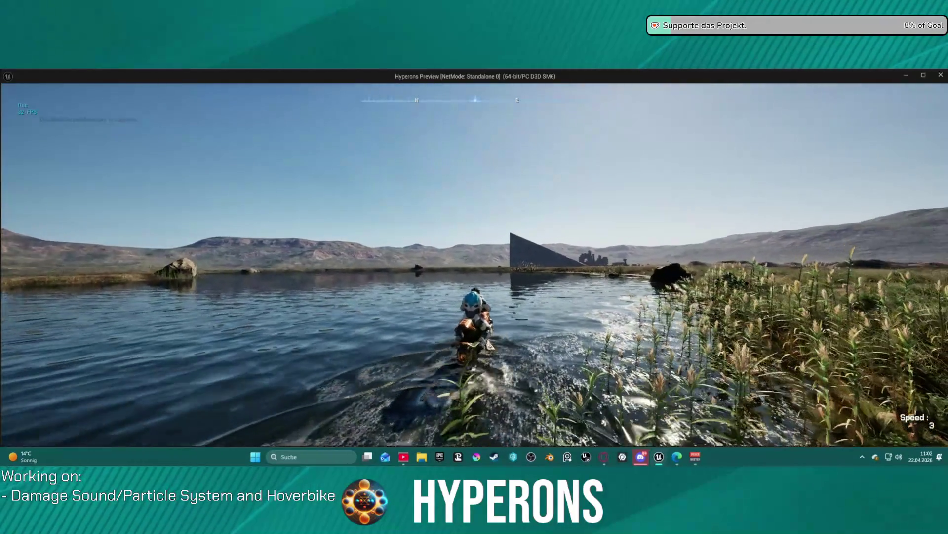
- Ride back across the lake onto the reedy shore, then end the play session
key(w)
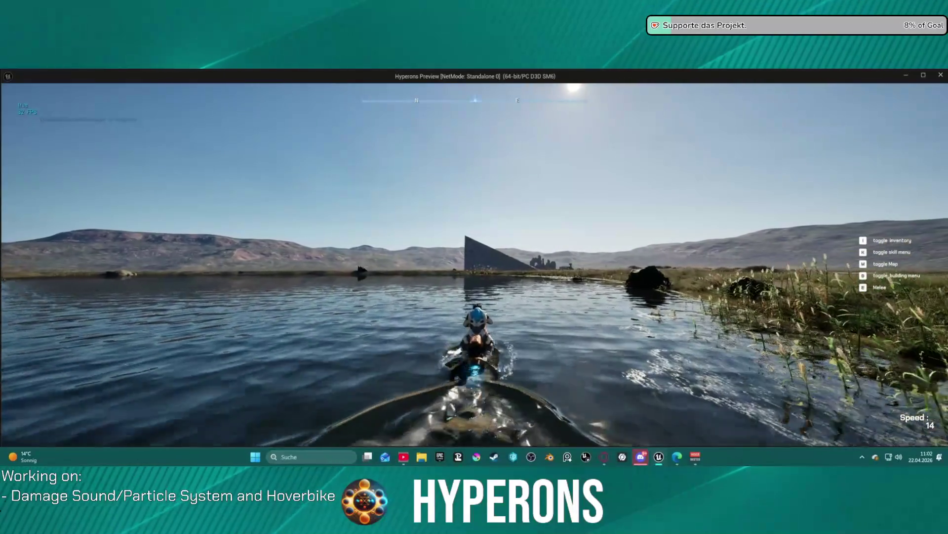
key(w)
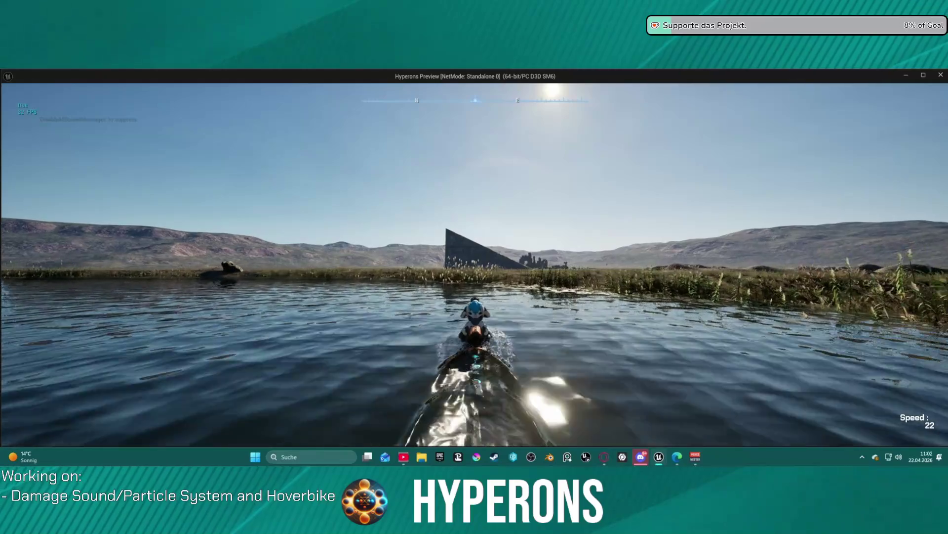
key(d)
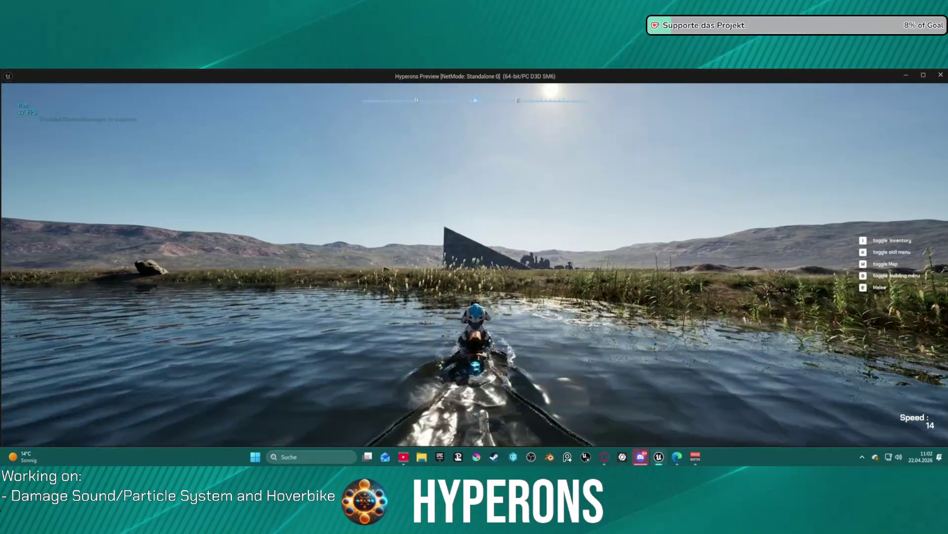
key(a)
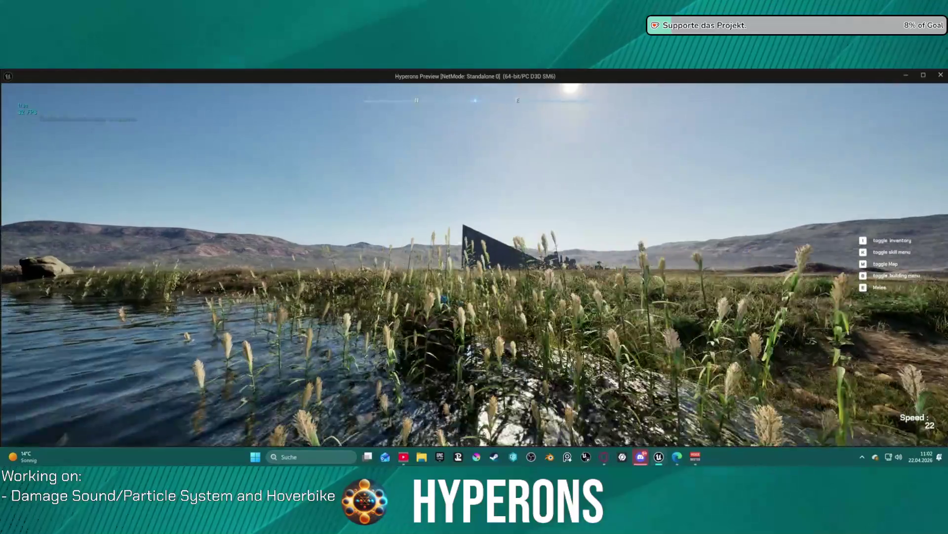
key(w)
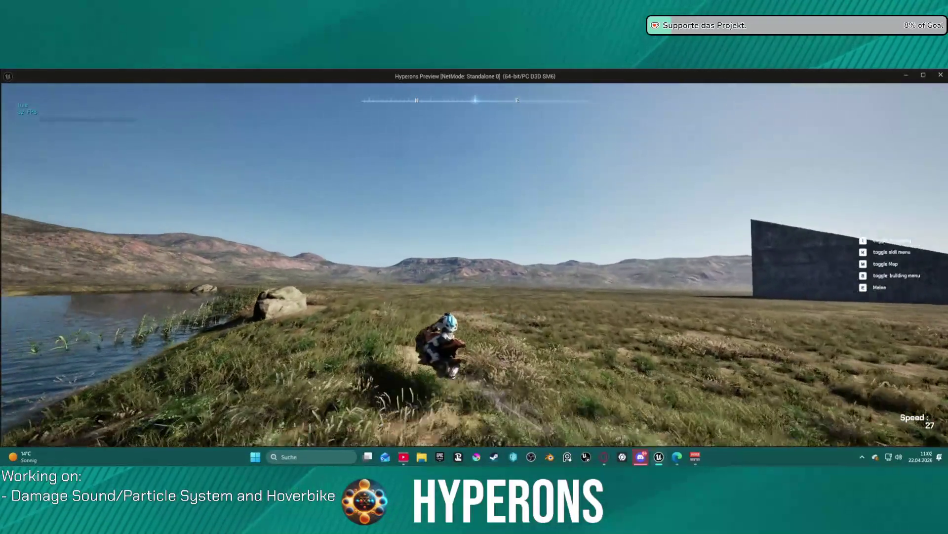
key(alt+Tab)
key(Escape)
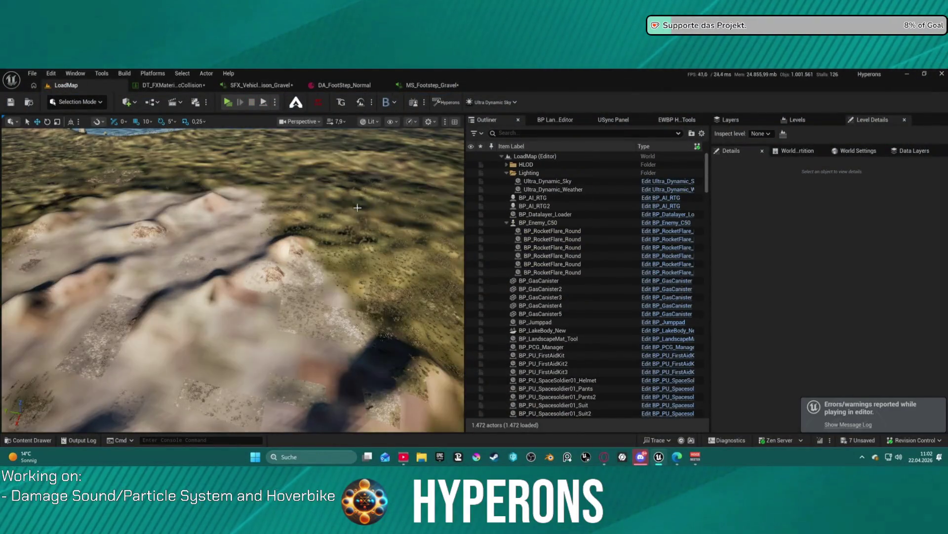
- Check out both landscape proxies, switch to Scriptable Tools mode, and show its World tools
scroll(up, 3)
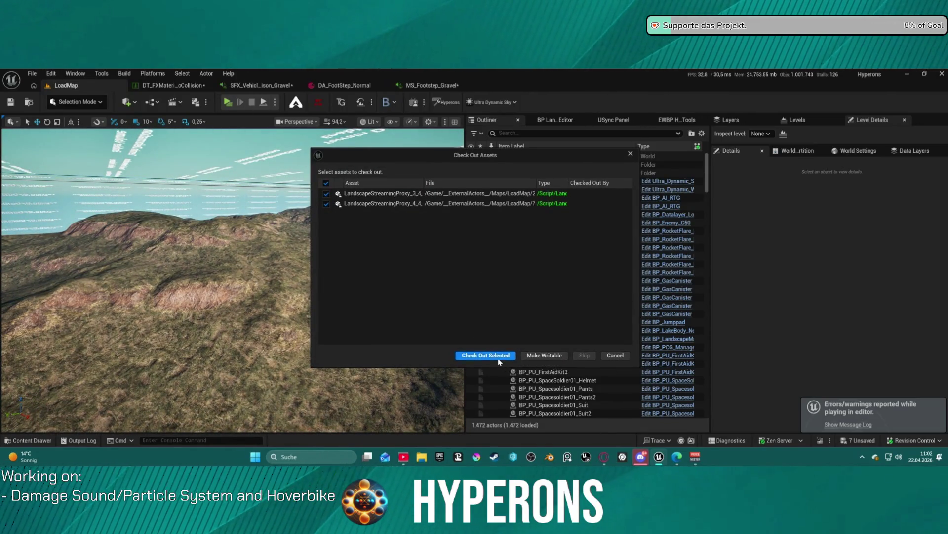
click(502, 355)
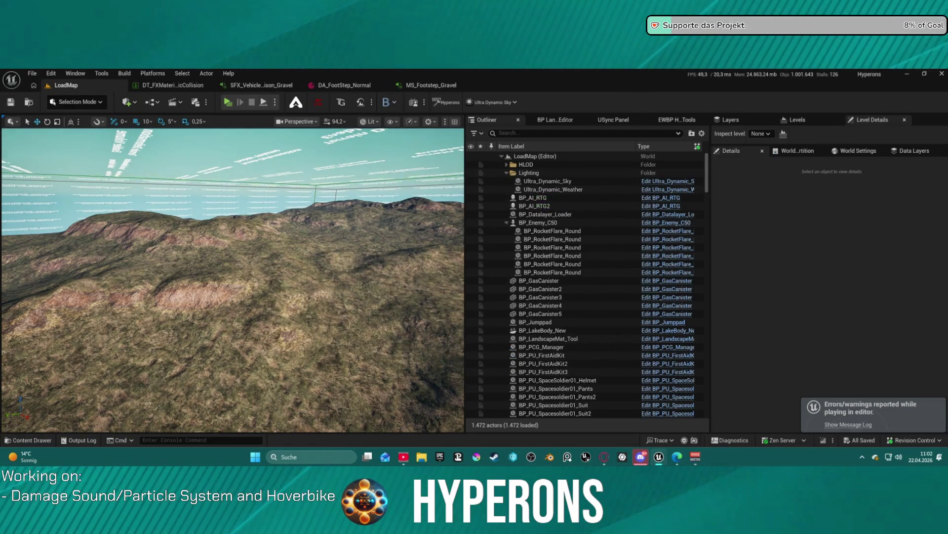
click(78, 102)
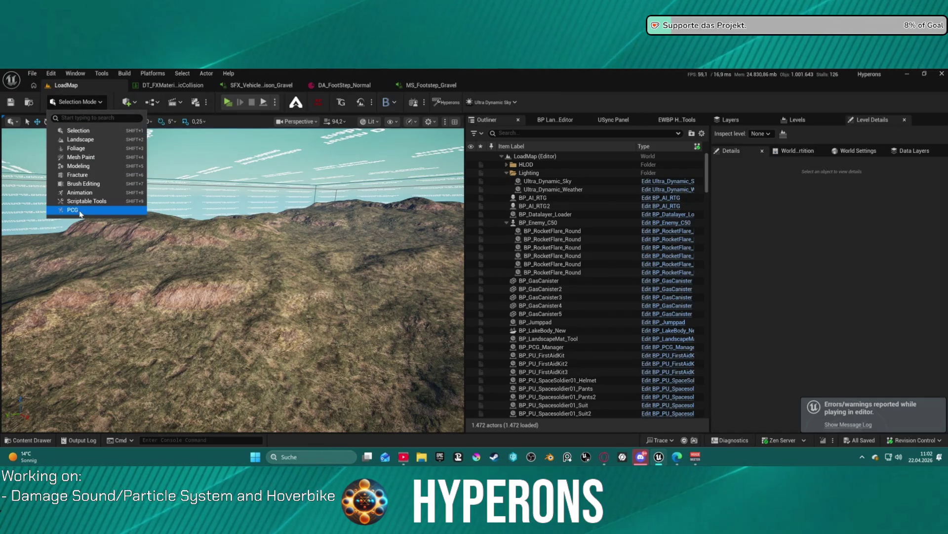
click(79, 201)
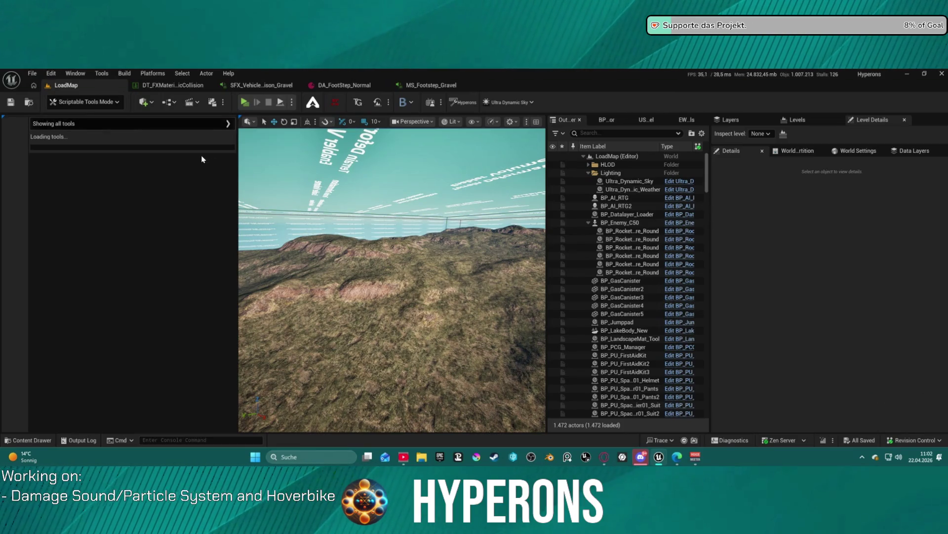
drag(237, 133, 148, 133)
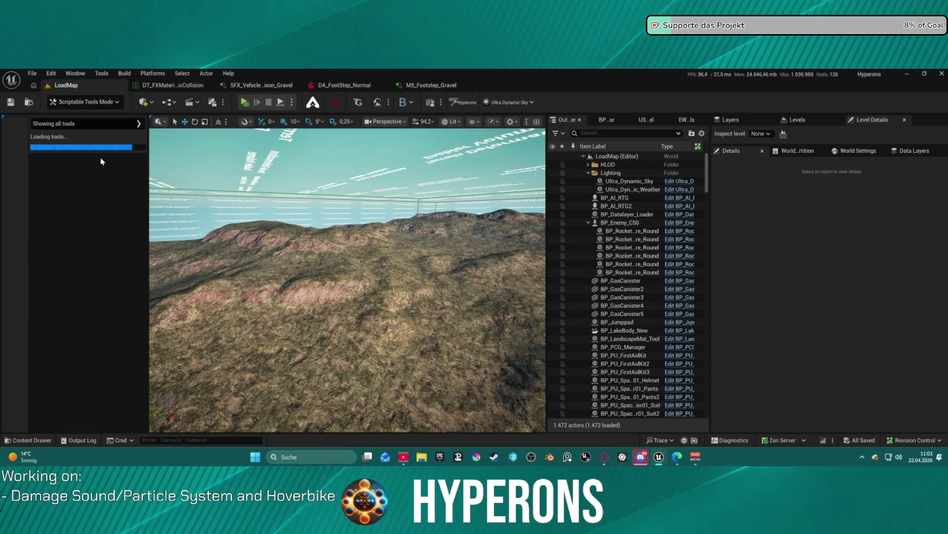
click(19, 132)
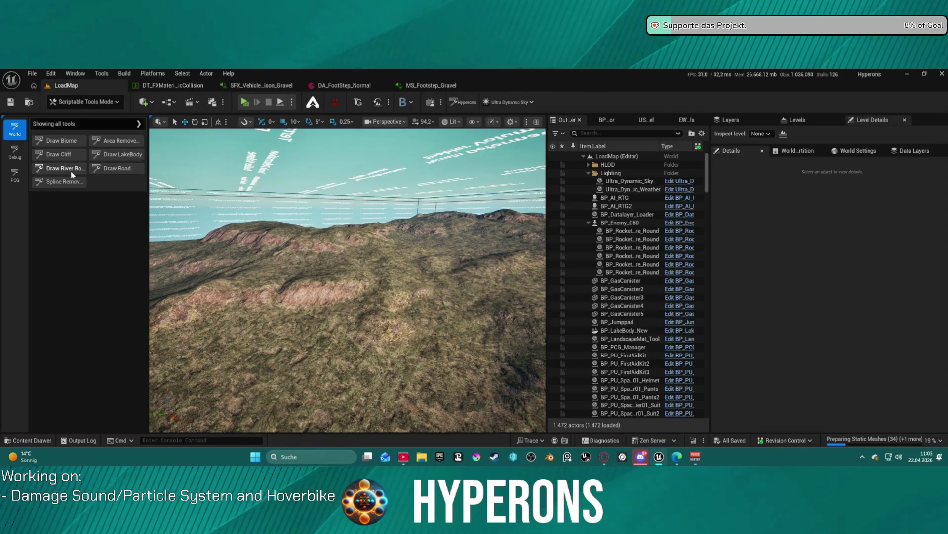
- Draw a winding BP_RiverBODY_New spline across the hillside terrain
click(67, 168)
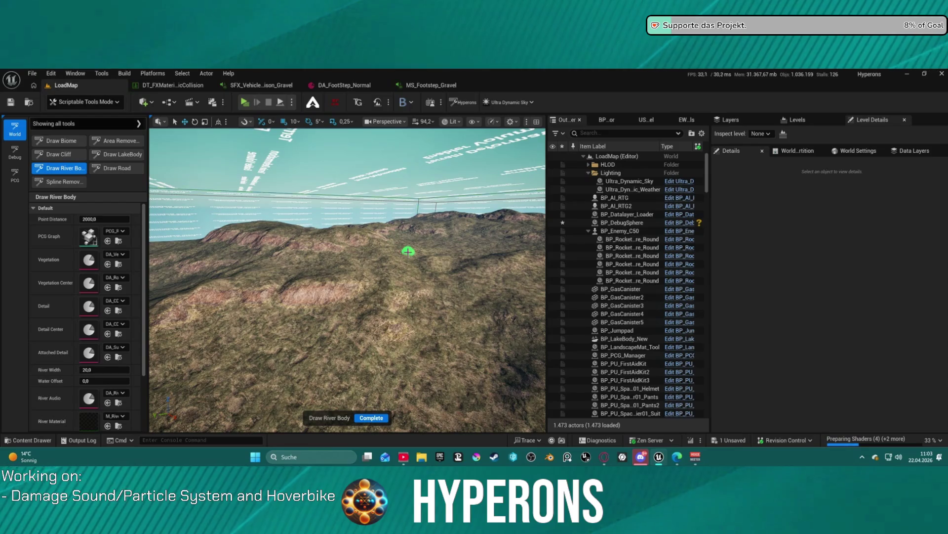
drag(403, 254, 212, 433)
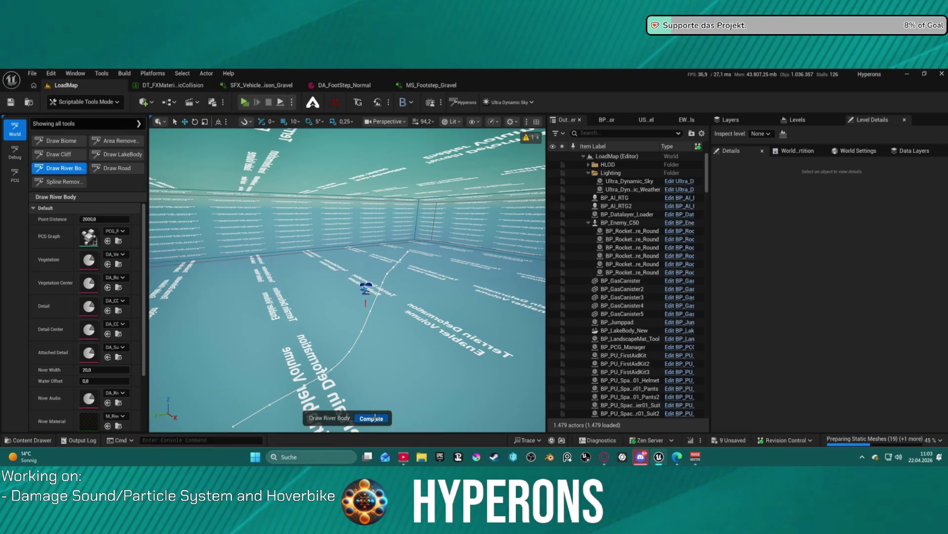
click(372, 417)
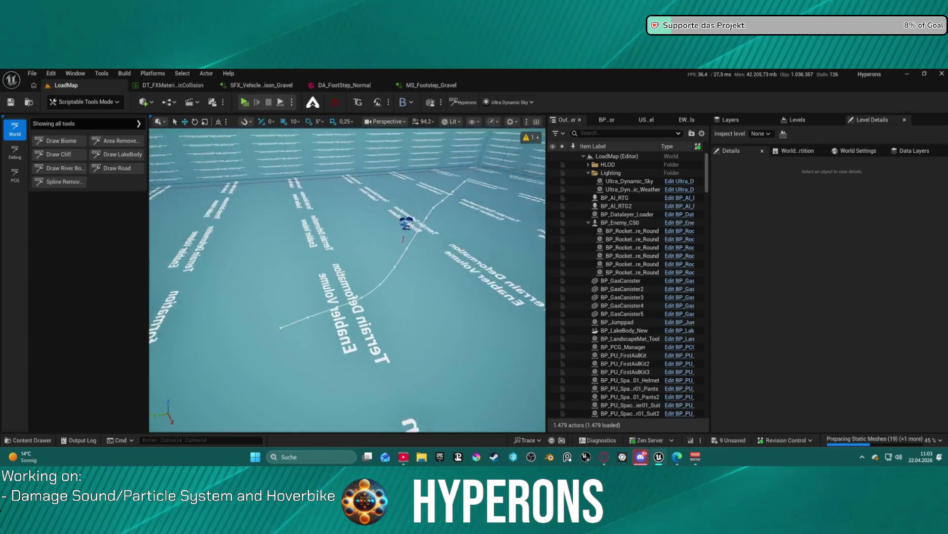
- Select the new river actor and lower it onto the terrain
drag(396, 295, 361, 310)
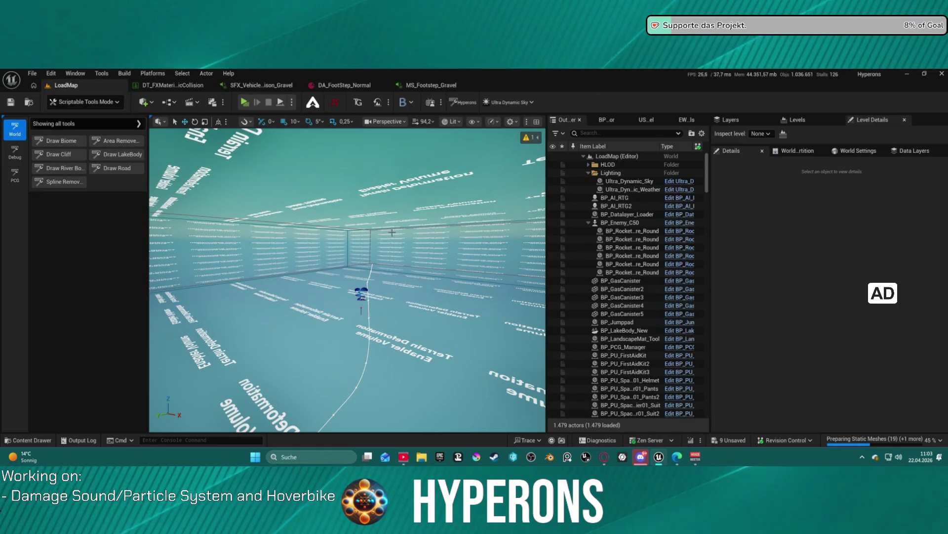
click(367, 284)
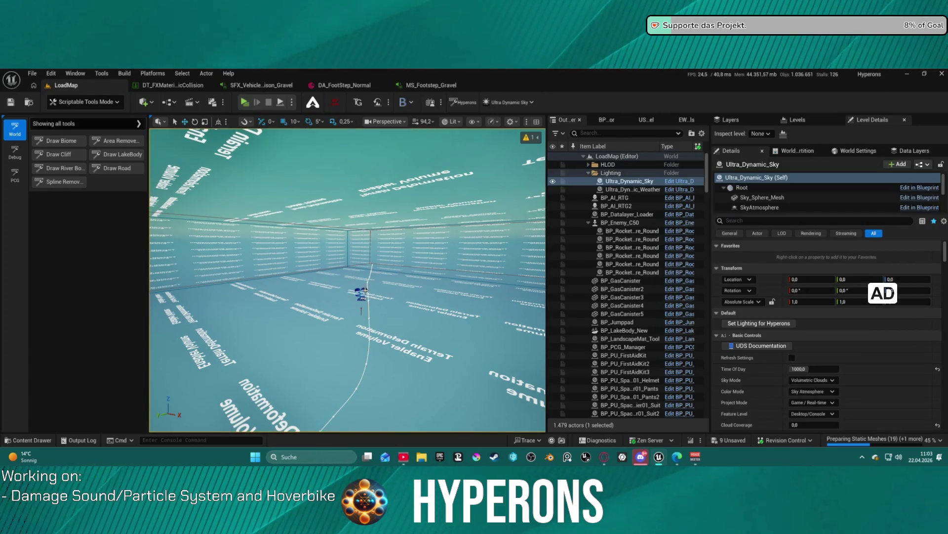
drag(362, 292, 360, 302)
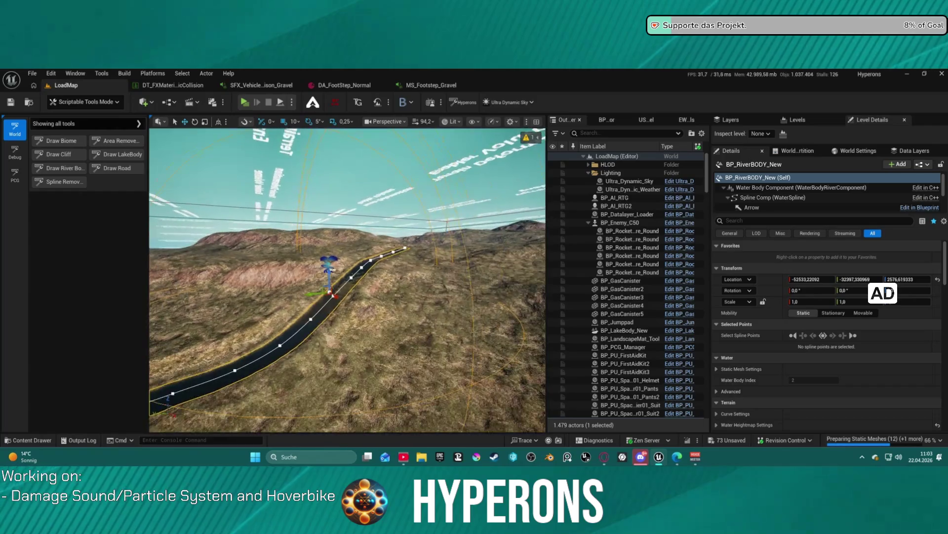
- Draw a second river body branching off the first
click(77, 166)
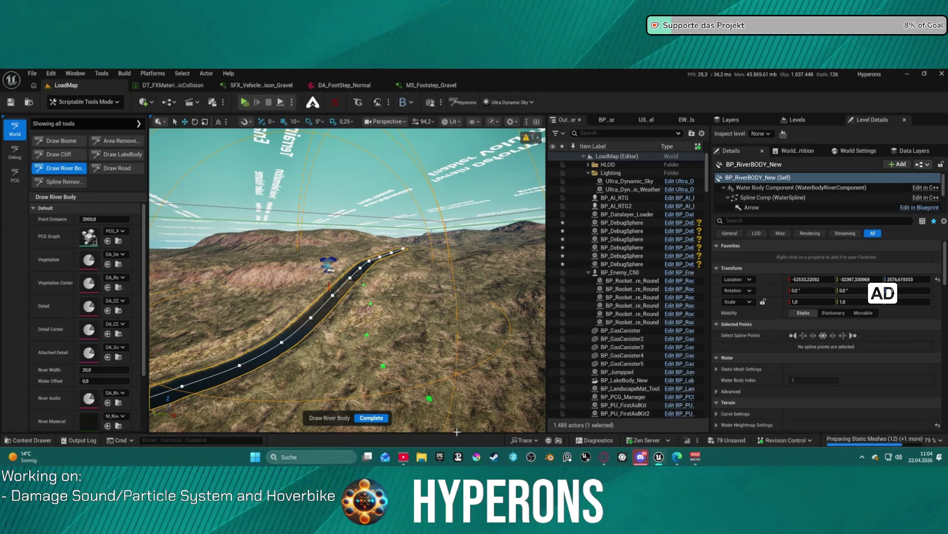
drag(456, 432, 456, 432)
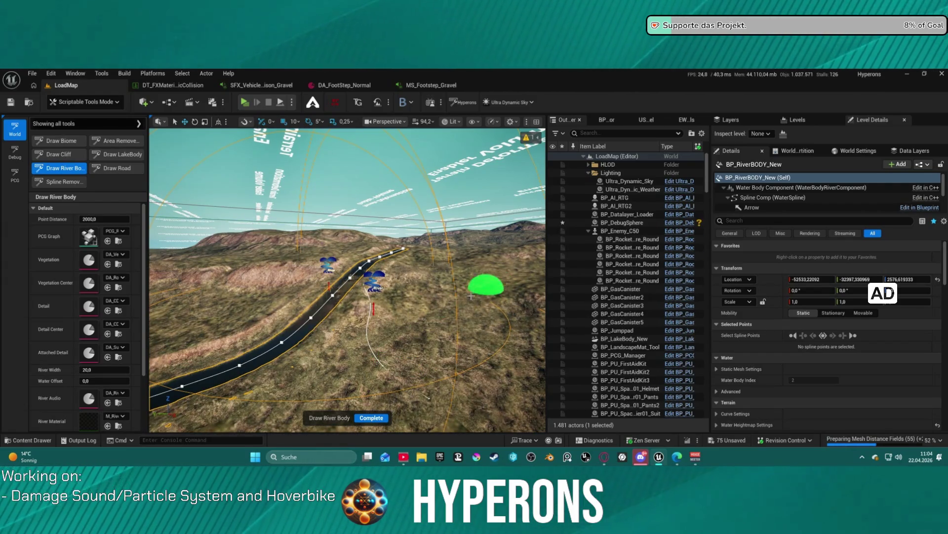
click(371, 417)
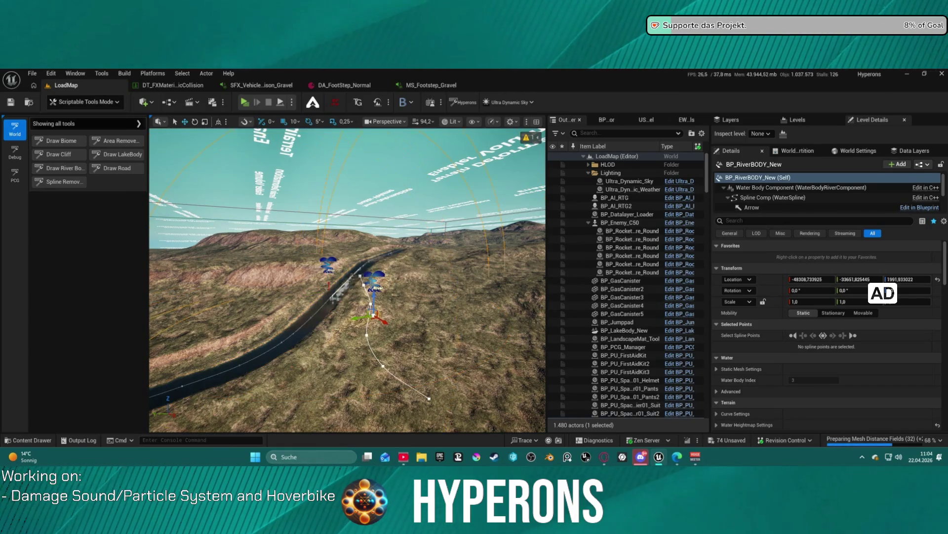
- Lower the new river to about 1781.9 height and view its water-filled channel
click(376, 282)
drag(377, 289, 404, 306)
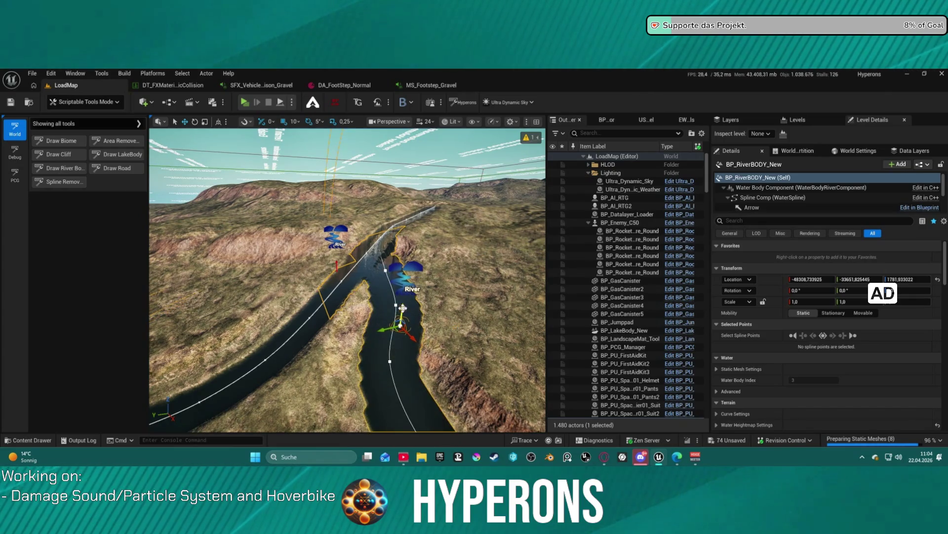
drag(440, 294, 428, 290)
drag(346, 277, 345, 306)
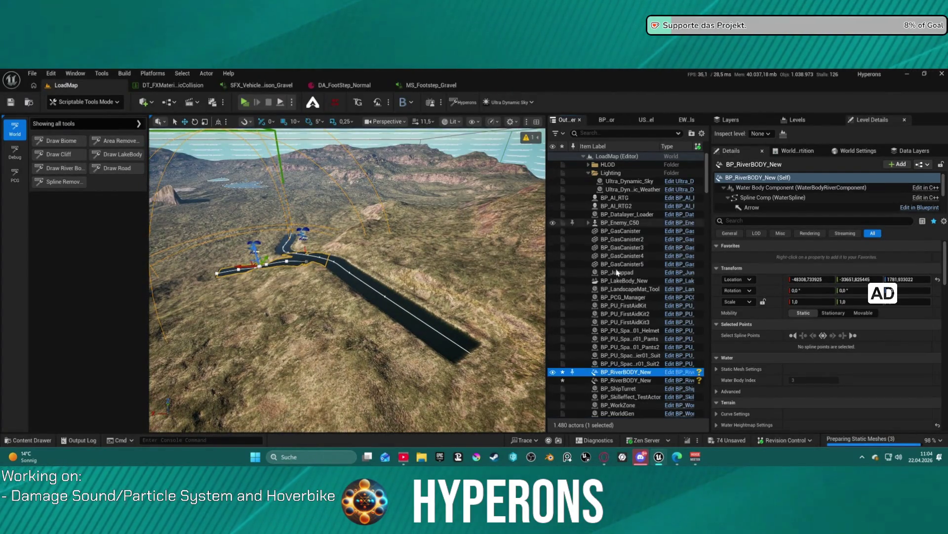
- Focus the viewport on PlayerStart near the new river, then return to Selection mode
scroll(down, 3)
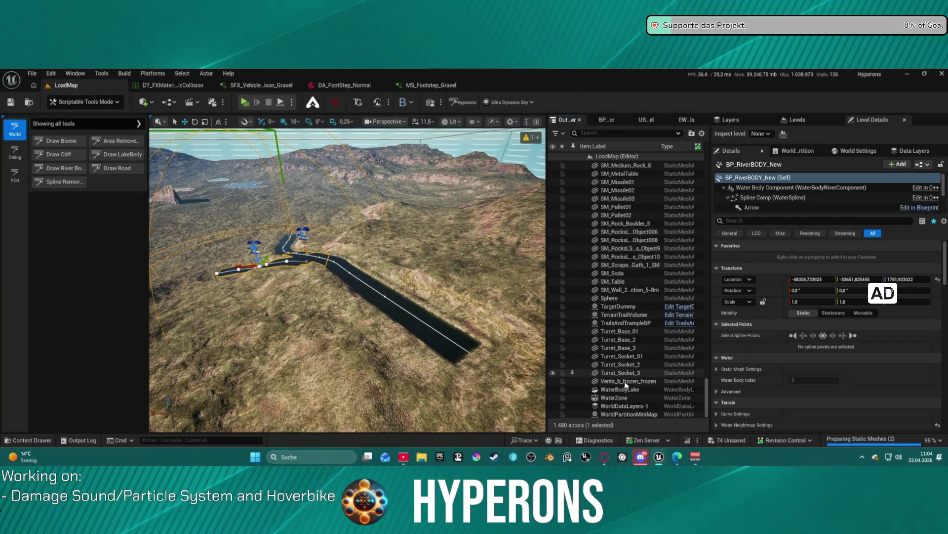
scroll(up, 3)
scroll(up, 3)
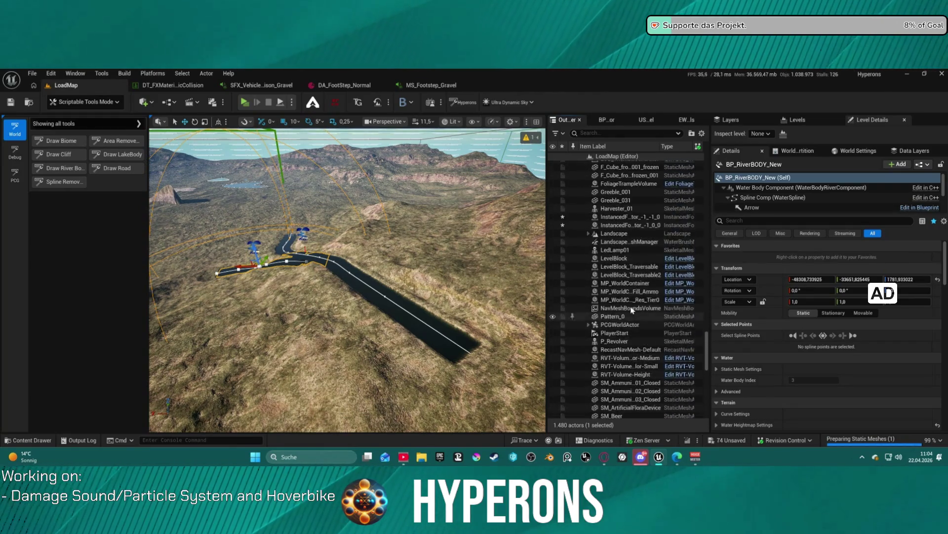
click(613, 359)
key(f)
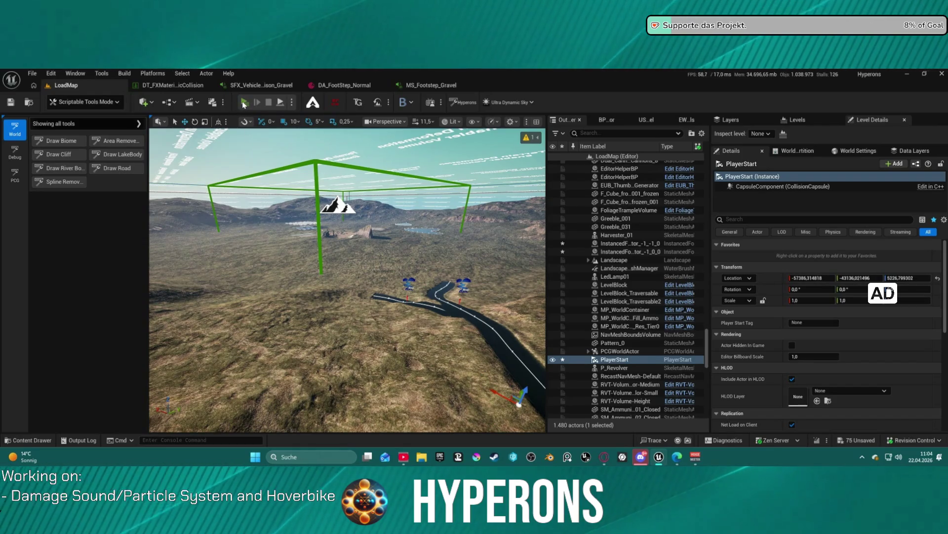
click(84, 101)
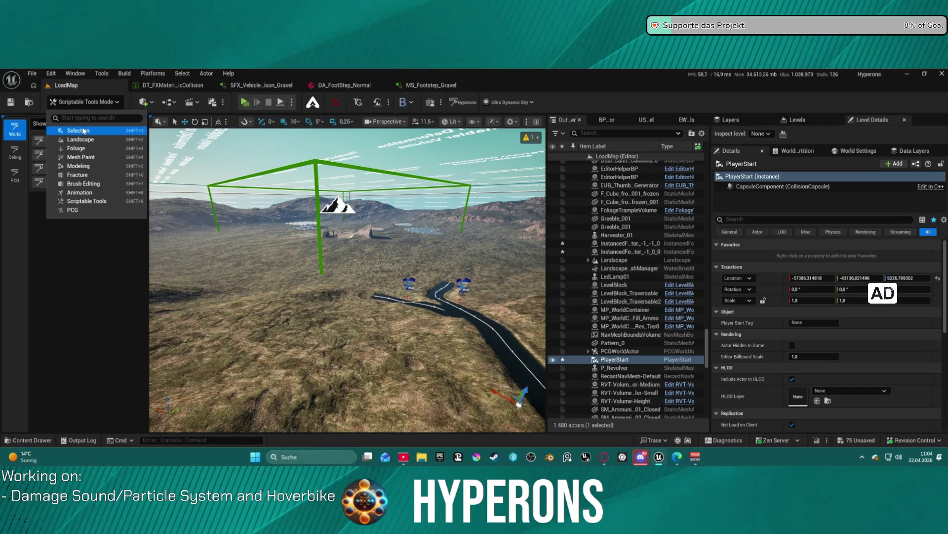
click(78, 130)
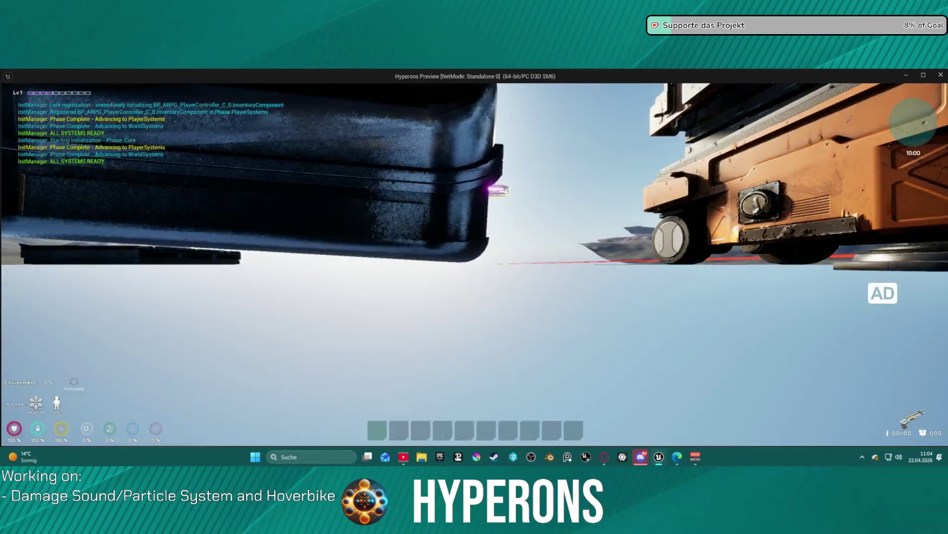
- Walk the character into the new river, swim along it and the ridge, then stop playing
key(w)
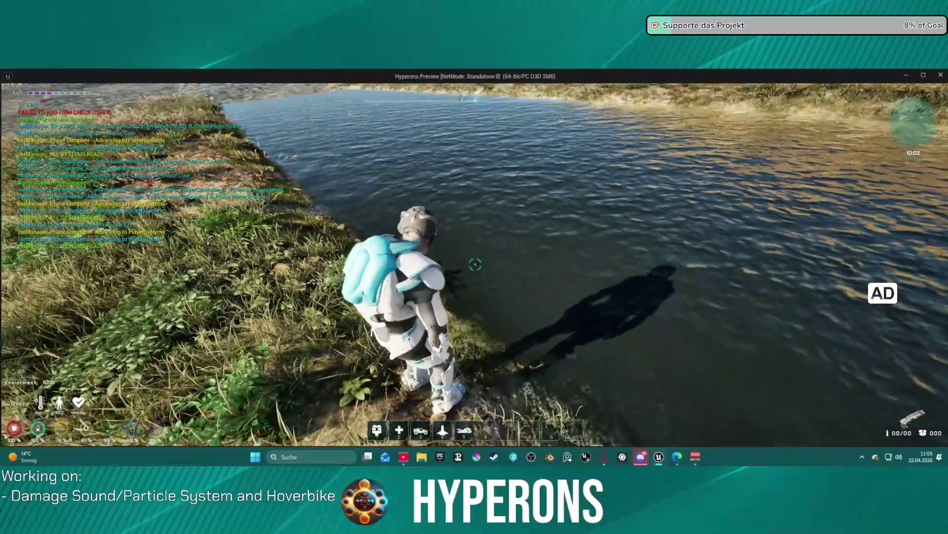
key(super)
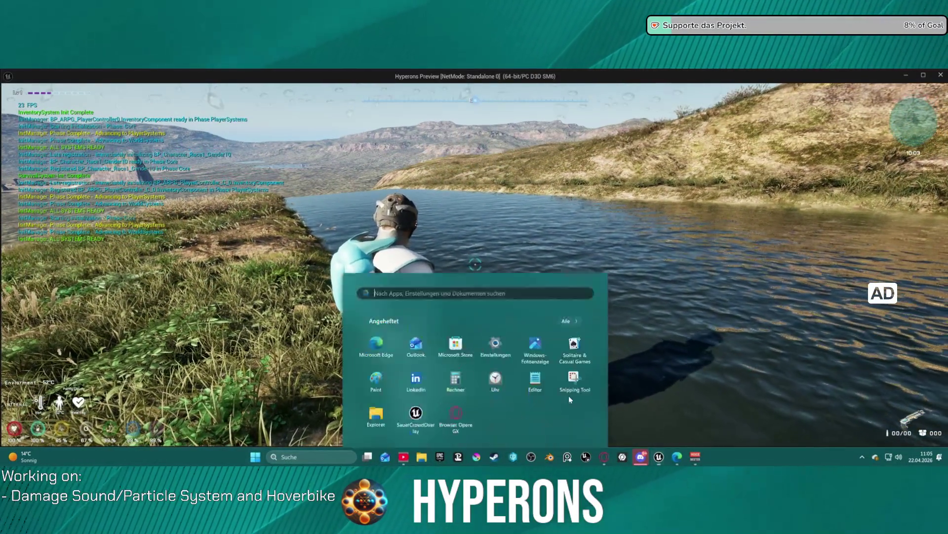
key(Escape)
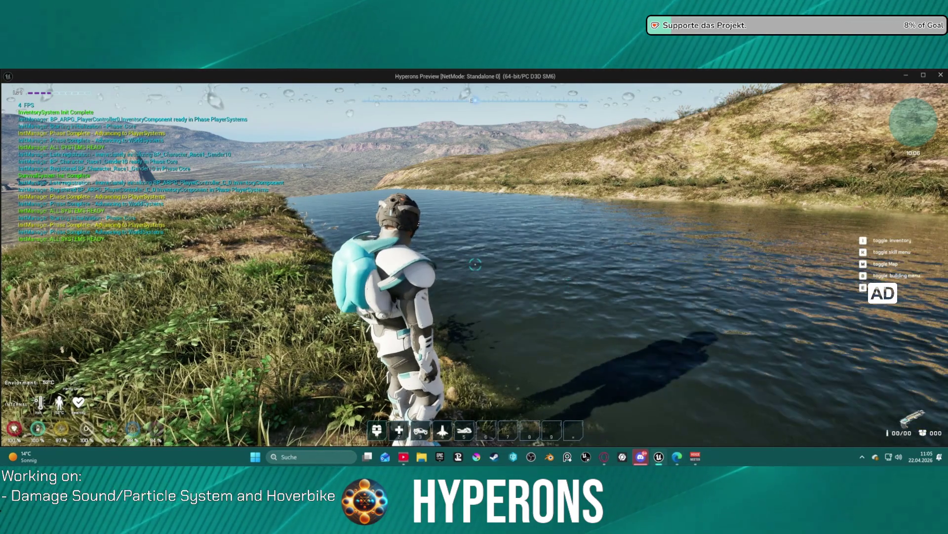
key(w)
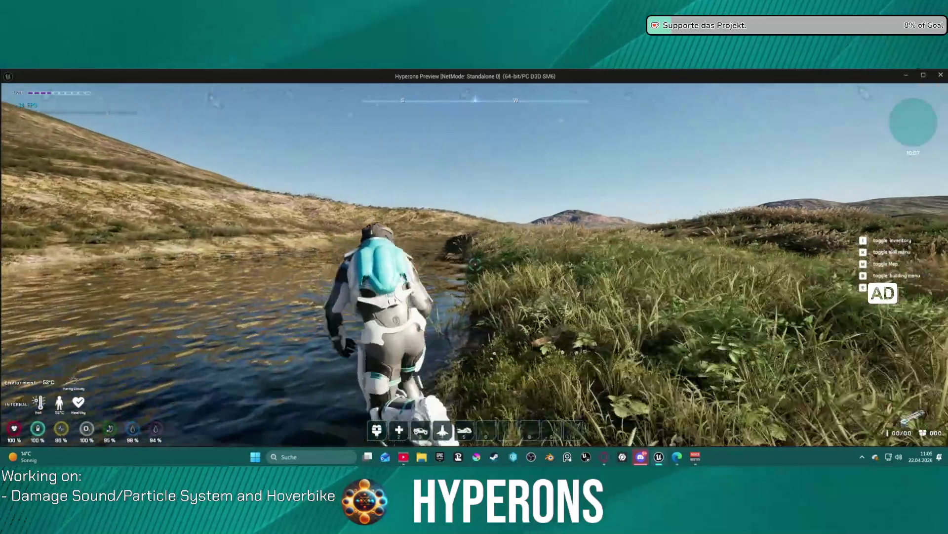
key(w)
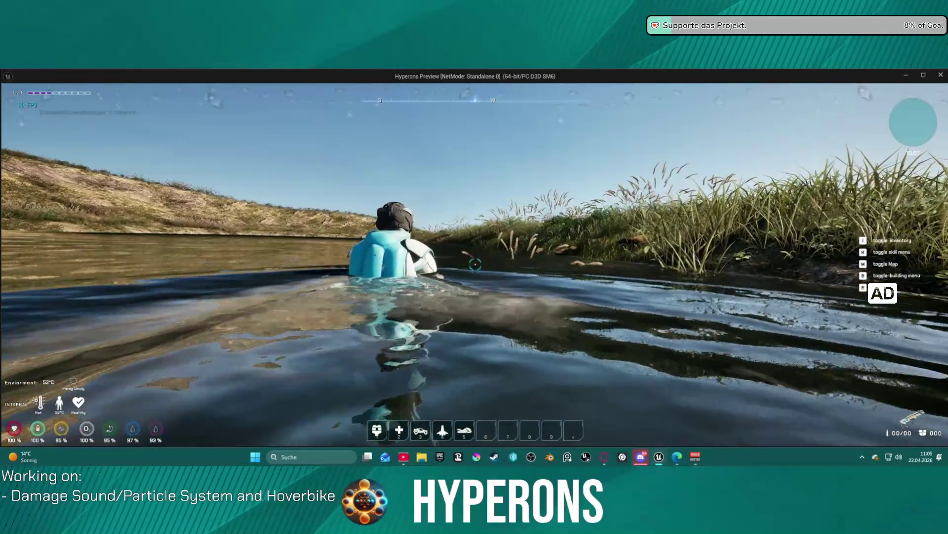
key(w)
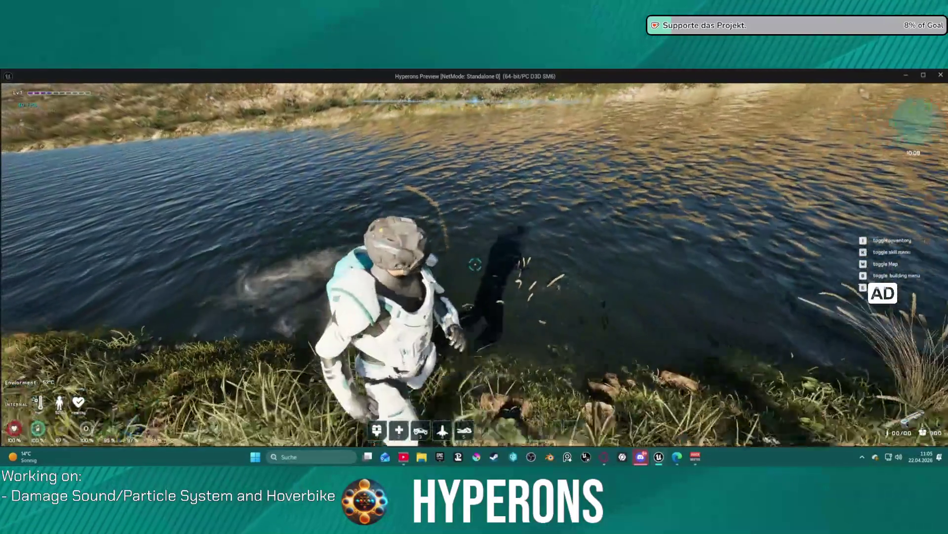
key(w)
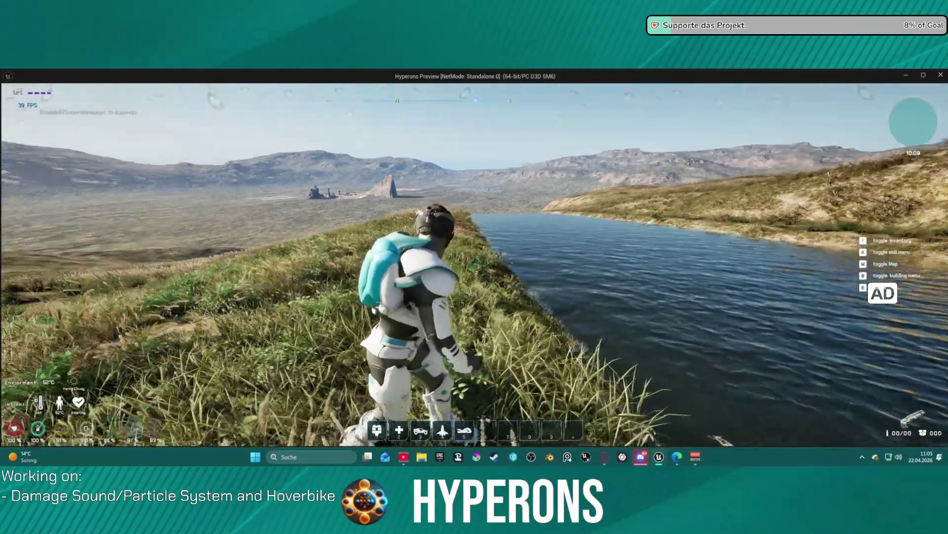
key(w)
key(w)
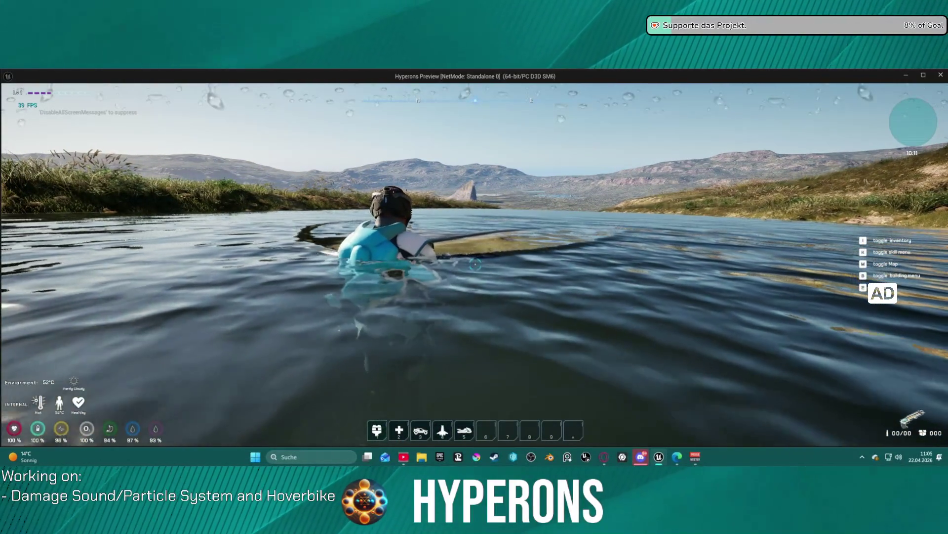
key(w)
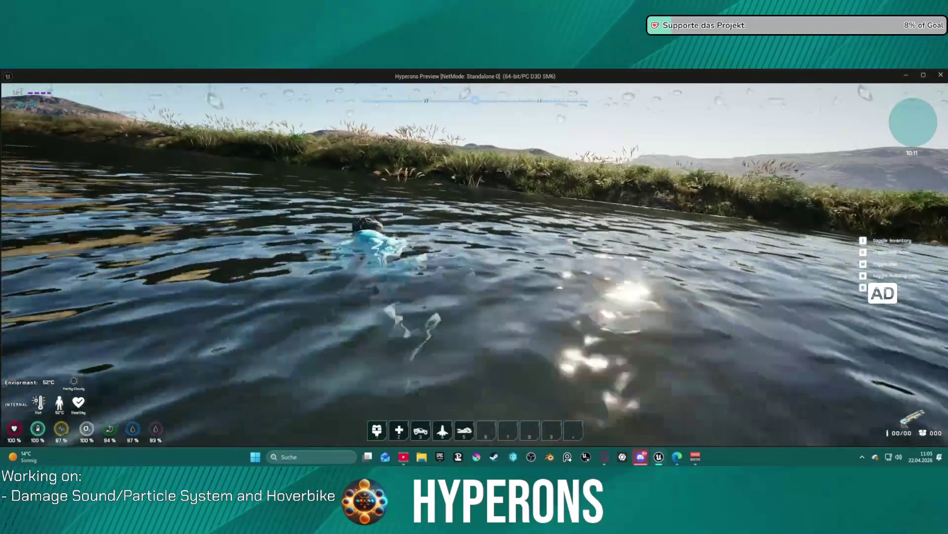
key(Escape)
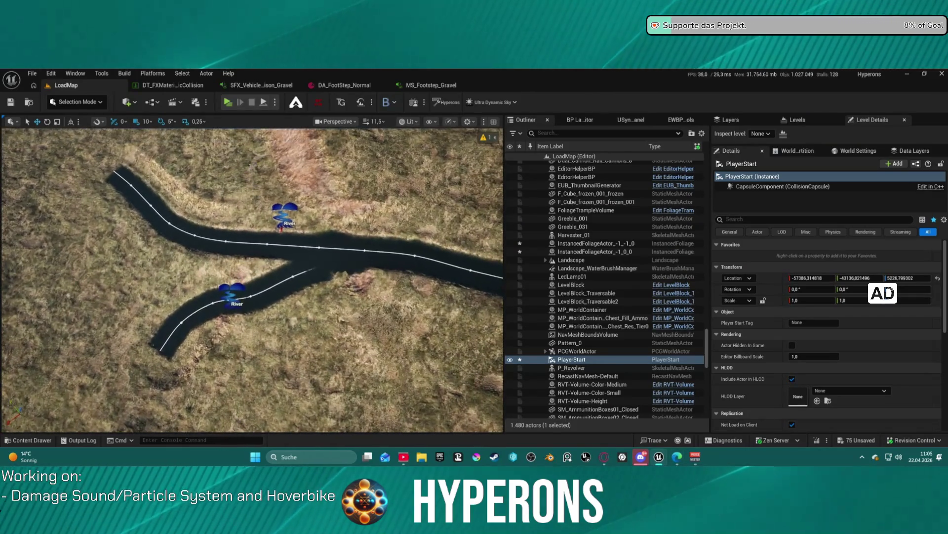
- Select one BP_RiverBODY_New actor and show its River Audio Waterfall component using CUE_Waterfall
click(204, 293)
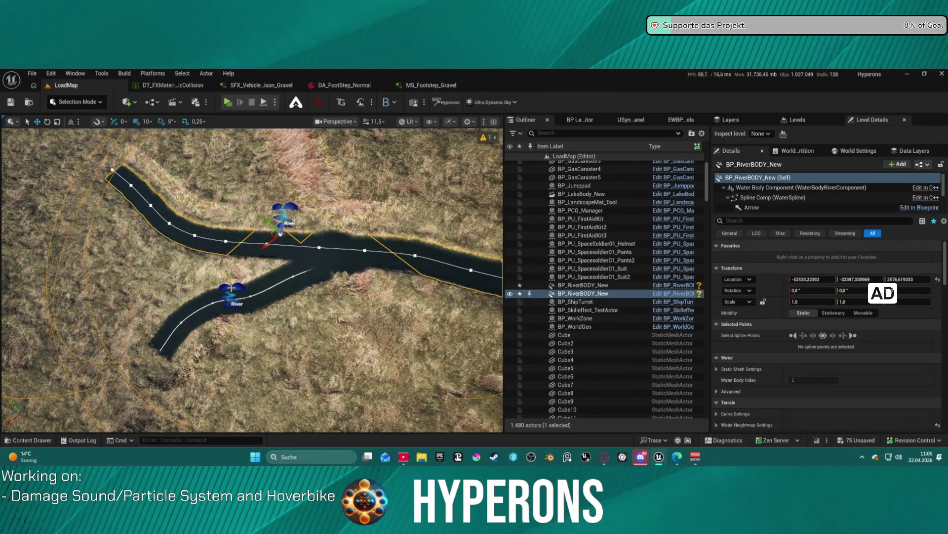
click(233, 288)
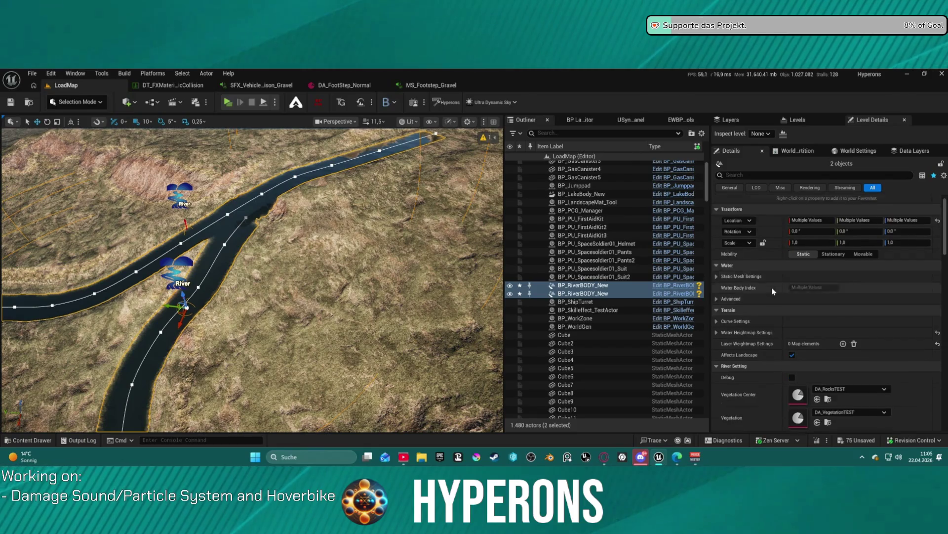
scroll(up, 3)
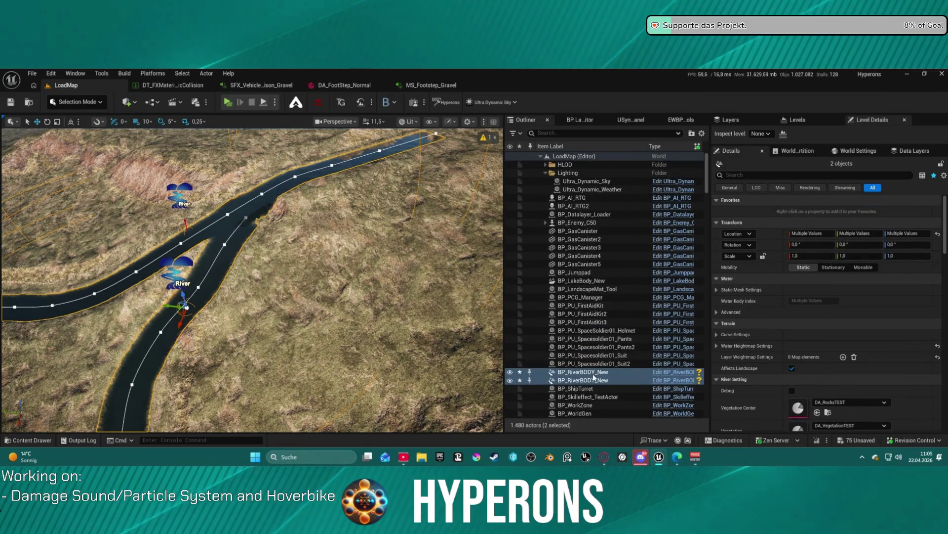
click(596, 371)
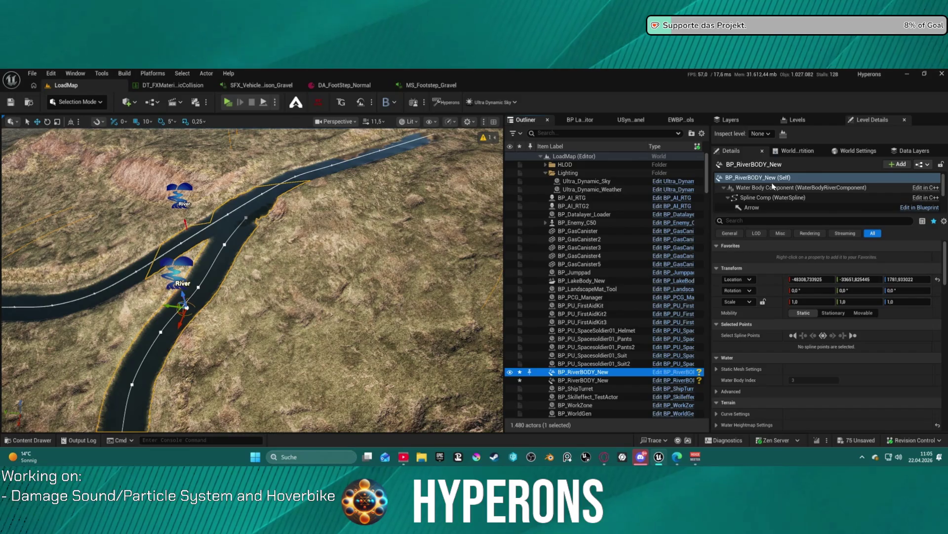
scroll(down, 3)
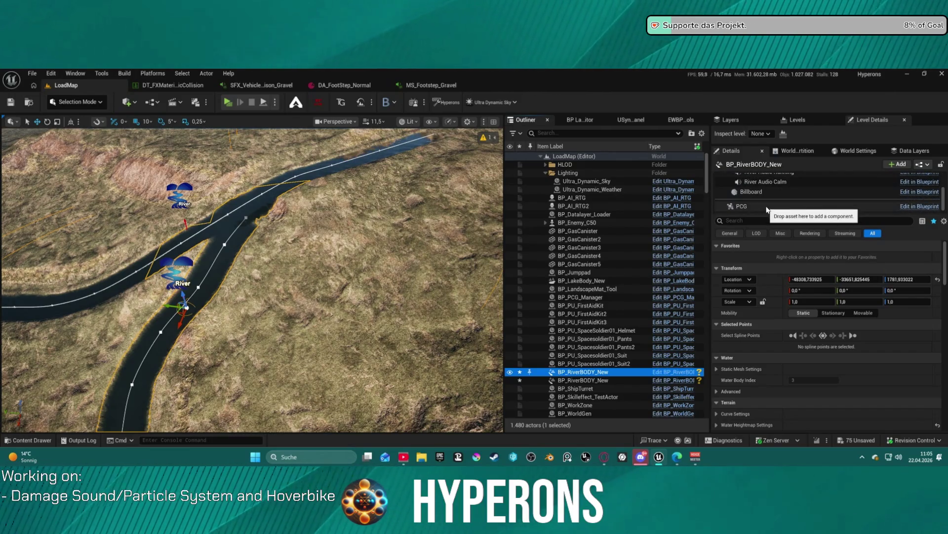
scroll(up, 3)
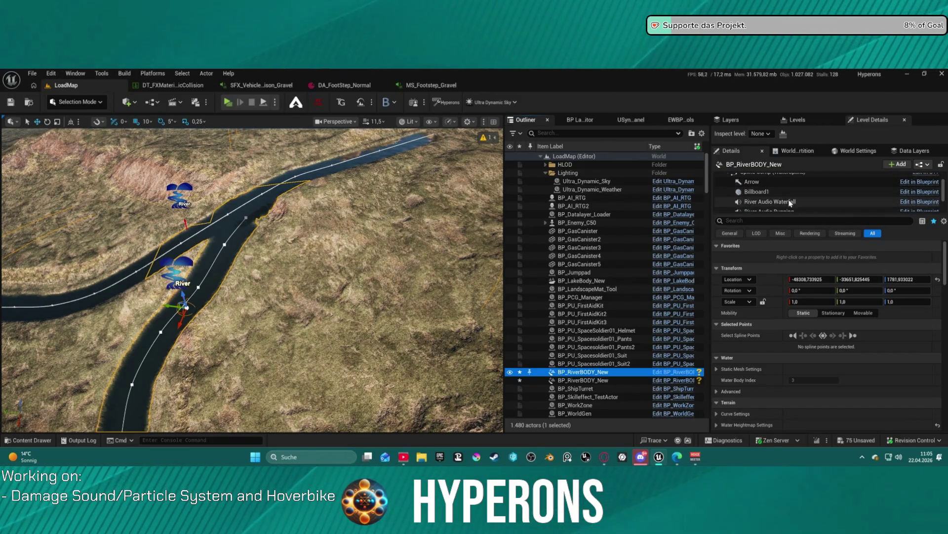
click(790, 202)
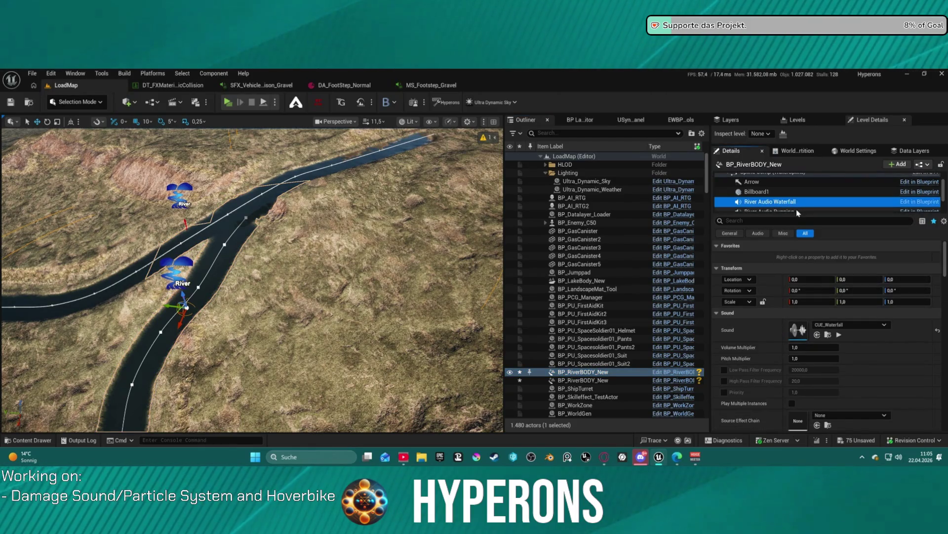
- Preview the waterfall sound and select the running-water audio component
scroll(down, 3)
click(840, 335)
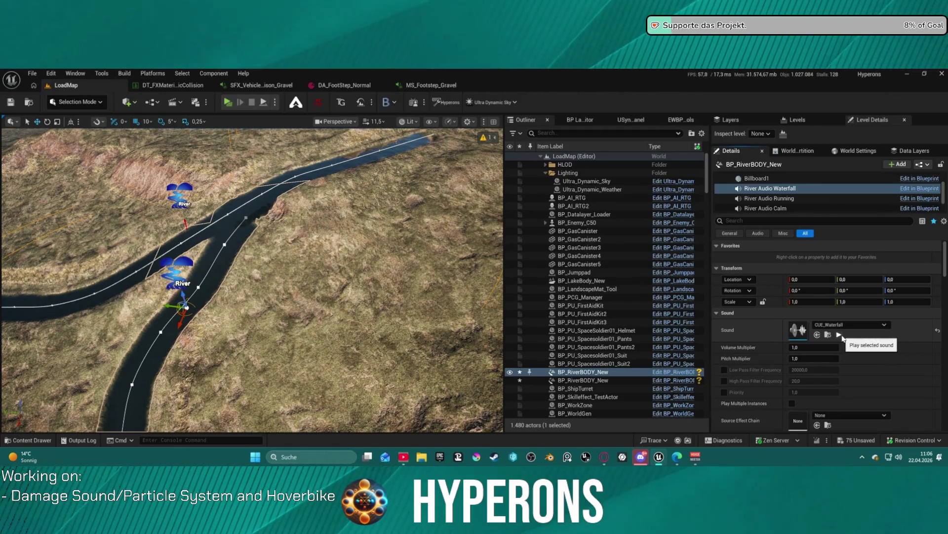
click(771, 198)
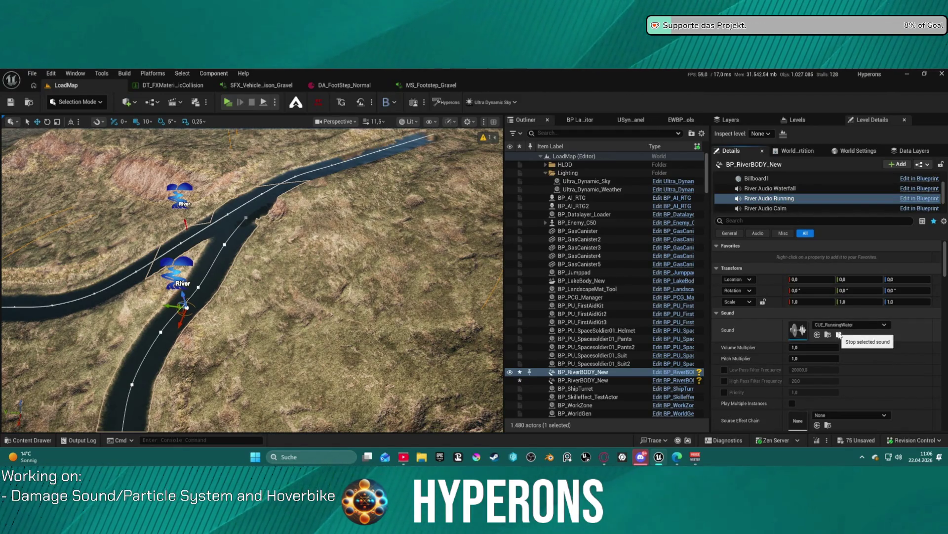
- Stop the preview and browse to River Audio Calm's CUE_CalmRiver asset
click(839, 335)
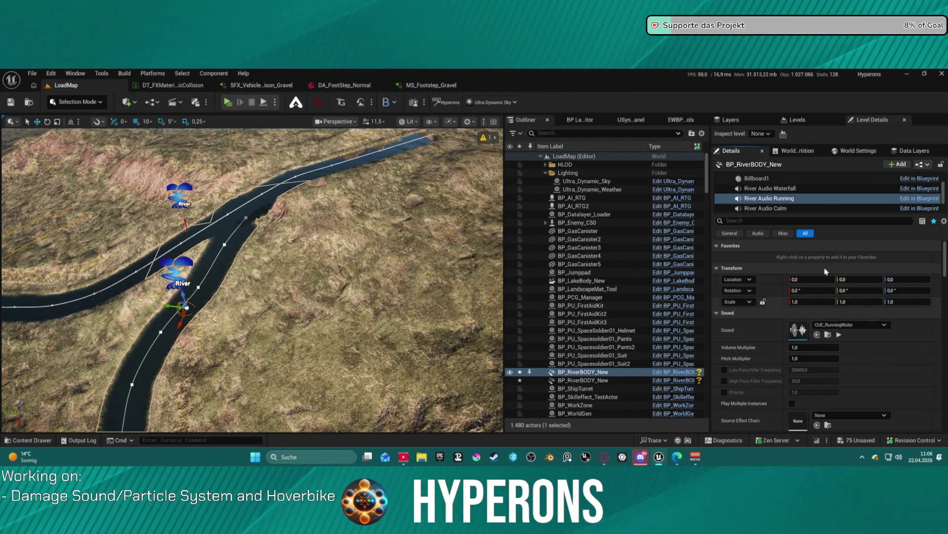
click(780, 208)
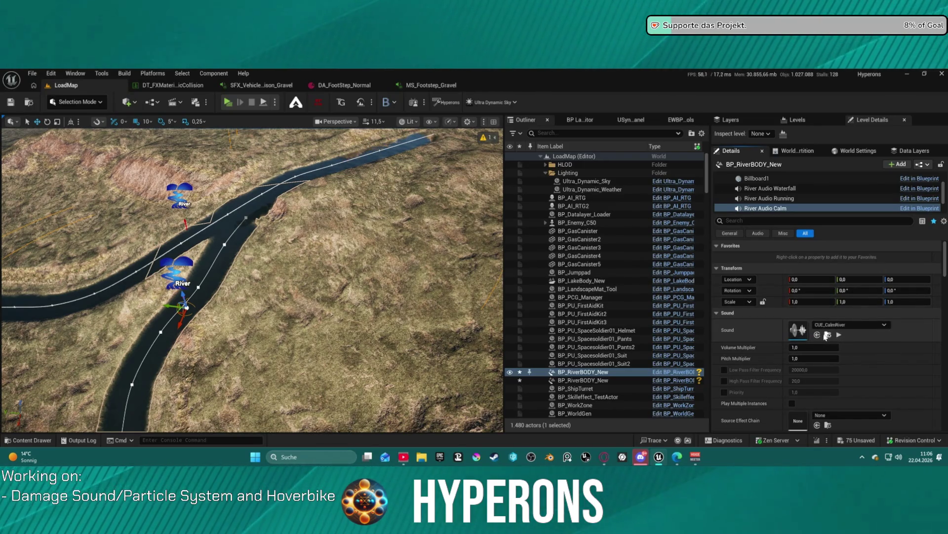
click(826, 336)
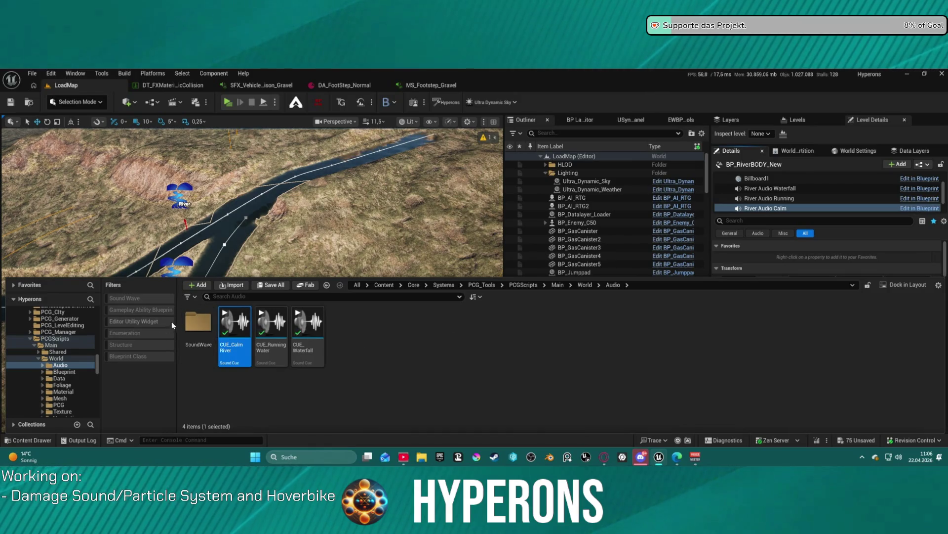
- Open CUE_CalmRiver and inspect its Wave Player's SW_CalmWater sound wave settings
double_click(236, 332)
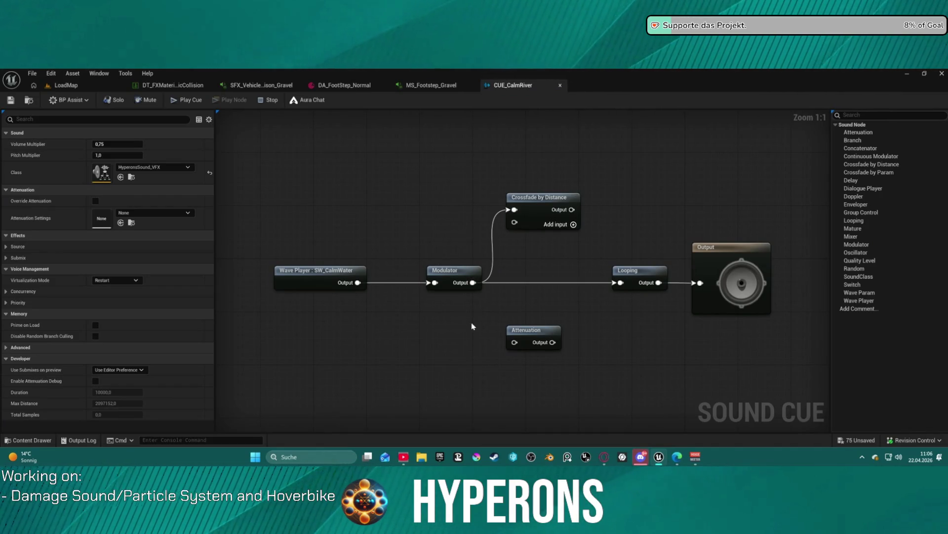
click(309, 266)
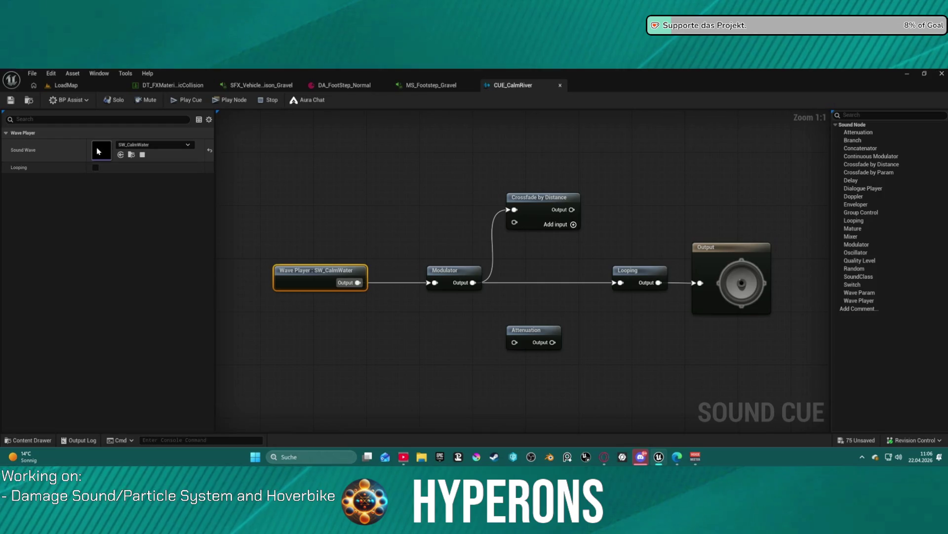
double_click(100, 151)
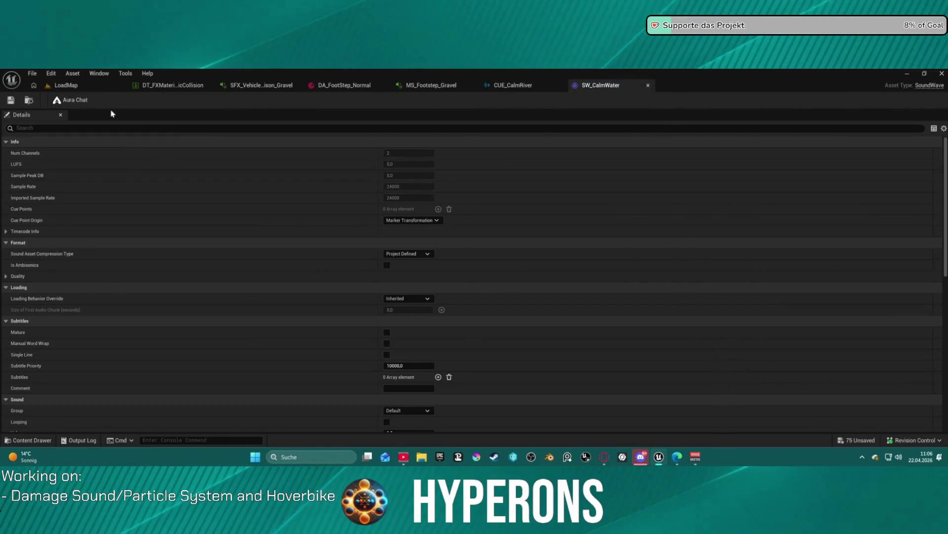
scroll(down, 3)
scroll(down, 3)
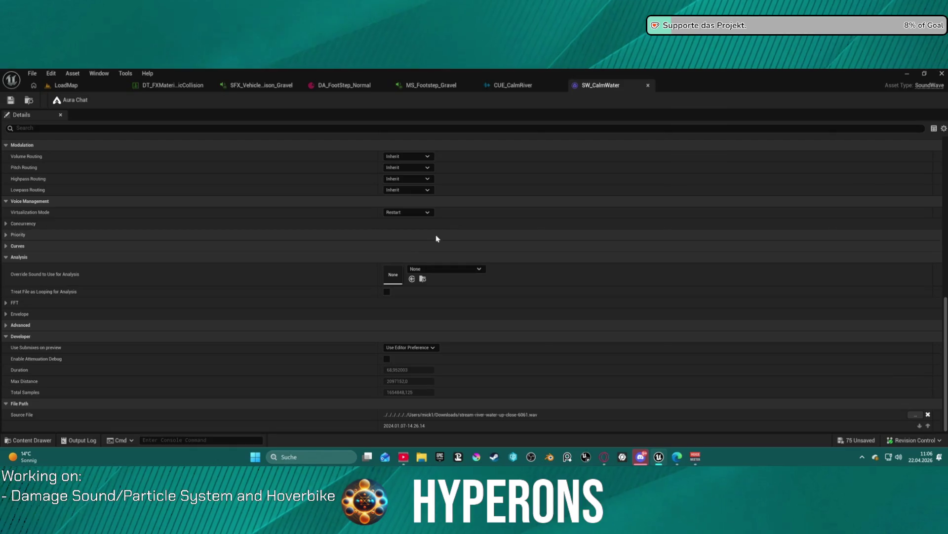
scroll(up, 3)
scroll(down, 3)
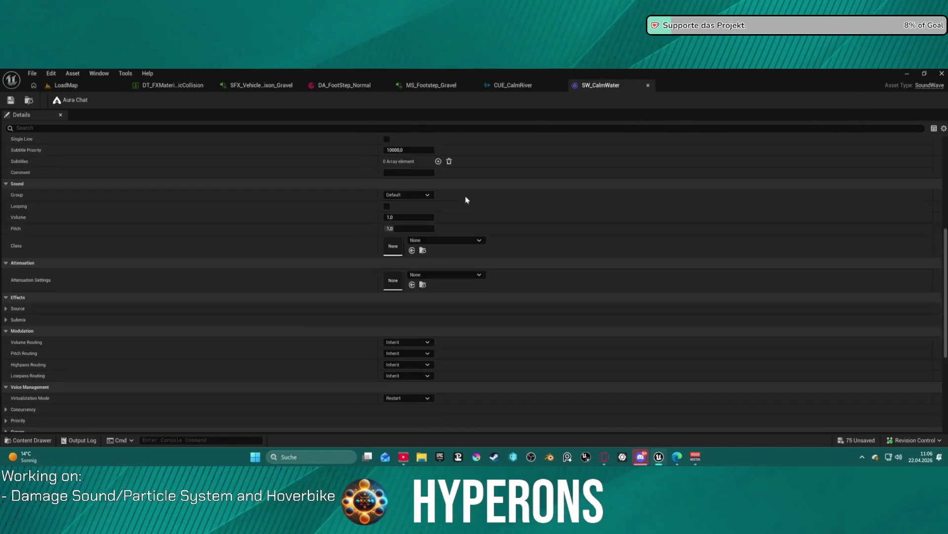
scroll(up, 3)
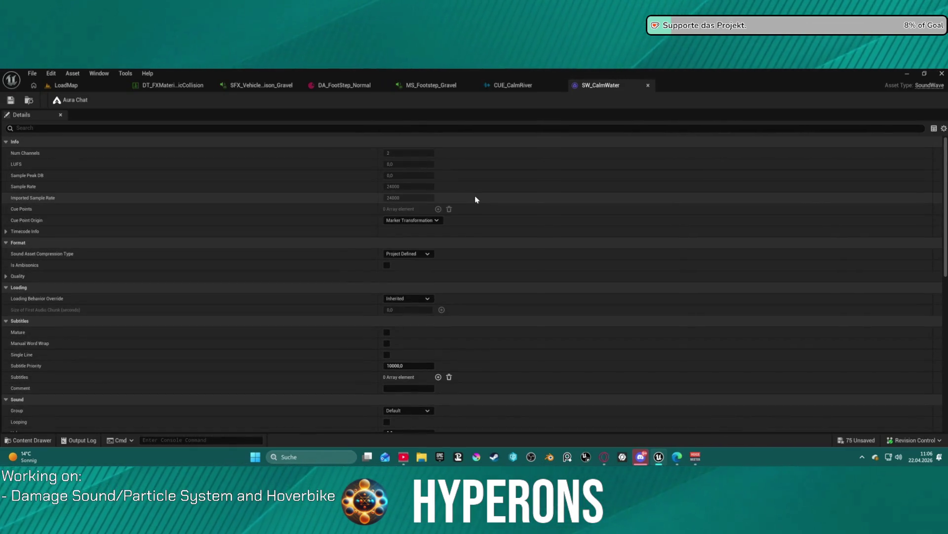
- Close the SW_CalmWater and CUE_CalmRiver editors, returning to MS_Footstep_Gravel
middle_click(622, 89)
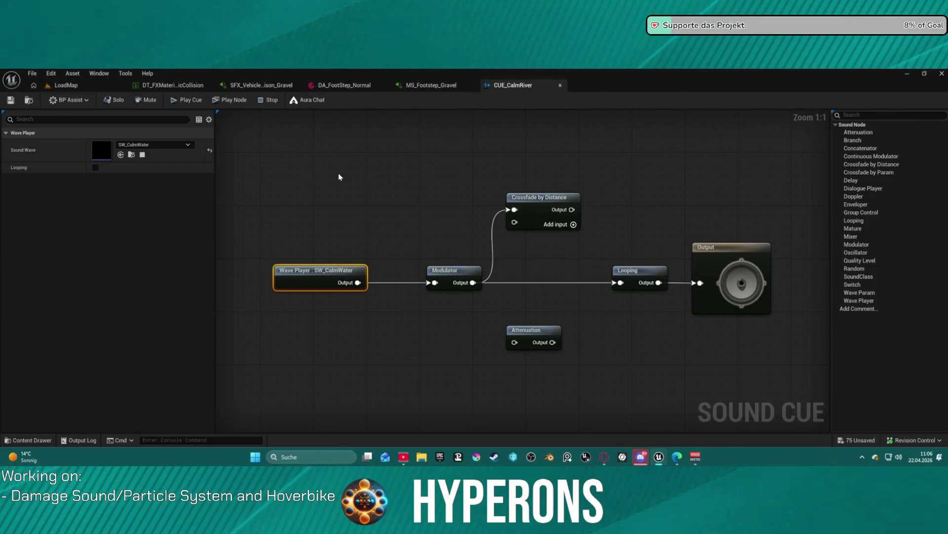
middle_click(517, 88)
key(ctrl+space)
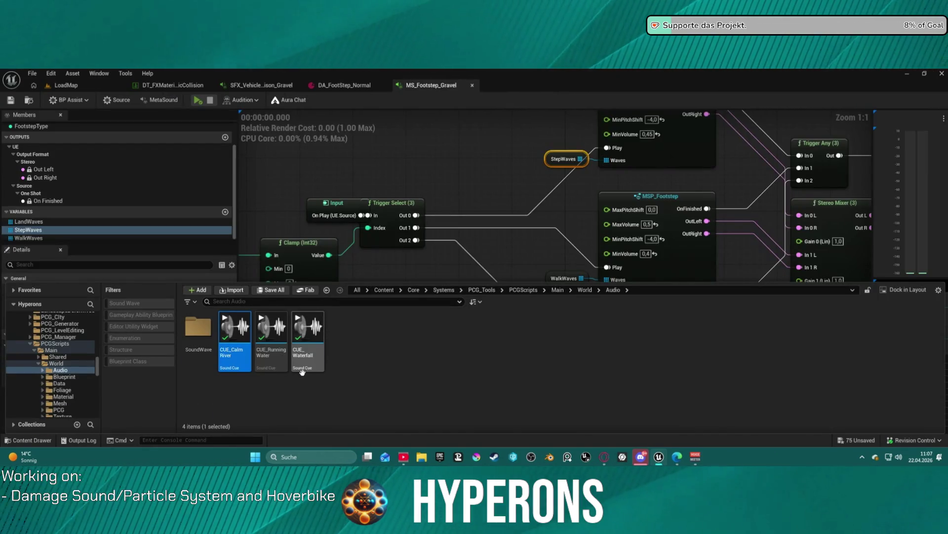
- Pan the MS_Footstep_Gravel graph, view DA_FootStep_Normal, then return to the LoadMap level
drag(488, 226, 433, 166)
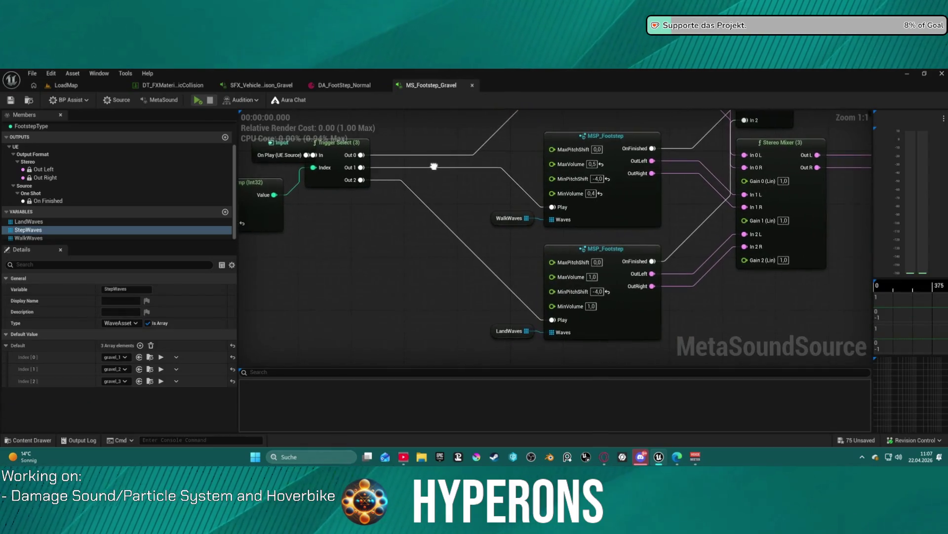
click(357, 86)
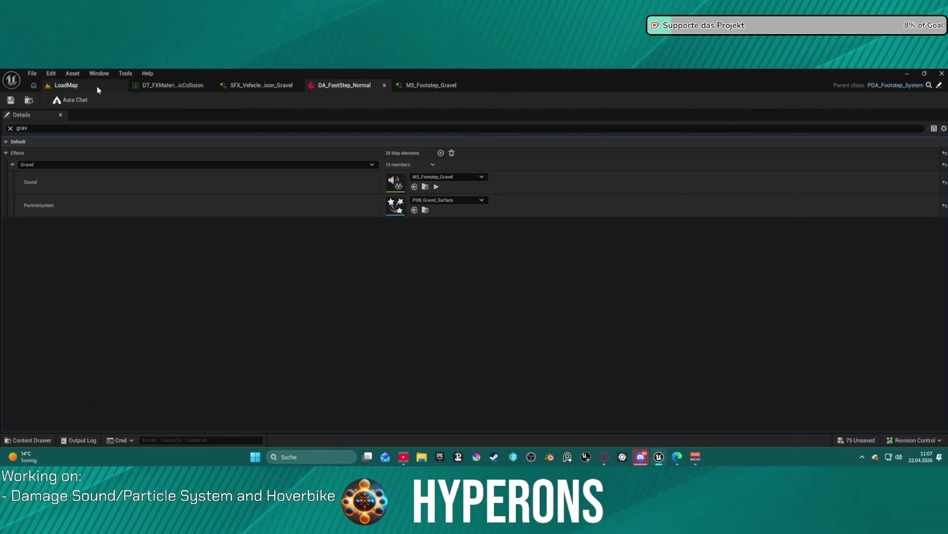
click(94, 86)
scroll(down, 3)
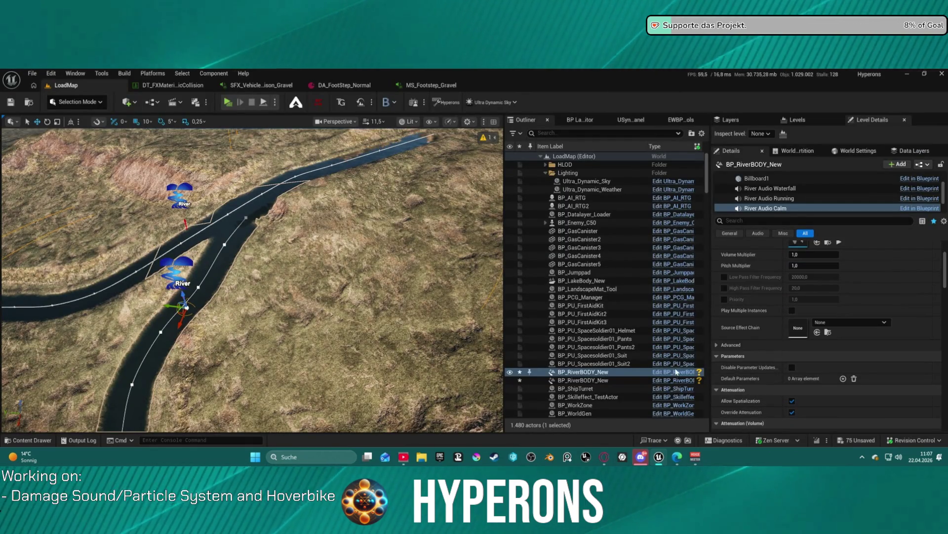
- Select the upper BP_RiverBODY_New river actor in the Outliner
scroll(down, 3)
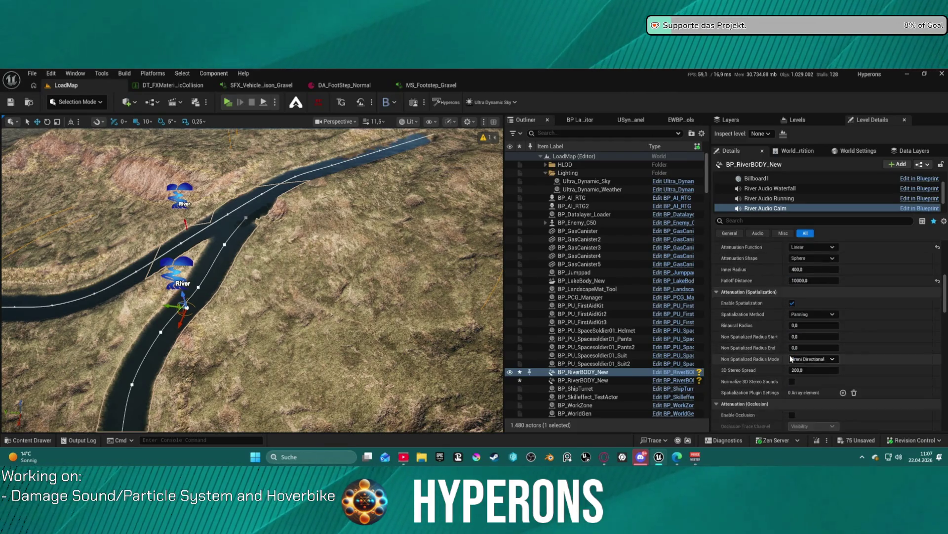
scroll(down, 3)
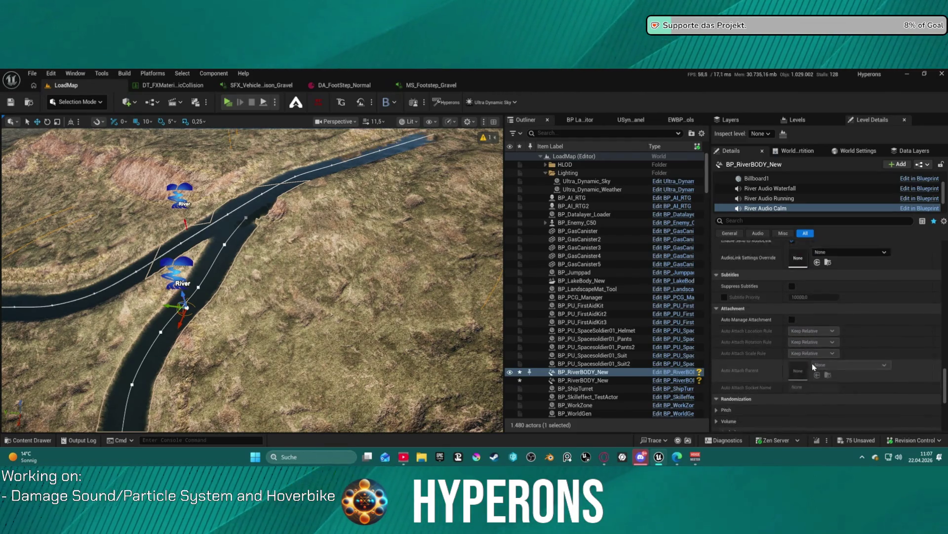
scroll(down, 3)
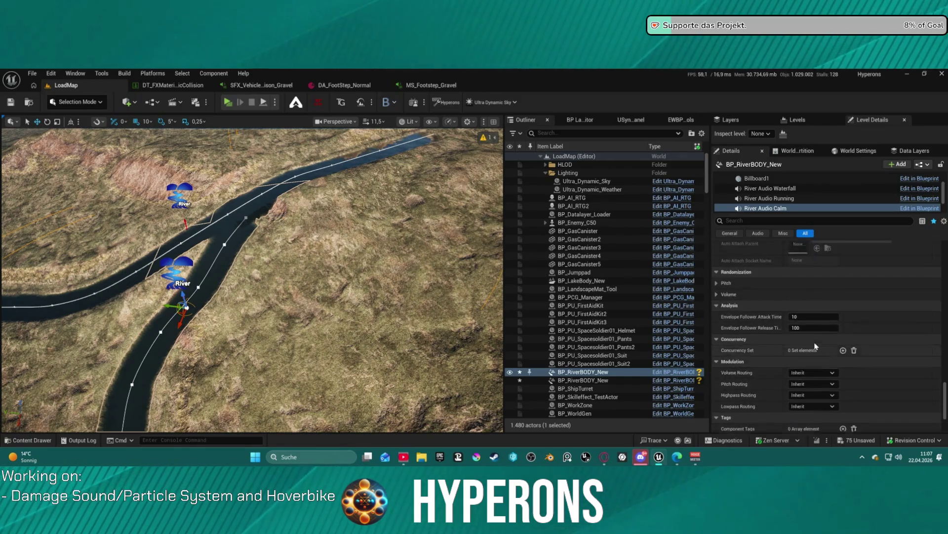
scroll(up, 3)
click(612, 381)
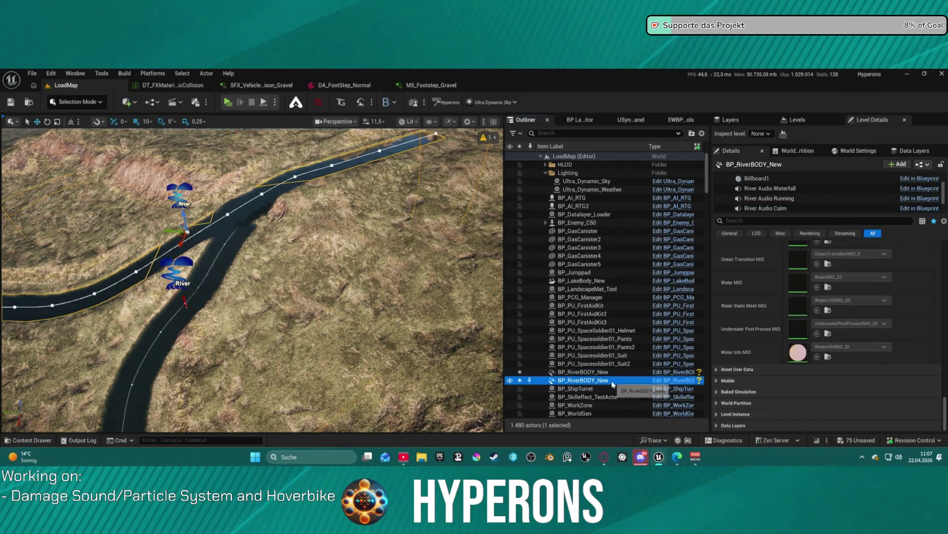
click(588, 372)
- Open the selected river actor's Blueprint on its EventGraph
scroll(up, 3)
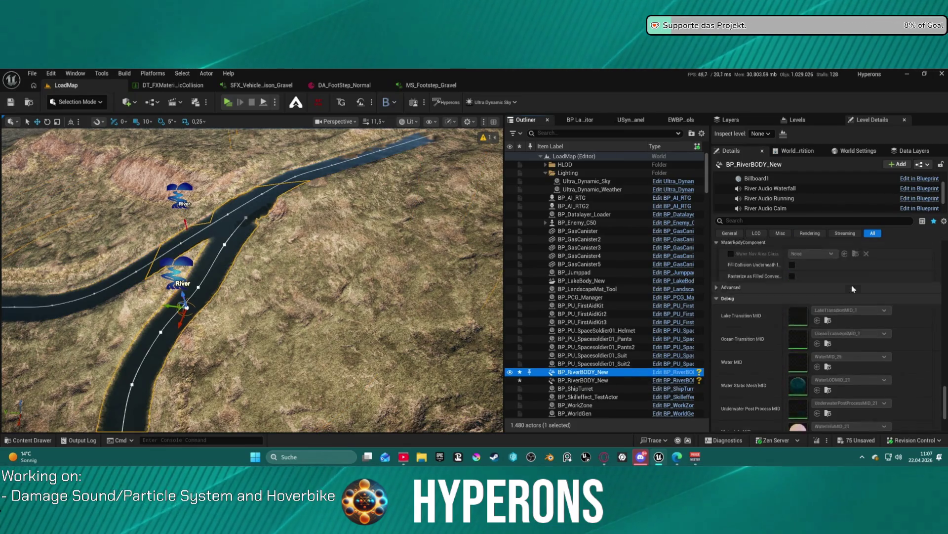
scroll(up, 3)
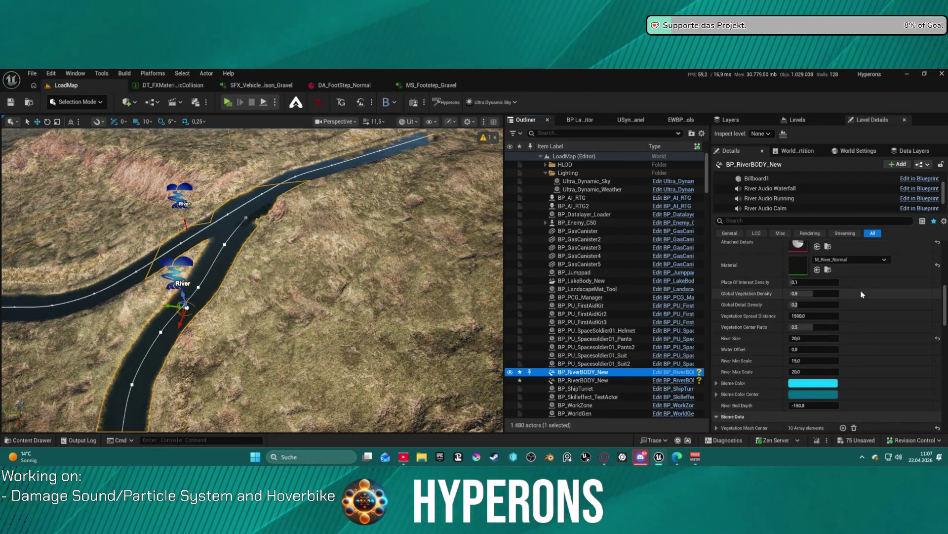
scroll(up, 3)
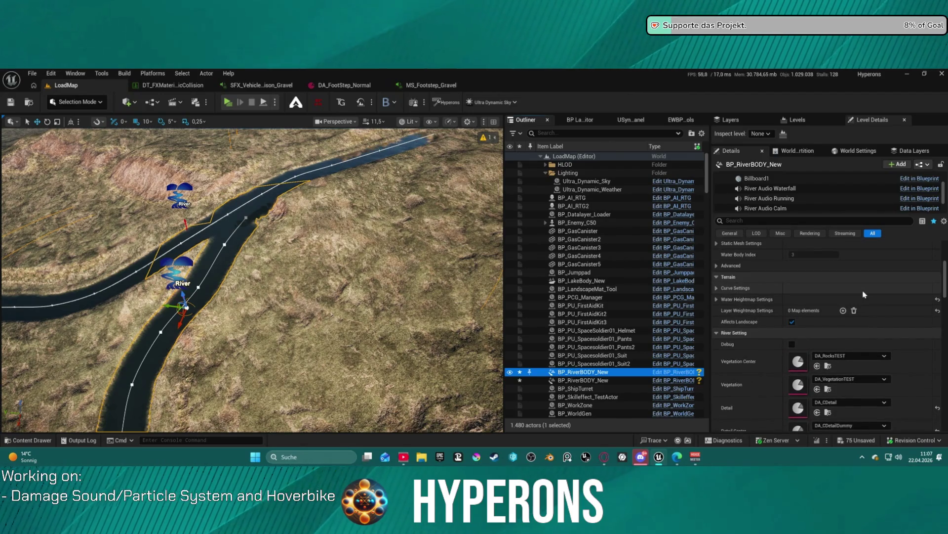
scroll(up, 3)
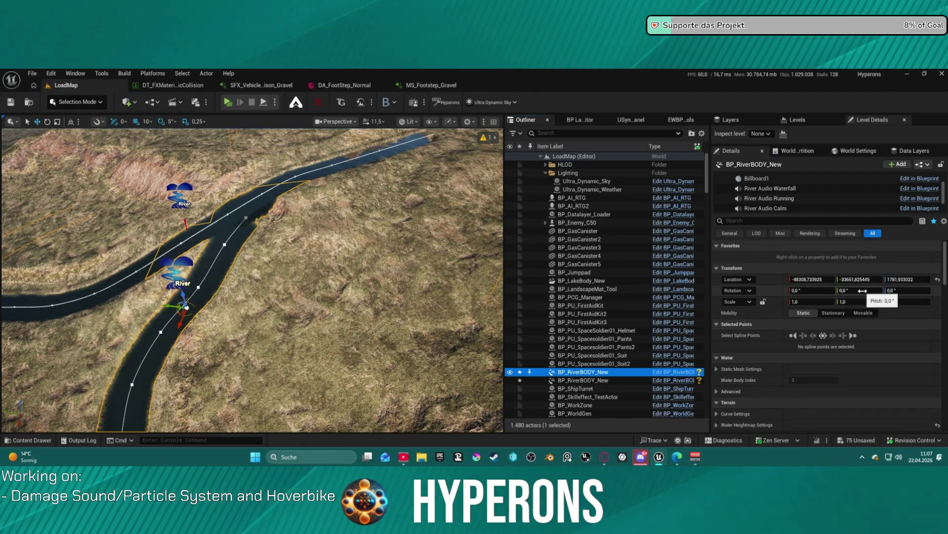
scroll(up, 3)
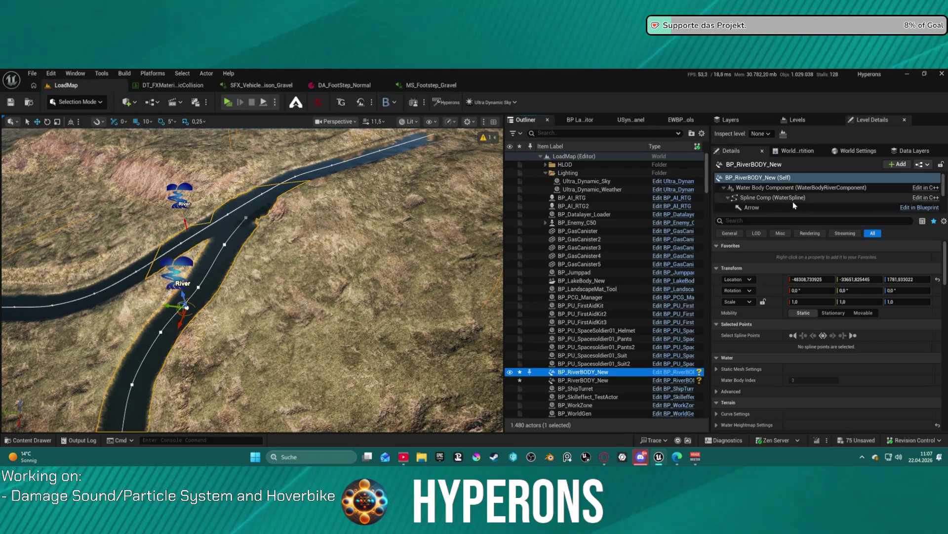
click(921, 208)
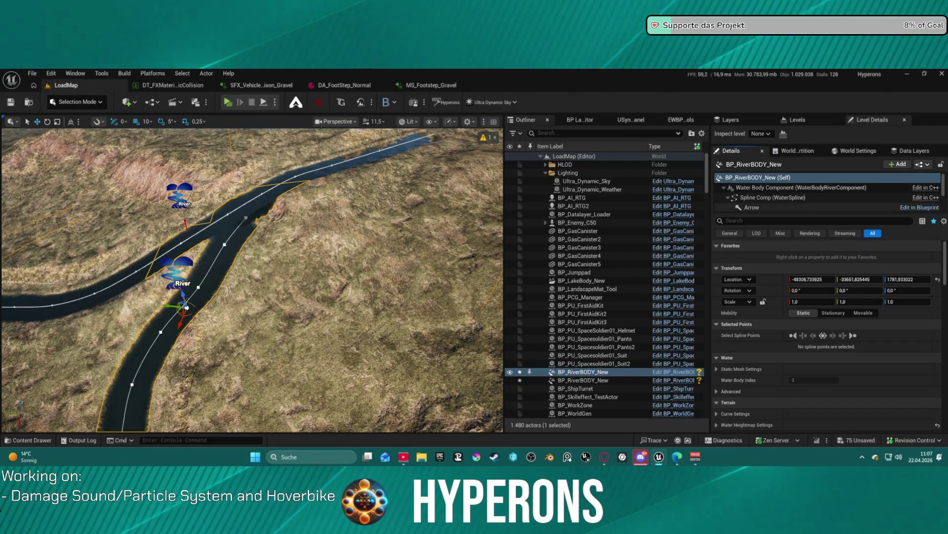
scroll(up, 3)
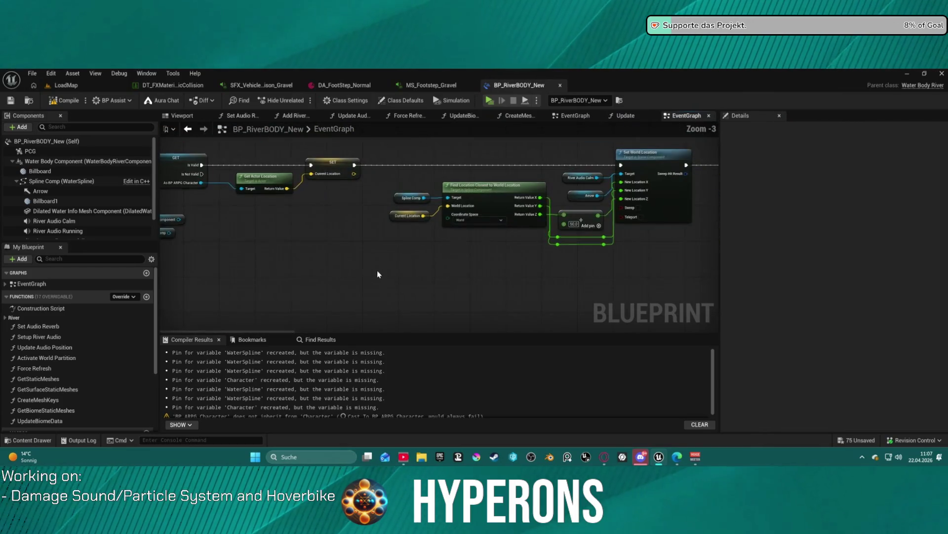
- Pan the EventGraph to inspect the Move Audio node and select Event Tick
drag(363, 305, 339, 447)
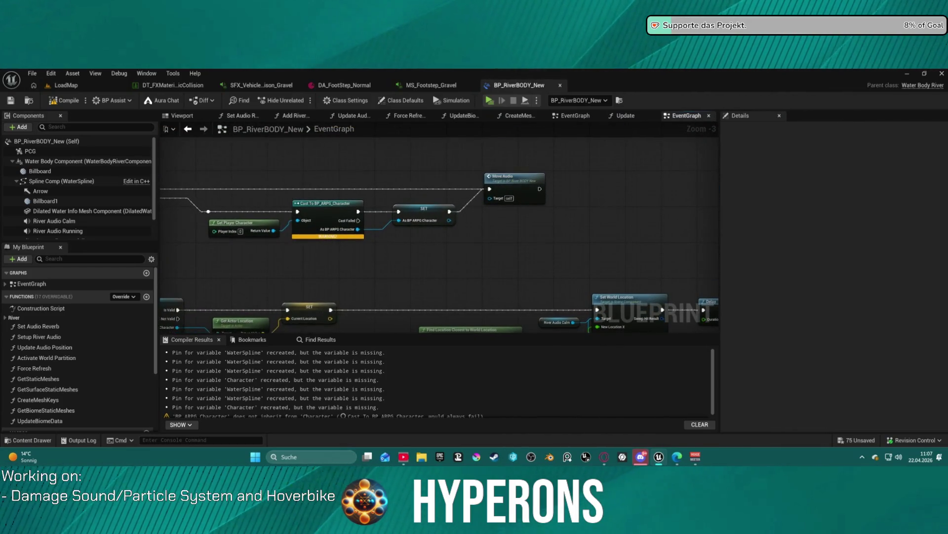
drag(346, 247, 397, 242)
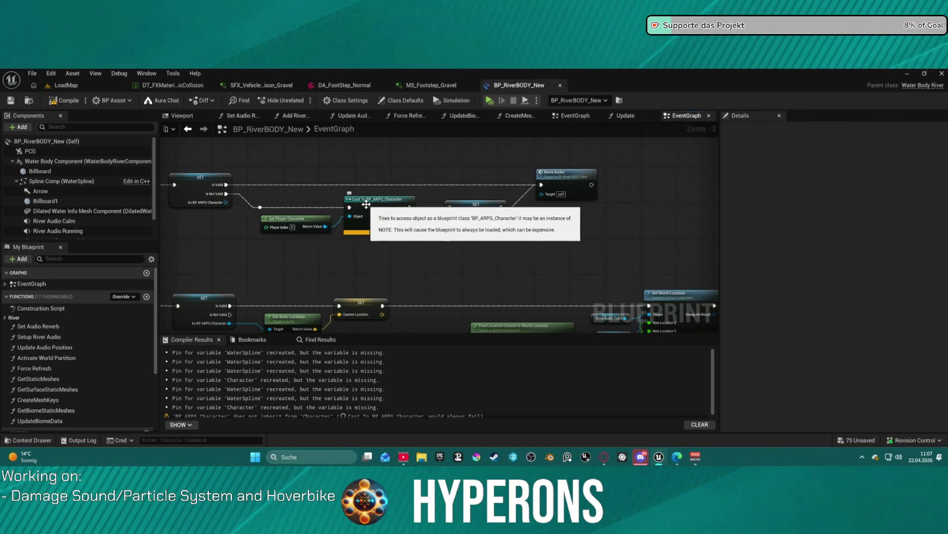
drag(365, 209, 325, 174)
click(523, 225)
drag(327, 138, 284, 198)
click(284, 199)
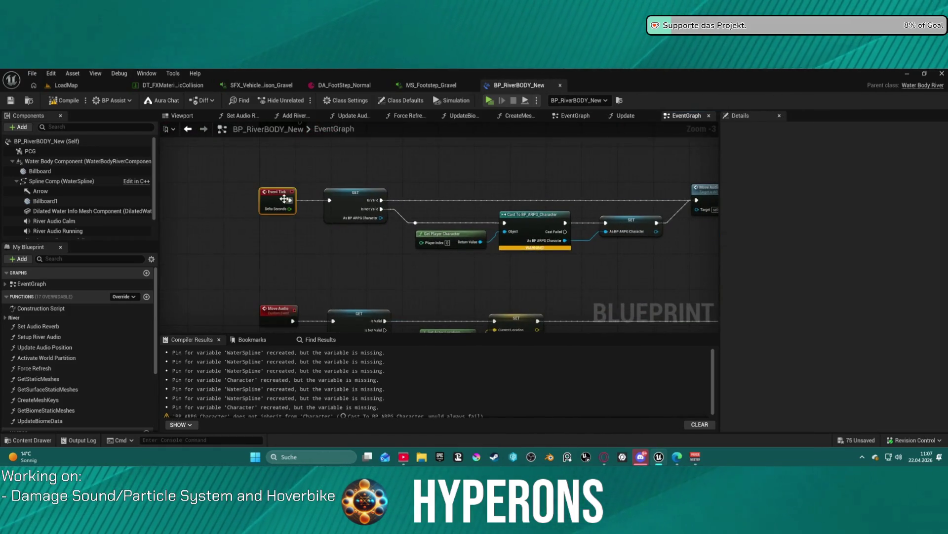
- Filter the Class Defaults to tick settings, showing a Tick Interval of 0,3
click(390, 101)
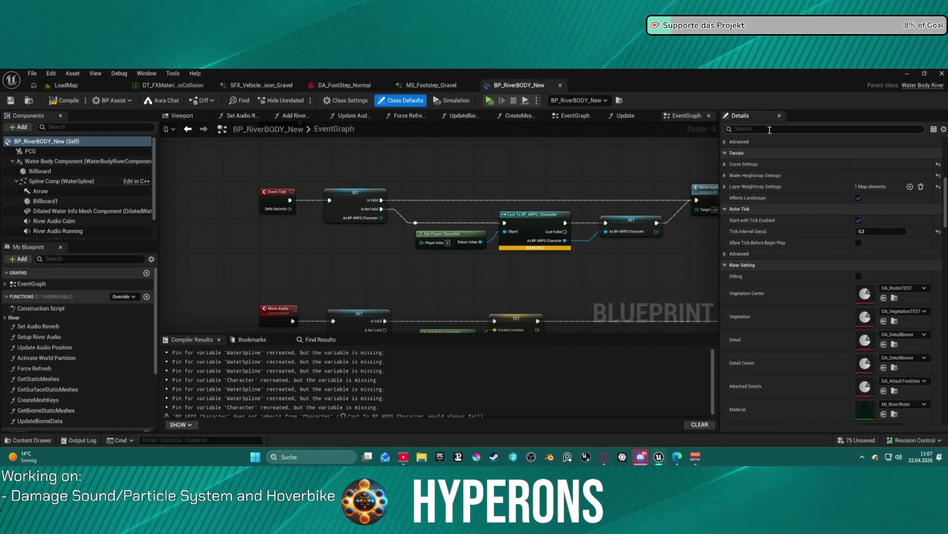
text(tick)
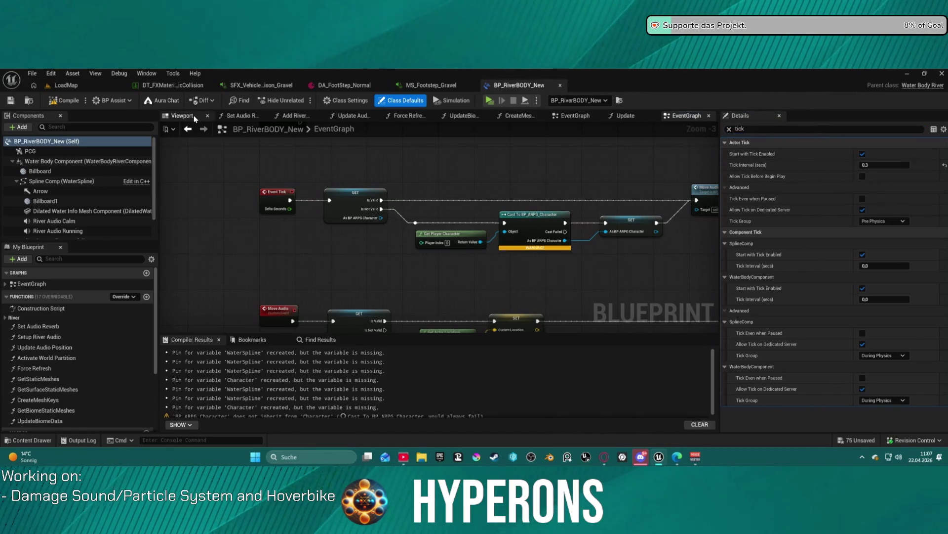
click(78, 85)
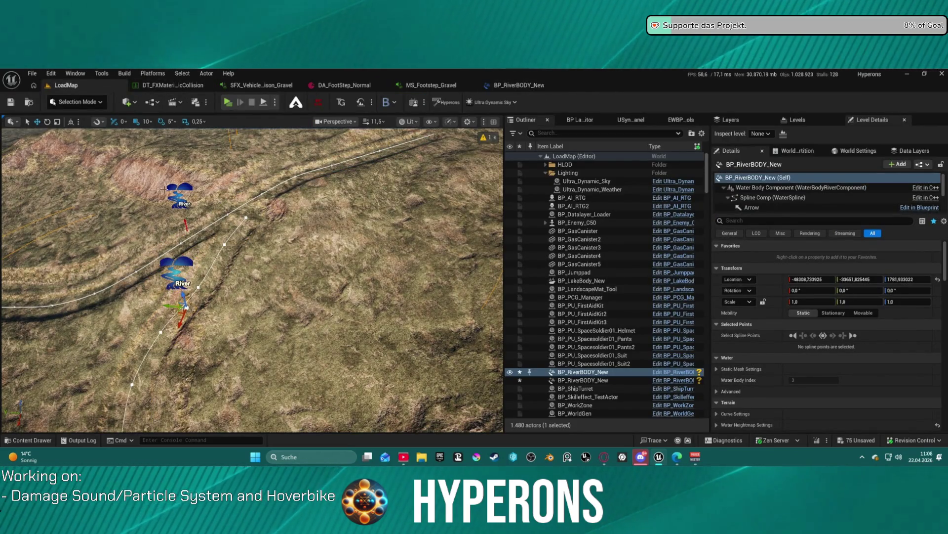
- Raise the second BP_RiverBODY_New river's Location Z from 2576.6 to 2586.6
click(185, 242)
click(189, 264)
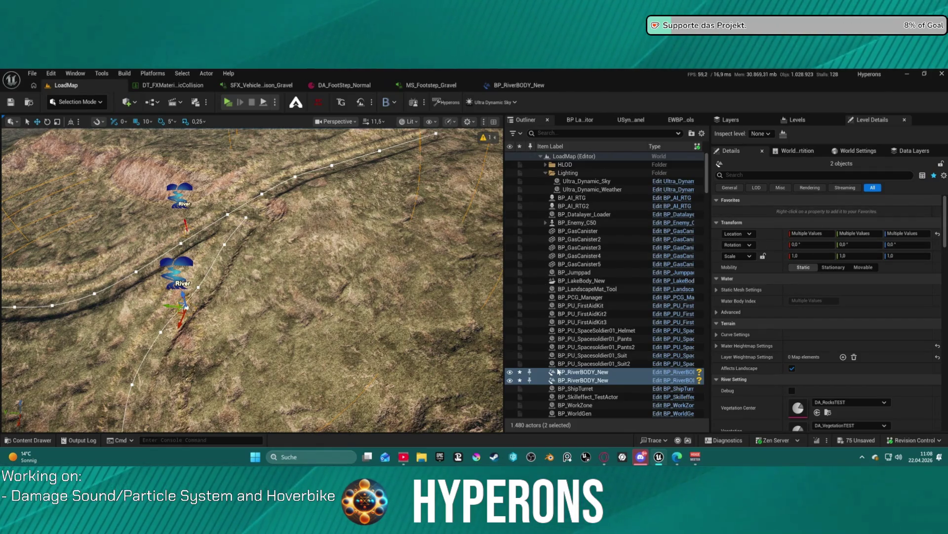
click(507, 374)
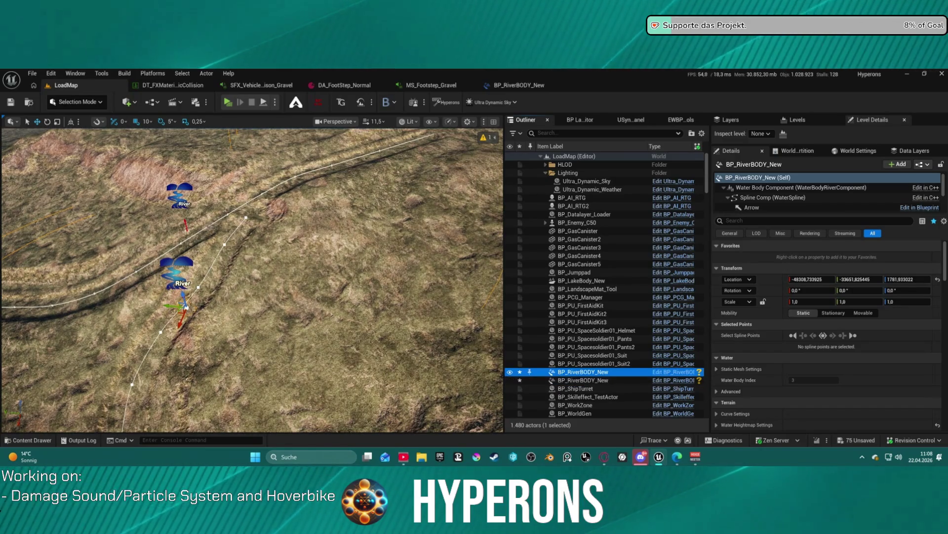
click(583, 380)
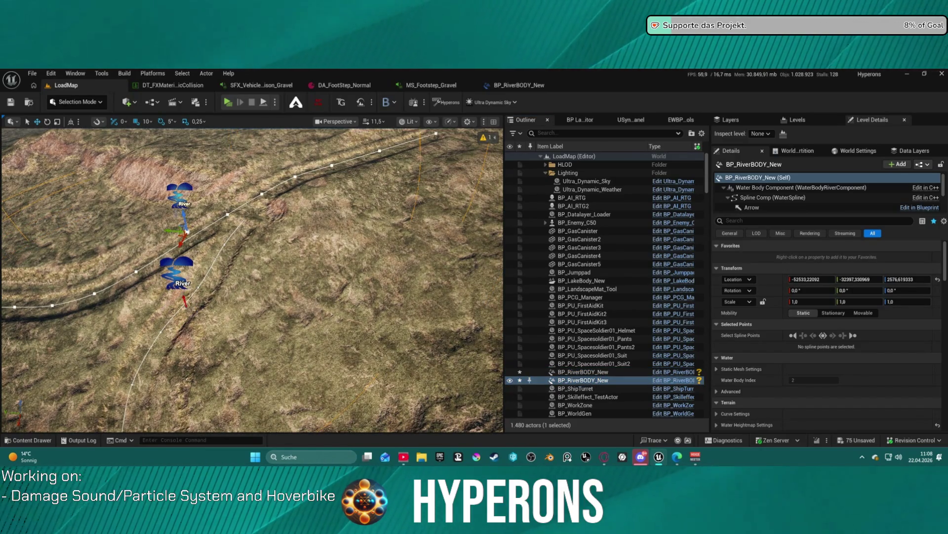
drag(185, 223, 185, 218)
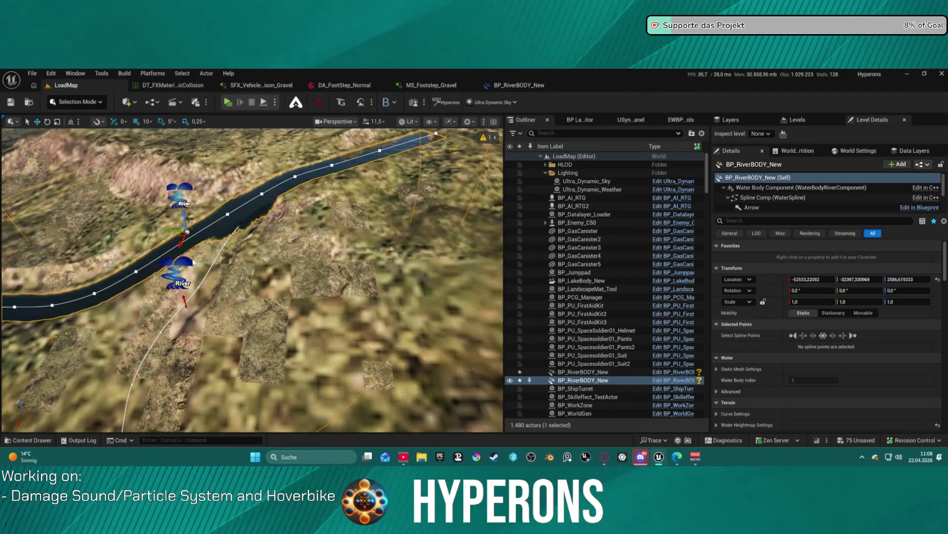
- Check the lower river from a tilted view, then go back to the river Blueprint
click(184, 294)
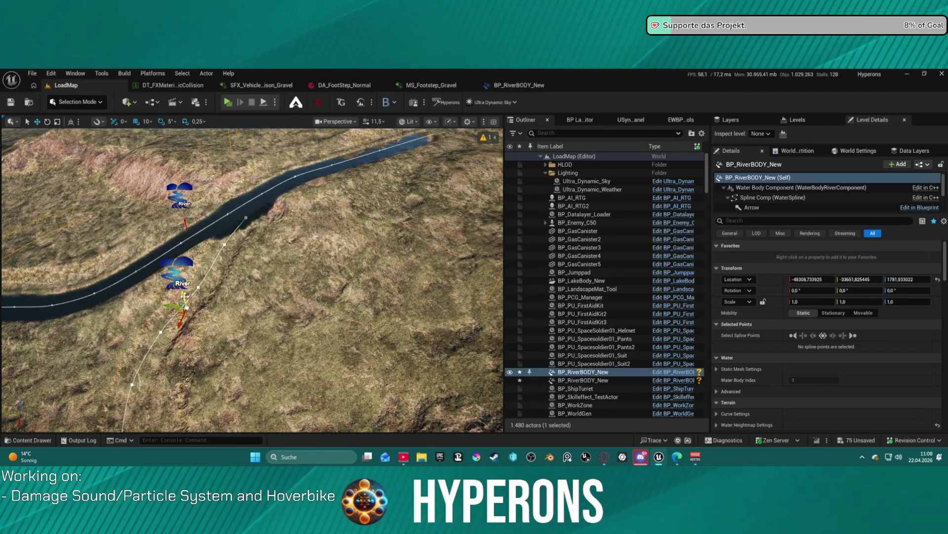
click(184, 297)
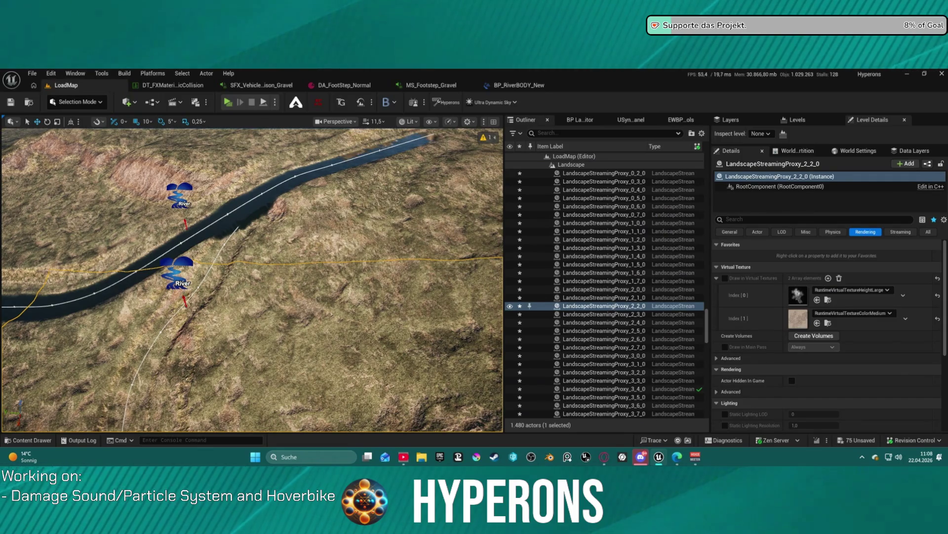
click(184, 297)
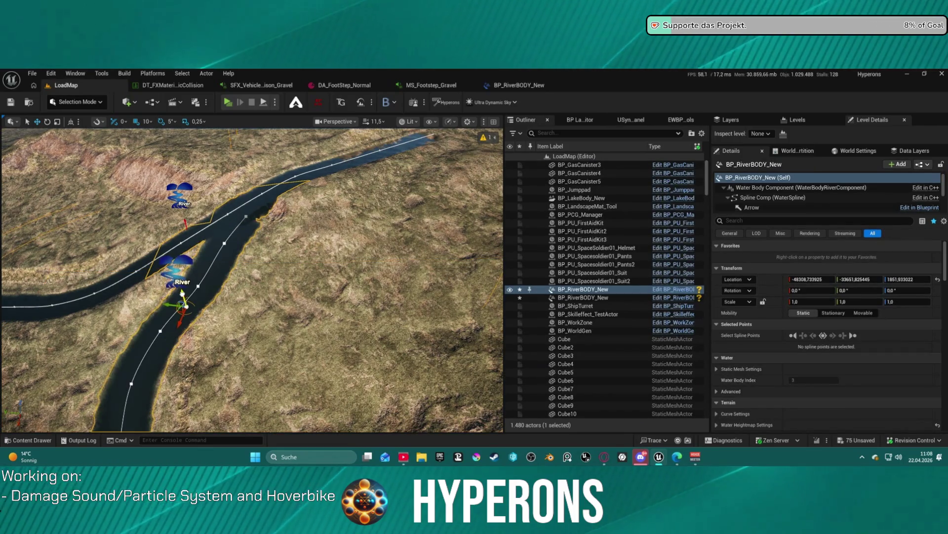
drag(184, 297, 184, 222)
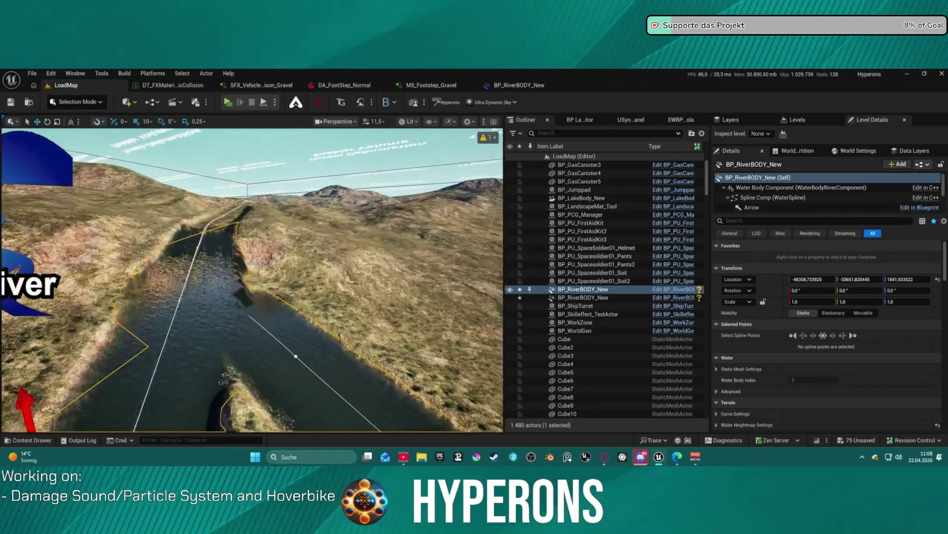
scroll(down, 3)
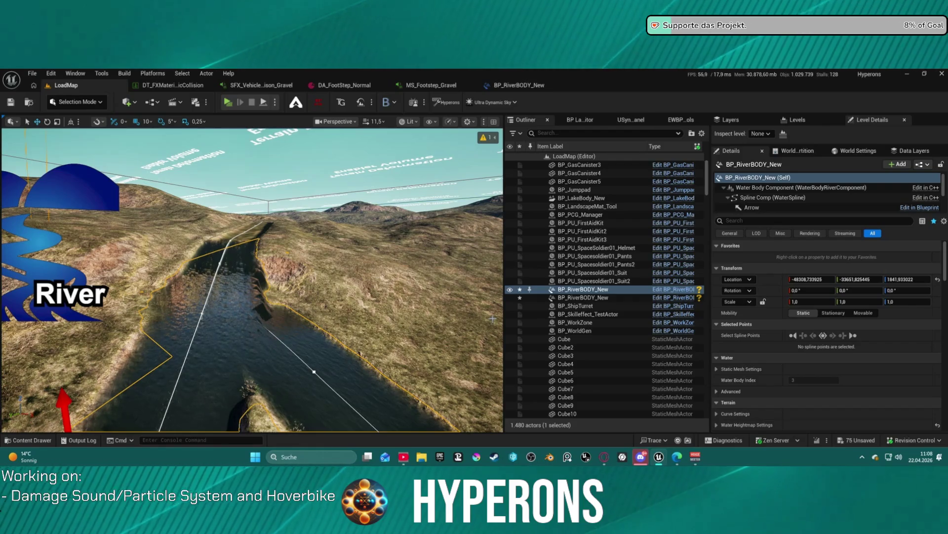
click(508, 87)
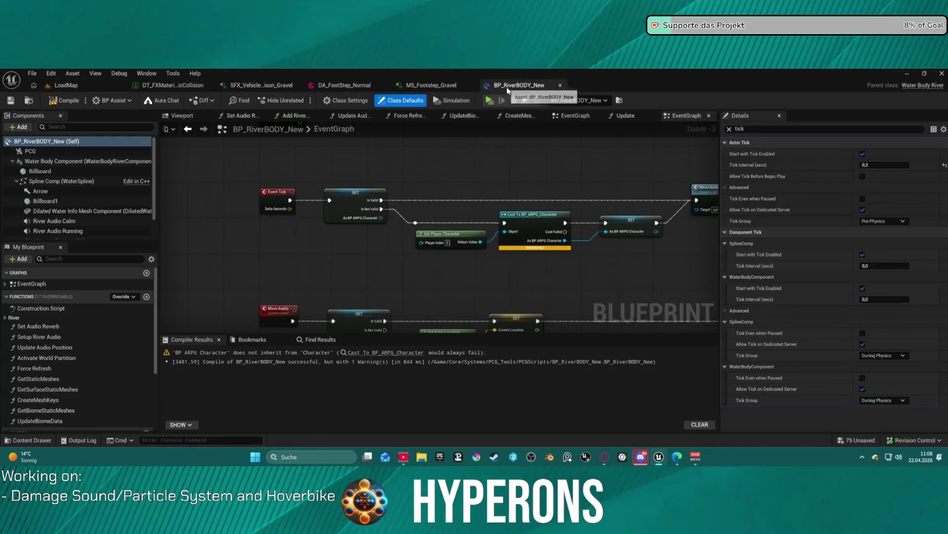
- Compare the first river's River Audio Running and River Audio Calm sounds
click(430, 85)
click(172, 85)
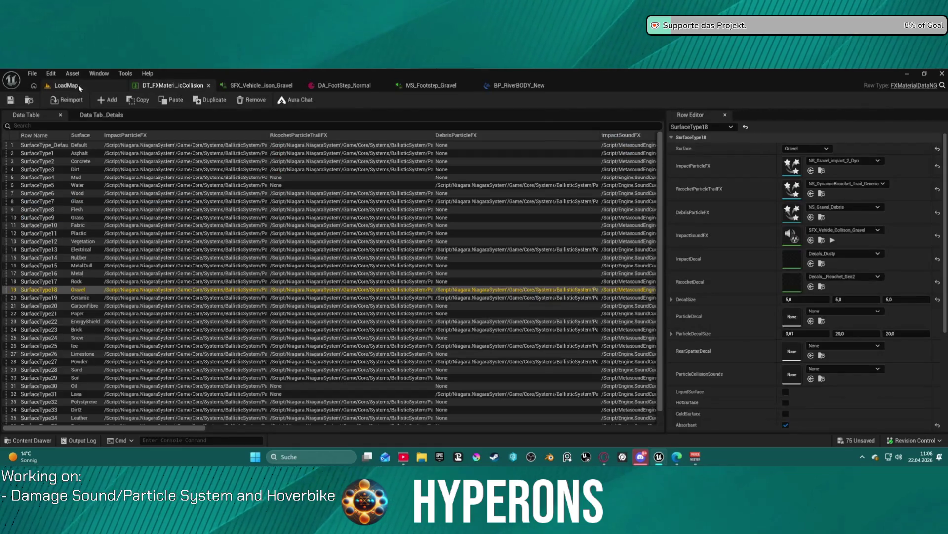
click(67, 85)
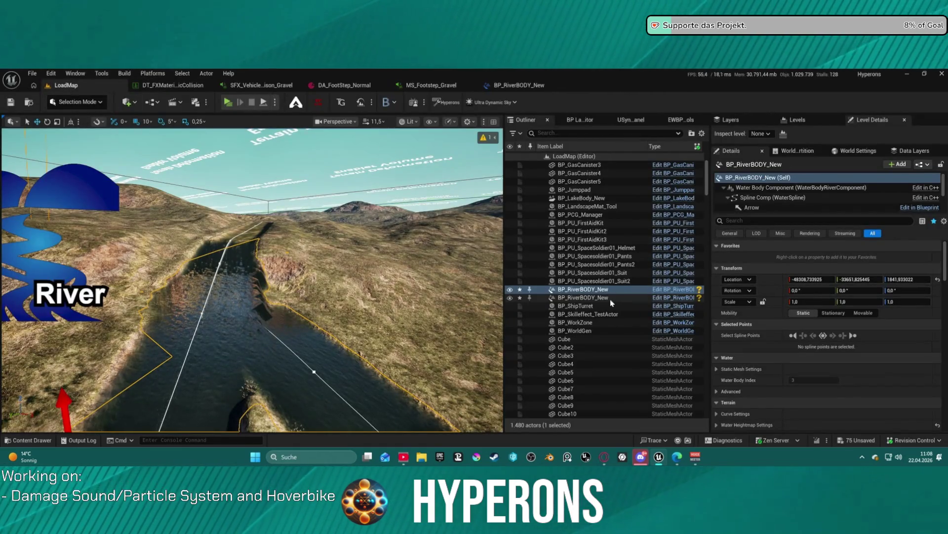
click(611, 297)
click(593, 289)
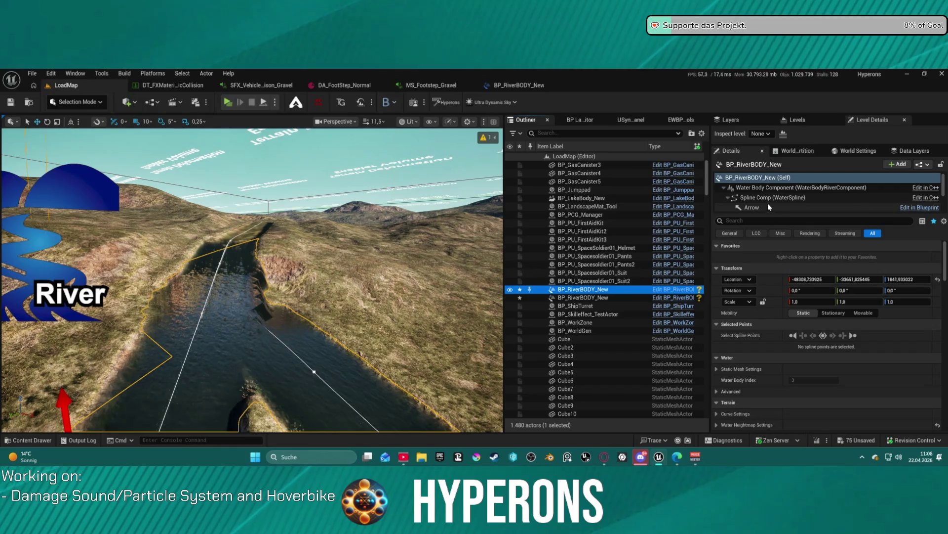
scroll(down, 3)
click(795, 198)
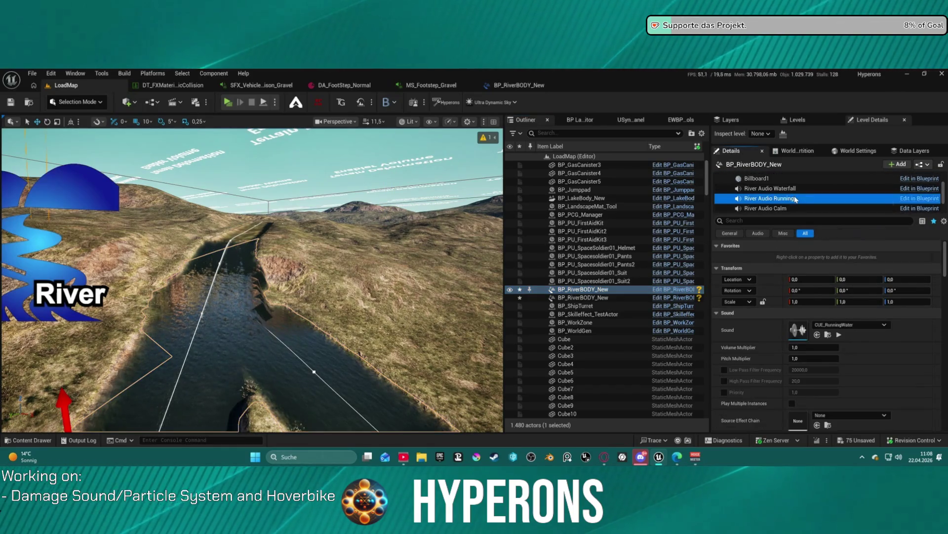
click(768, 208)
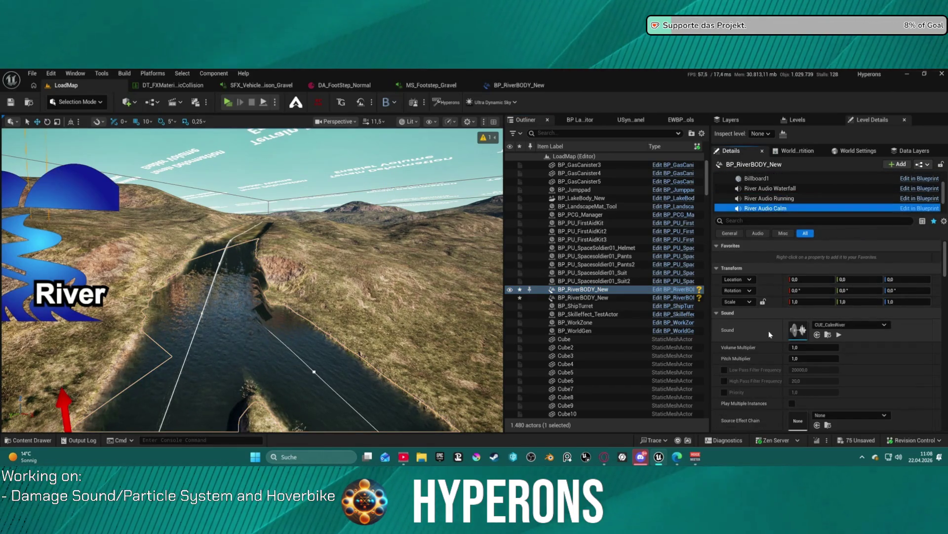
click(763, 198)
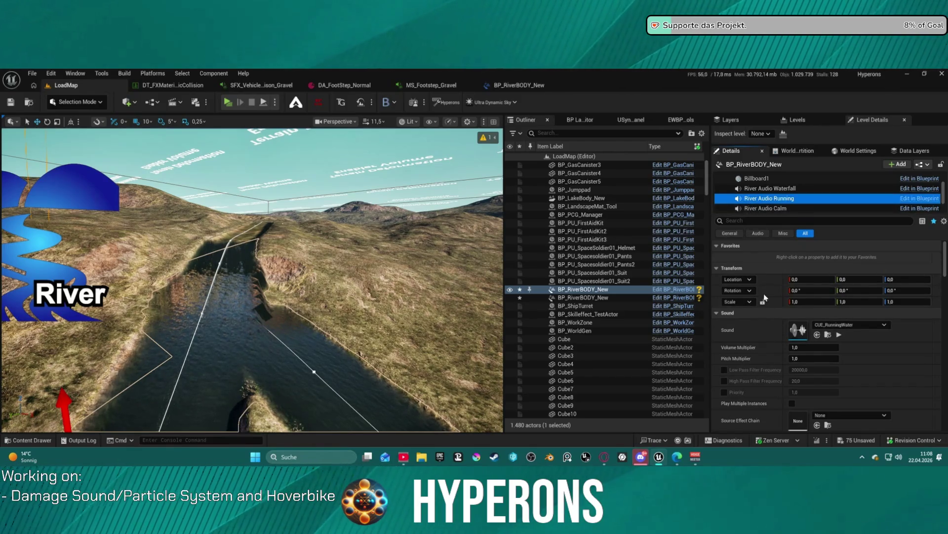
click(768, 208)
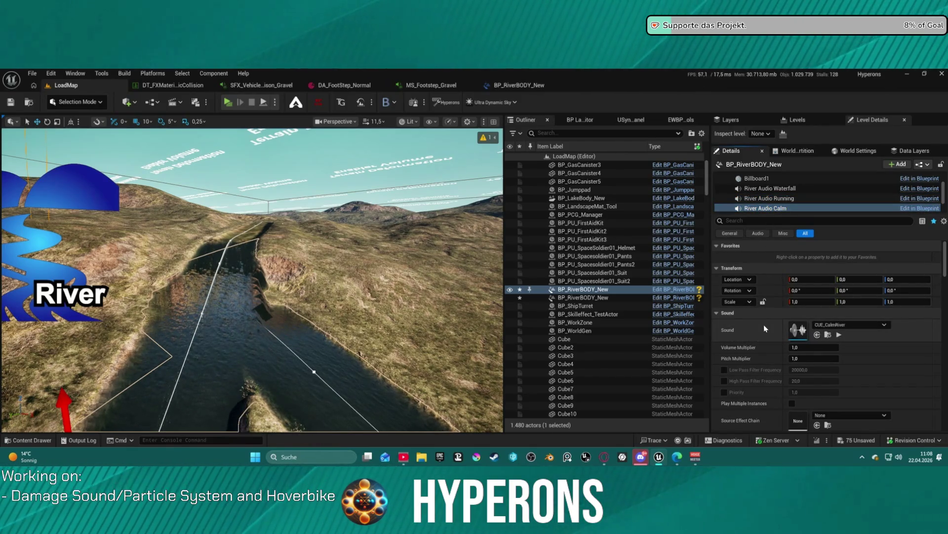
- Set the second river's River Audio Calm sound to CUE_RunningWater
click(583, 298)
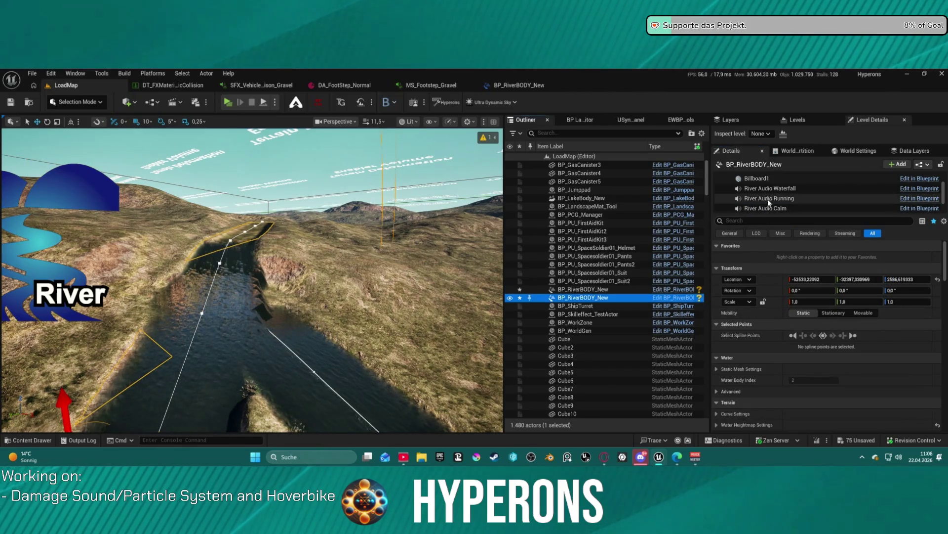
click(769, 199)
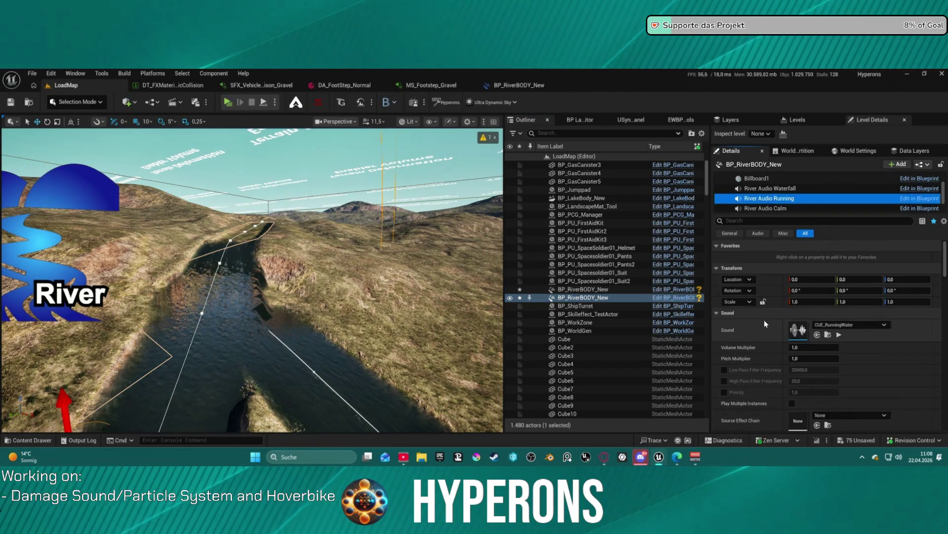
scroll(down, 3)
click(772, 202)
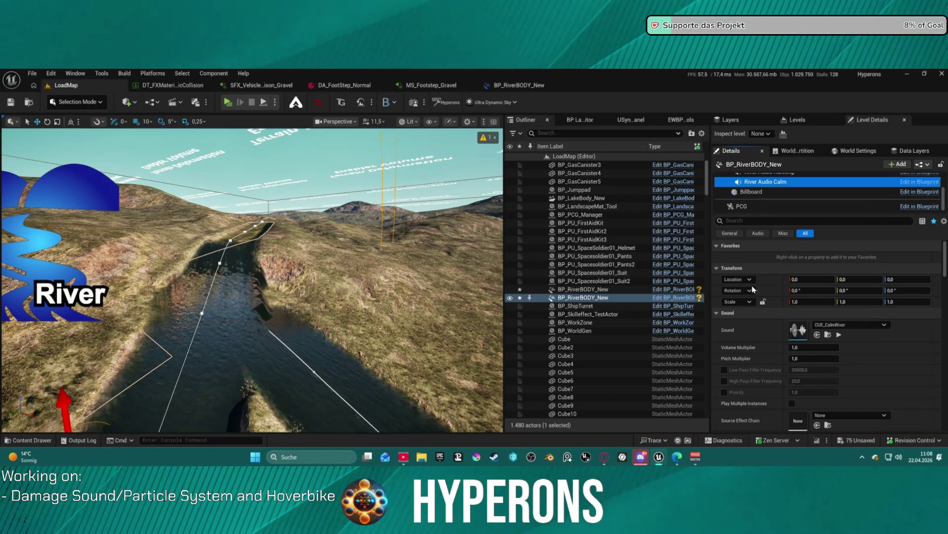
click(742, 327)
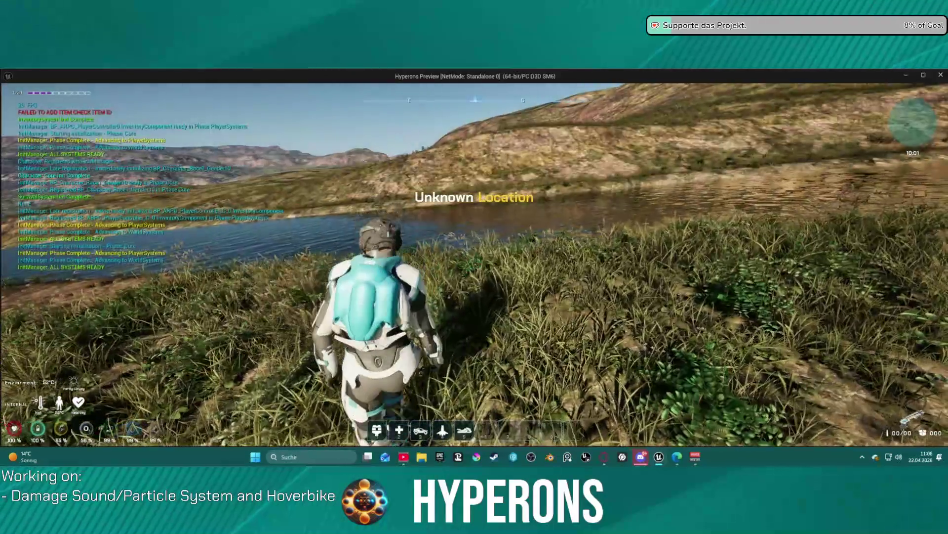
- Walk the character along the shore into the lake and mount the hoverbike with E
key(w)
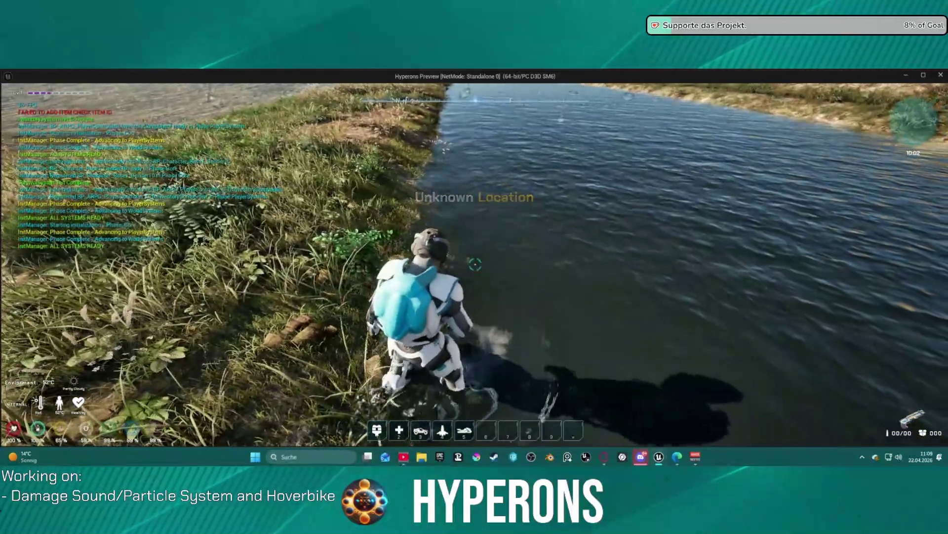
mouse_move(475, 264)
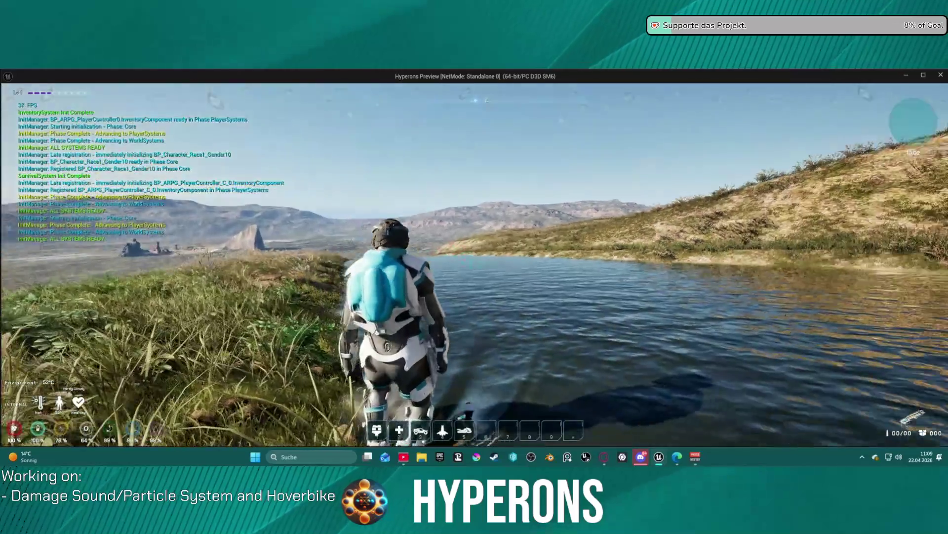
key(w)
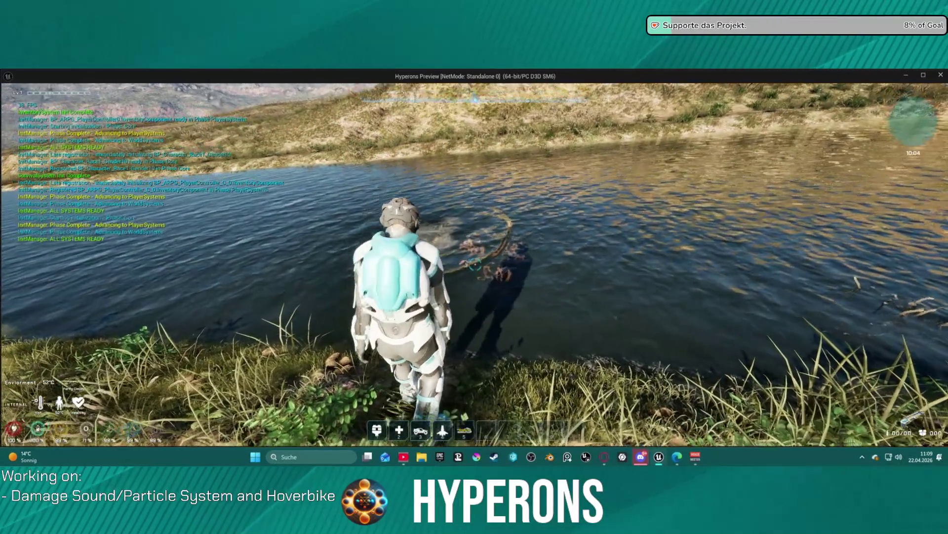
key(w)
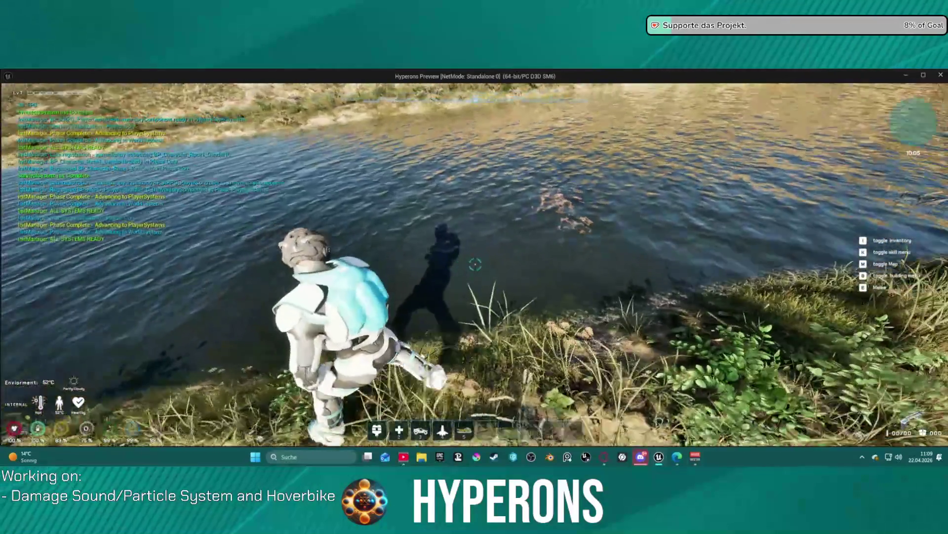
key(w)
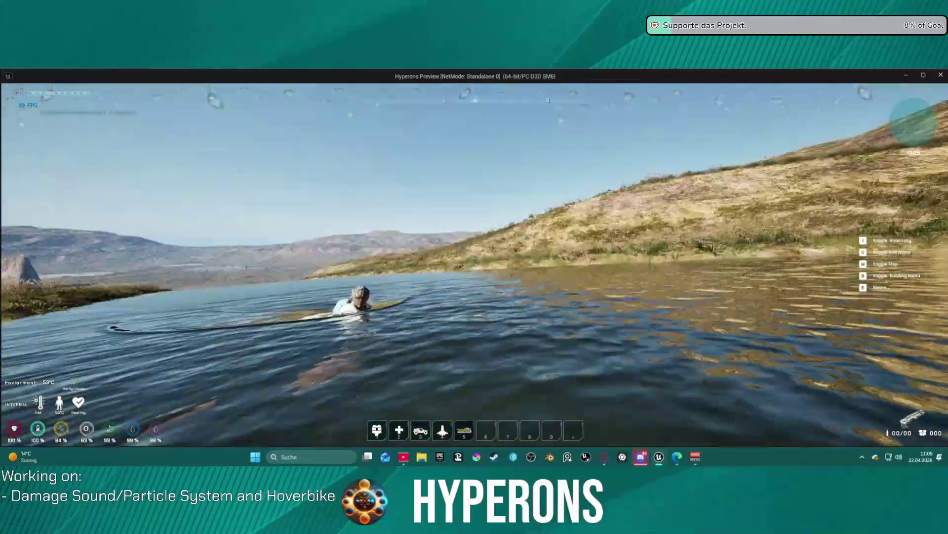
key(e)
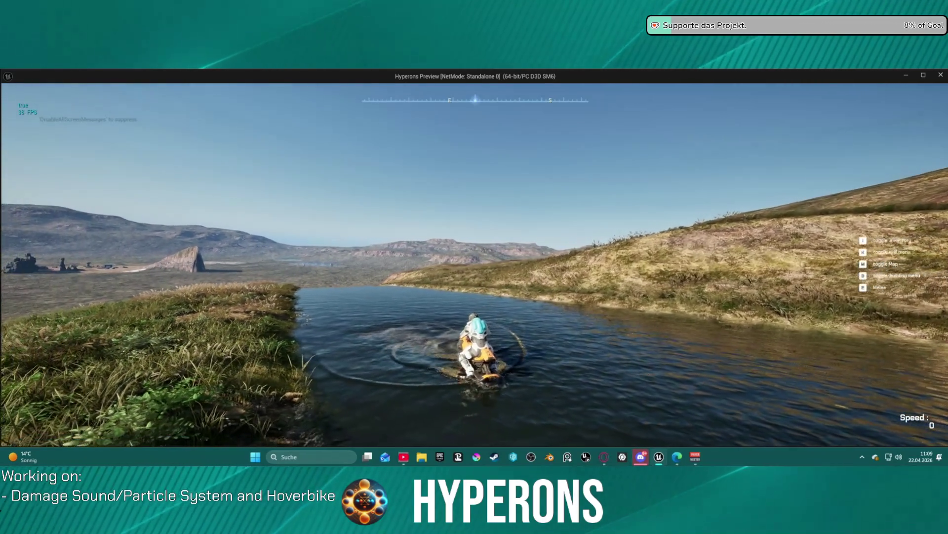
key(super)
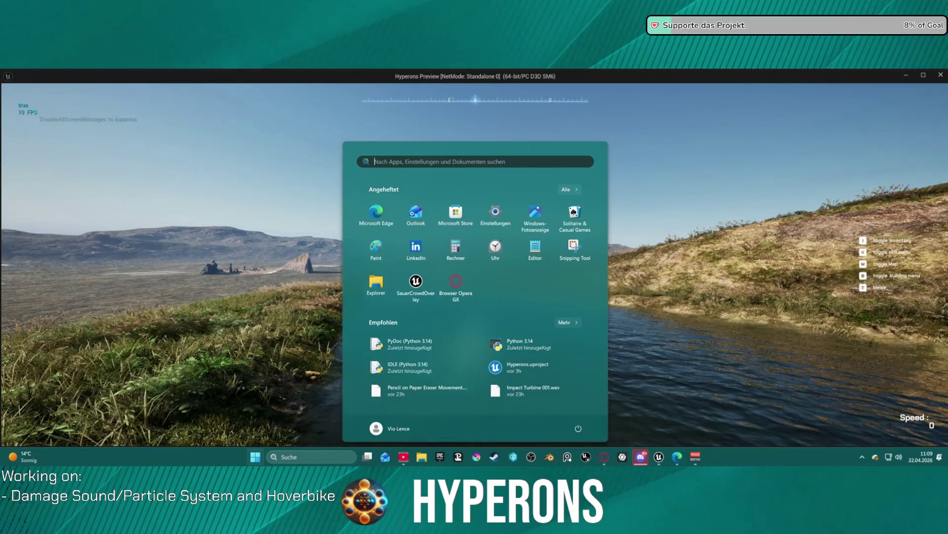
- Ride the hoverbike along the water channel, then end the play session with Esc
key(super)
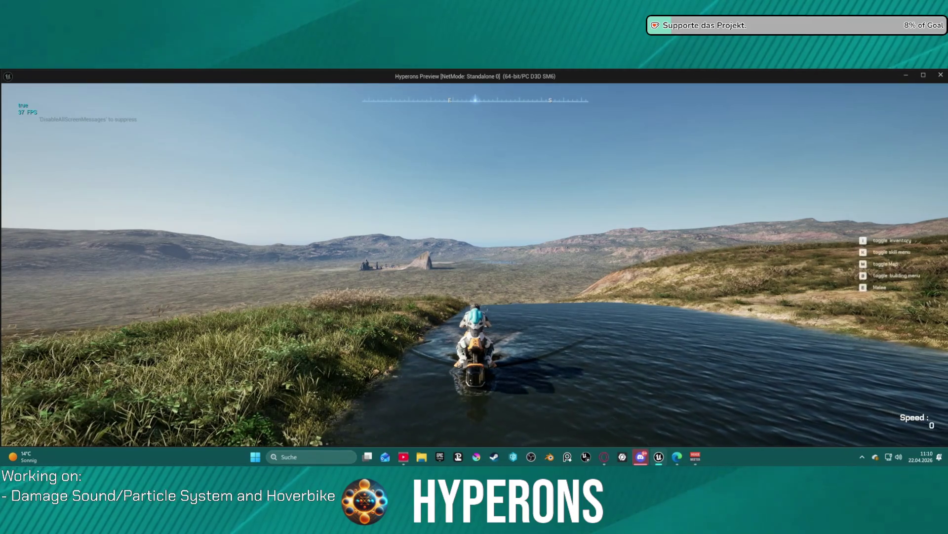
key(w)
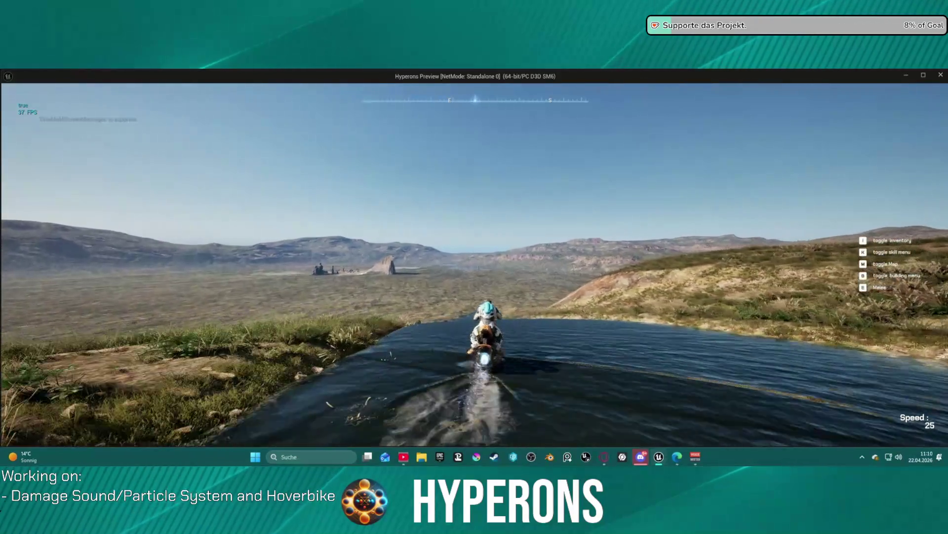
key(a)
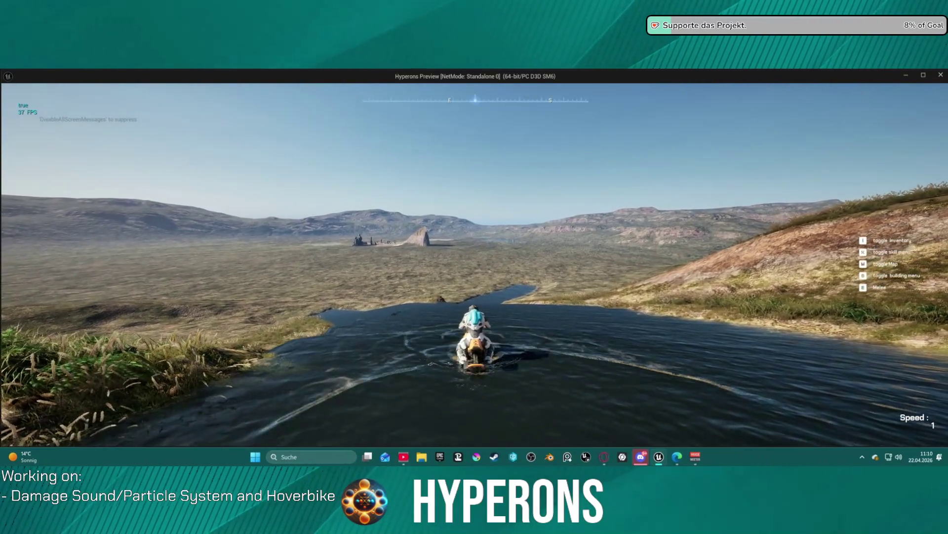
key(Escape)
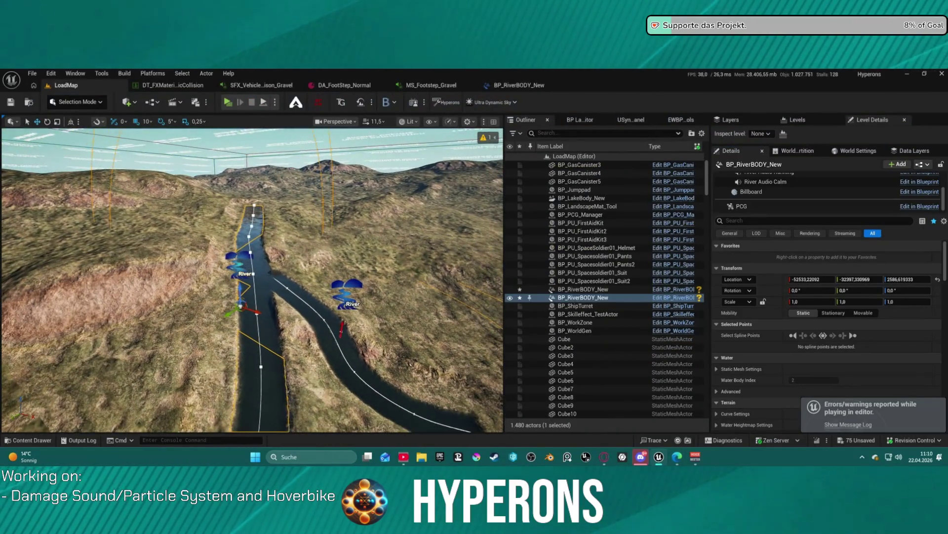
- Inspect the river's Water Body Component properties, searching them for 'eath'
click(273, 277)
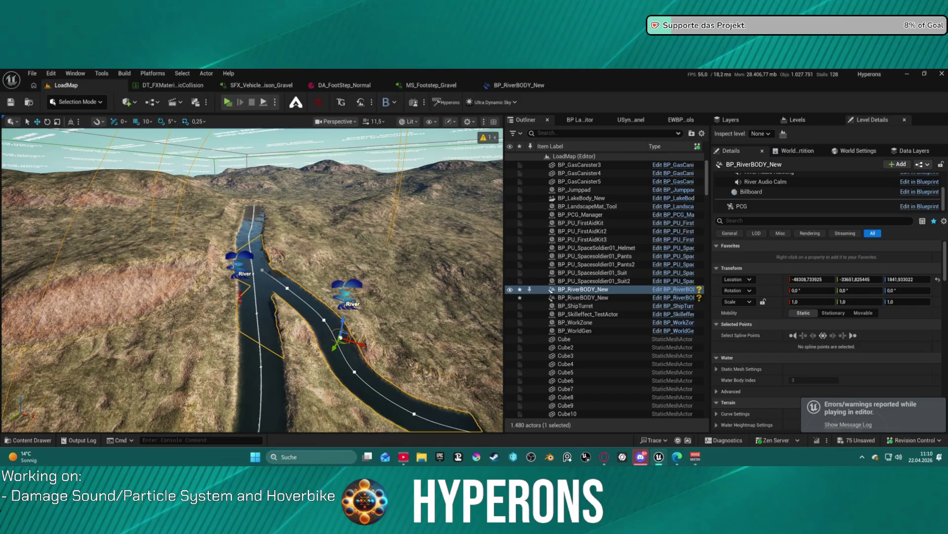
scroll(down, 3)
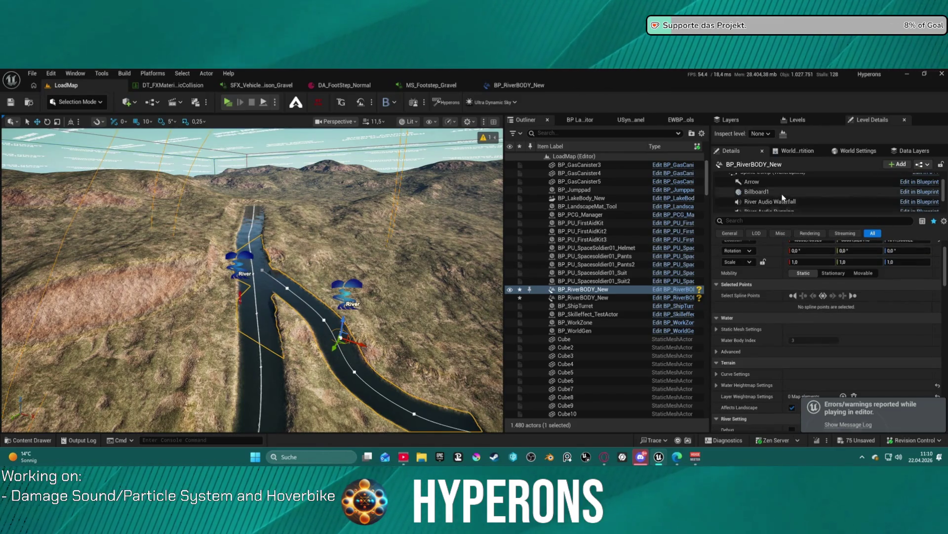
scroll(up, 3)
scroll(up, 3)
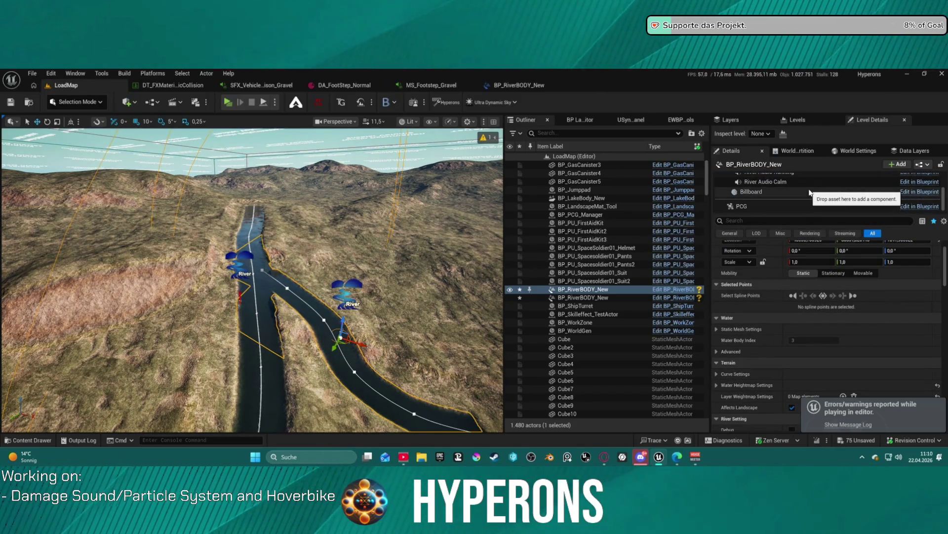
scroll(down, 3)
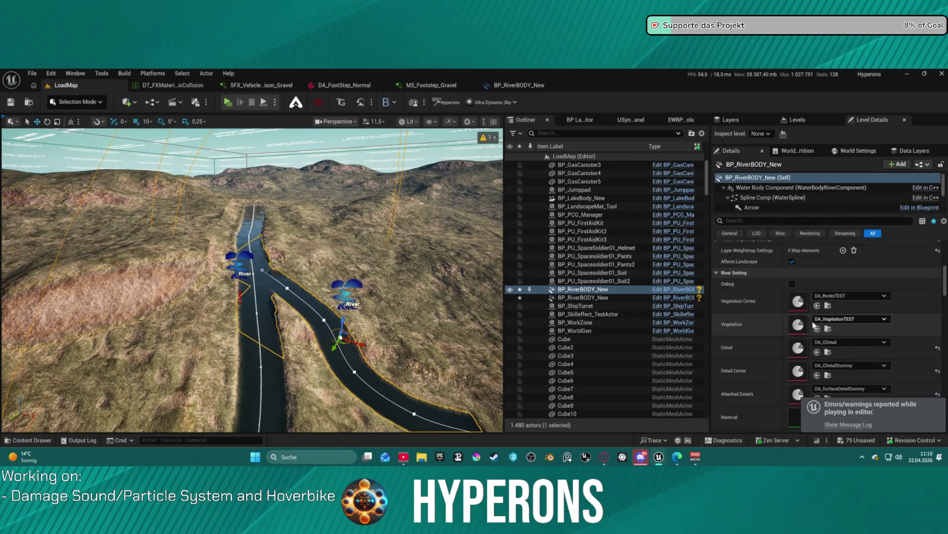
click(774, 188)
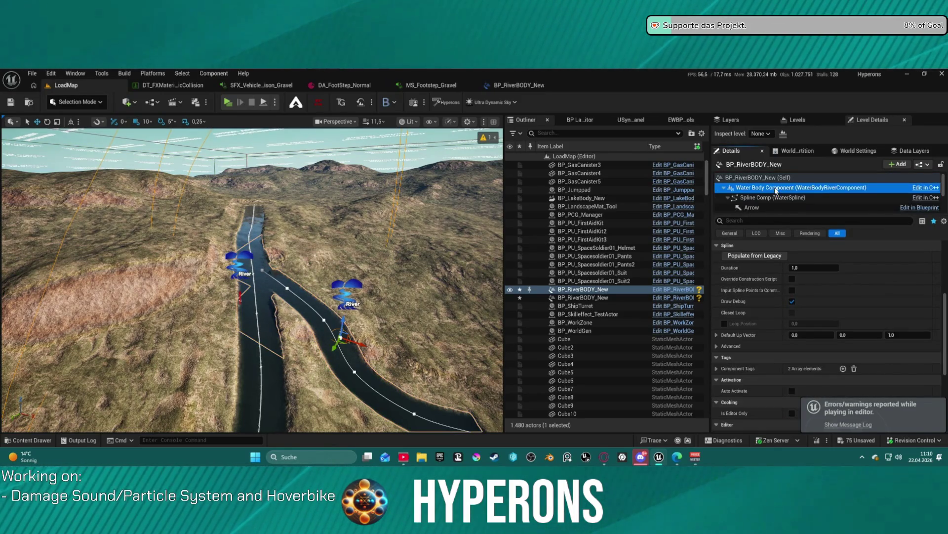
scroll(down, 3)
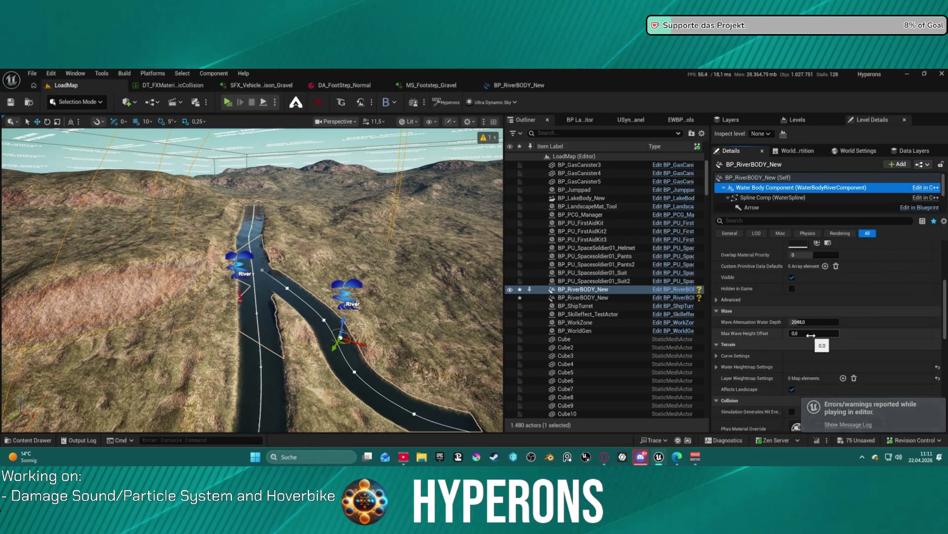
scroll(up, 3)
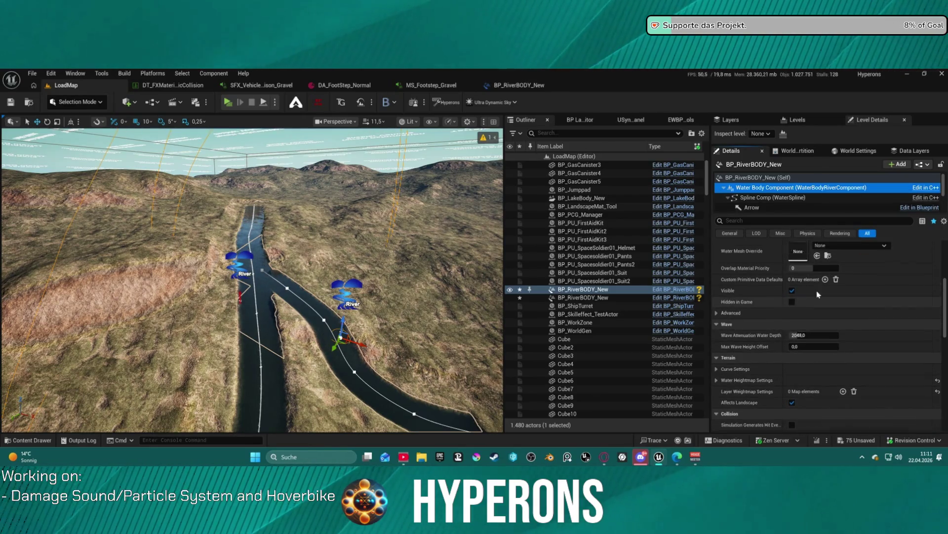
click(786, 221)
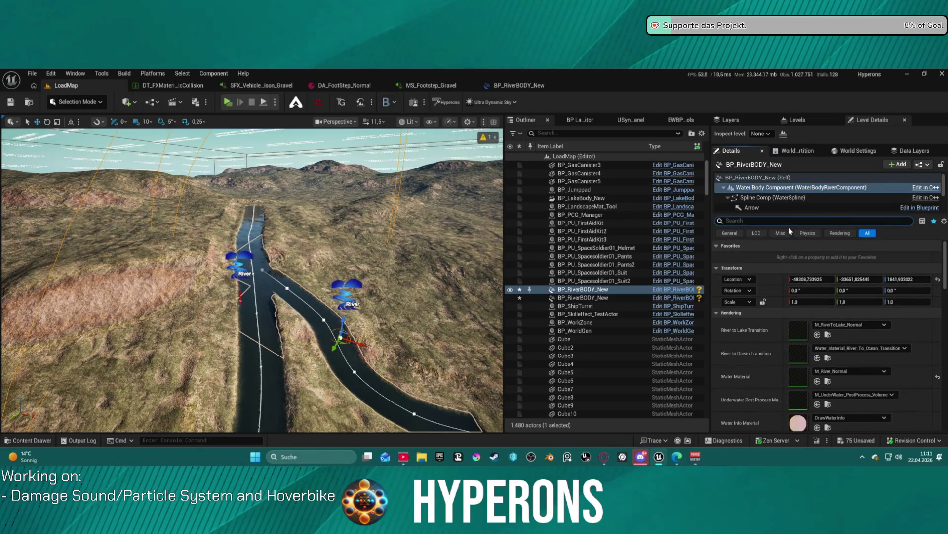
text(death)
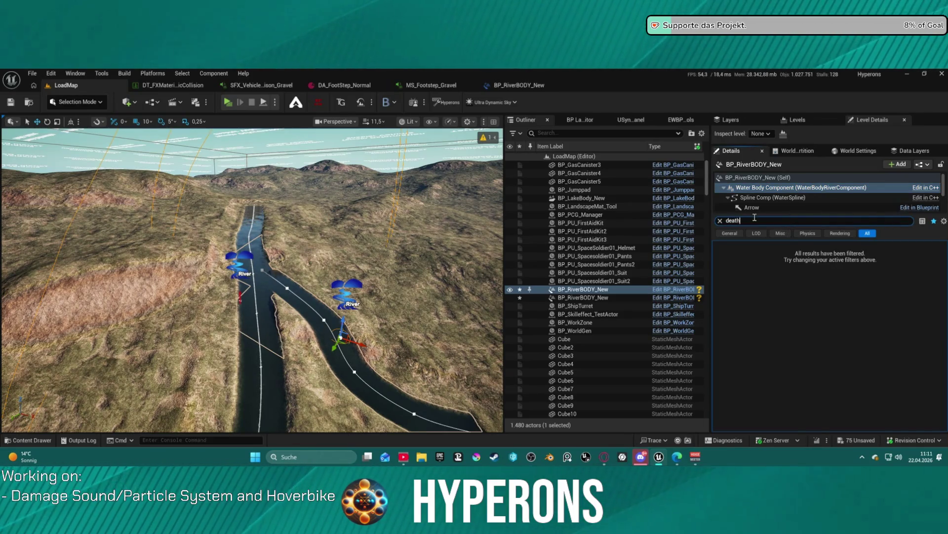
- Delete both BP_RiverBODY_New river bodies from the level
click(268, 269)
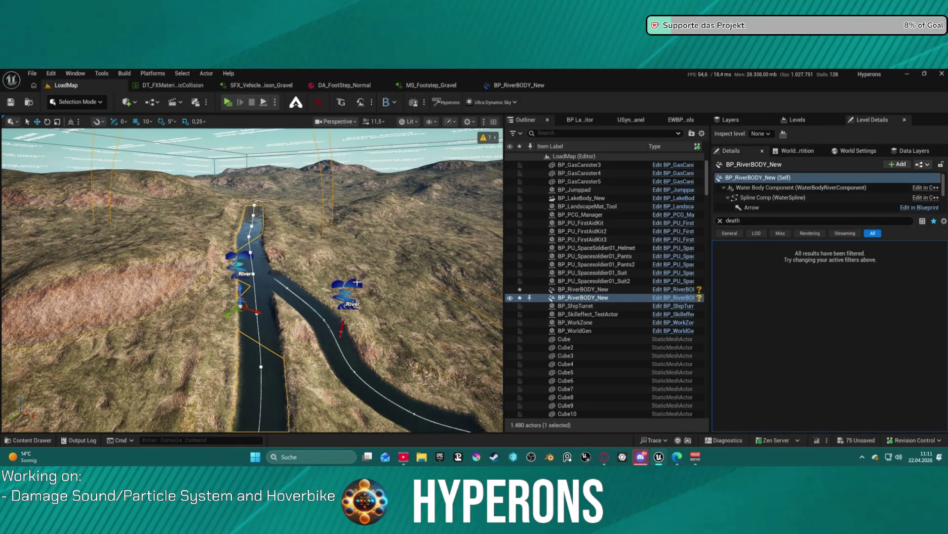
click(357, 283)
key(Delete)
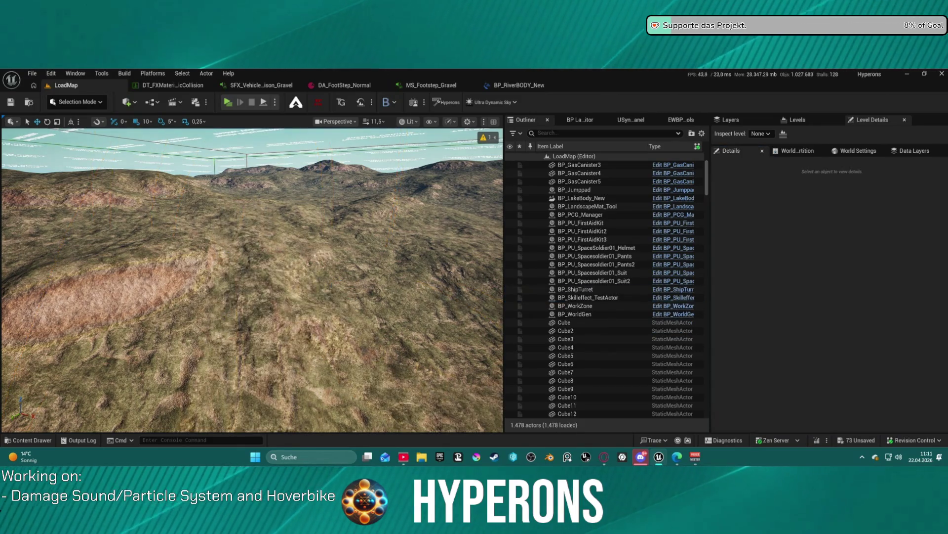
- Start the Draw River Body tool from Scriptable Tools Mode's World category
click(83, 105)
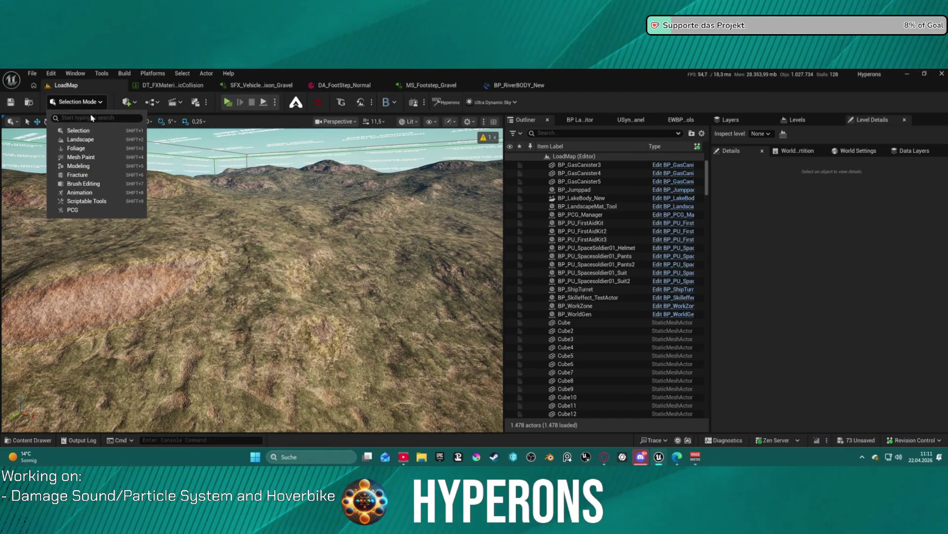
click(83, 201)
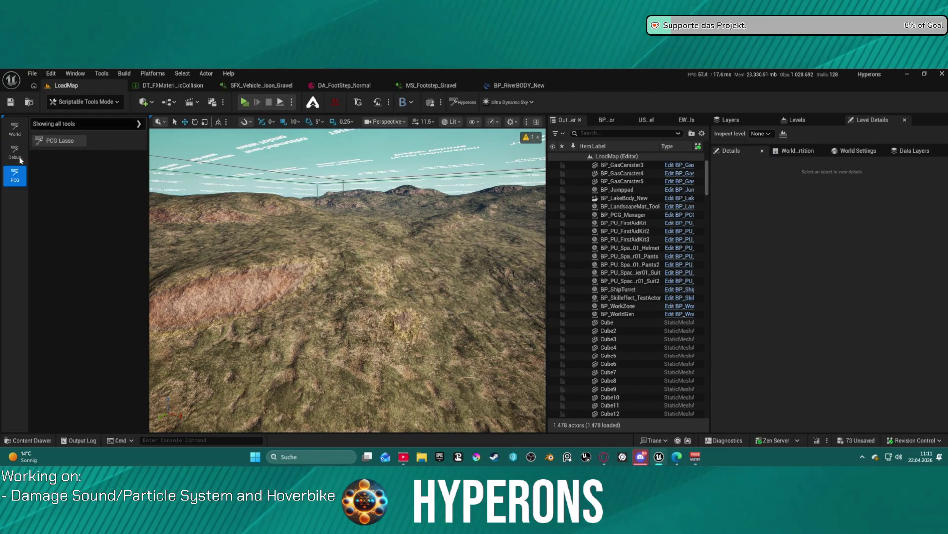
click(20, 158)
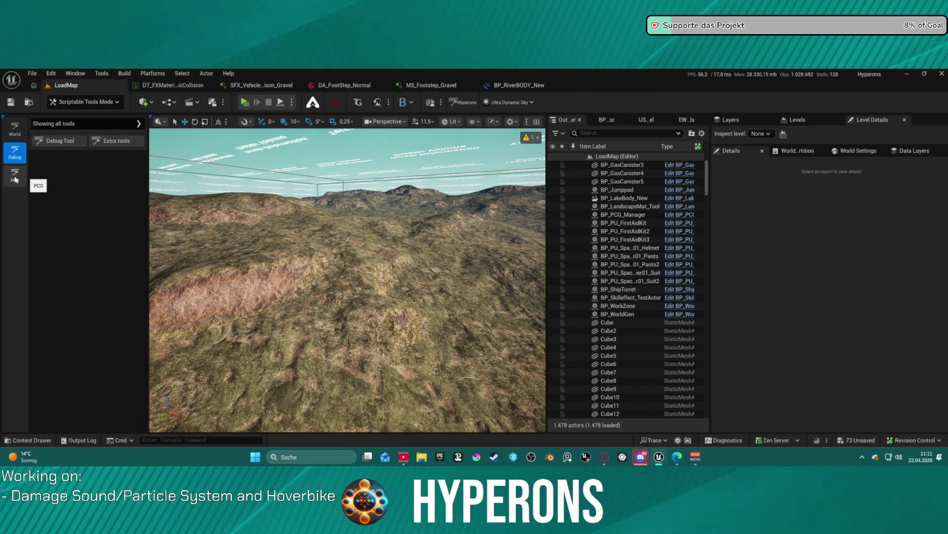
click(15, 129)
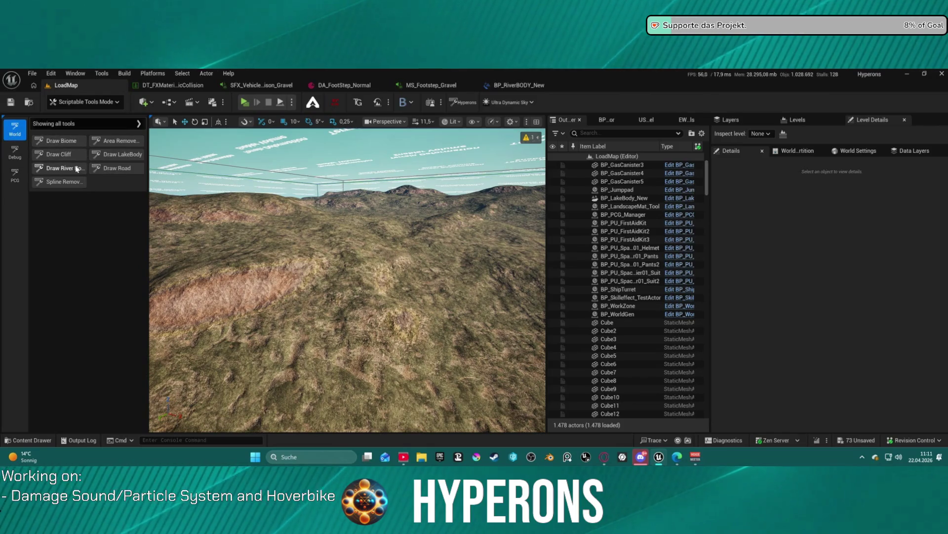
click(77, 169)
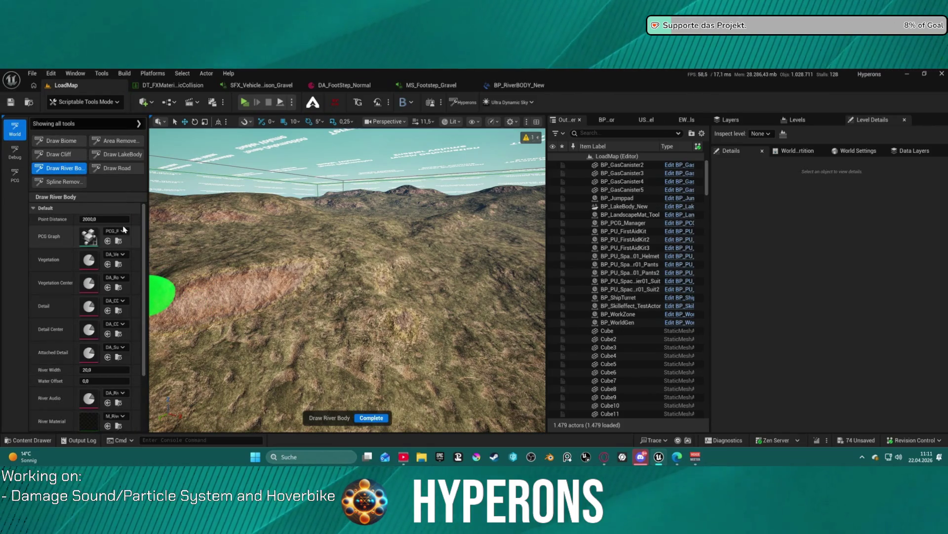
- Set Channel Depth to 400 in Curve Settings and place the river's first point
scroll(down, 3)
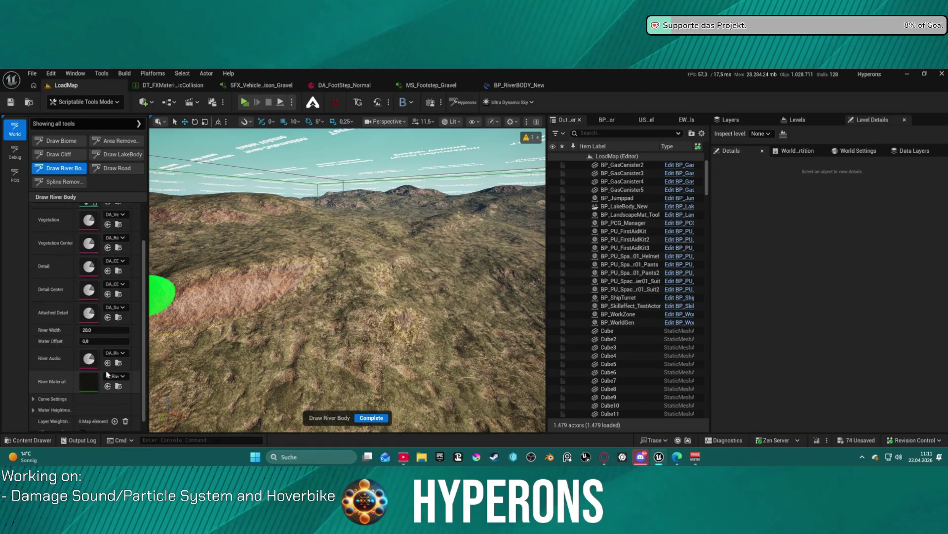
click(34, 391)
scroll(down, 3)
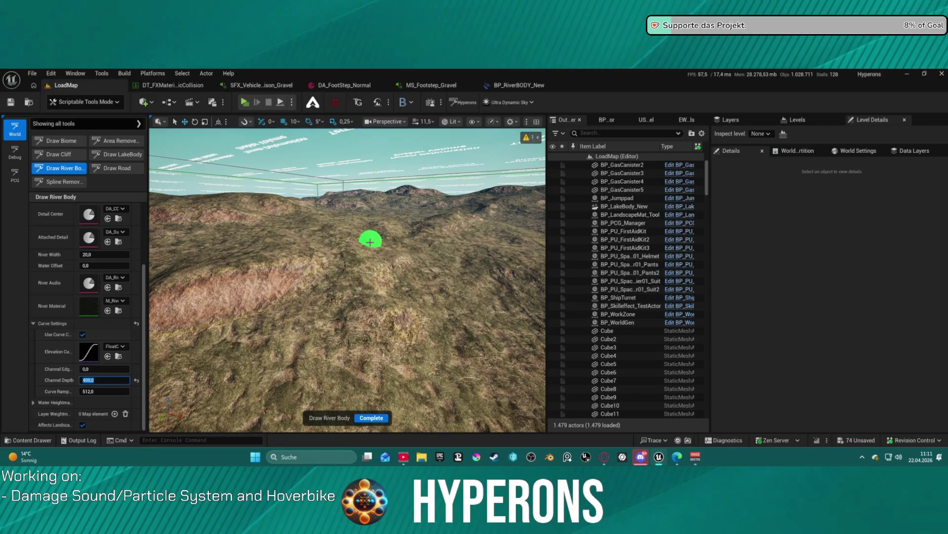
click(370, 243)
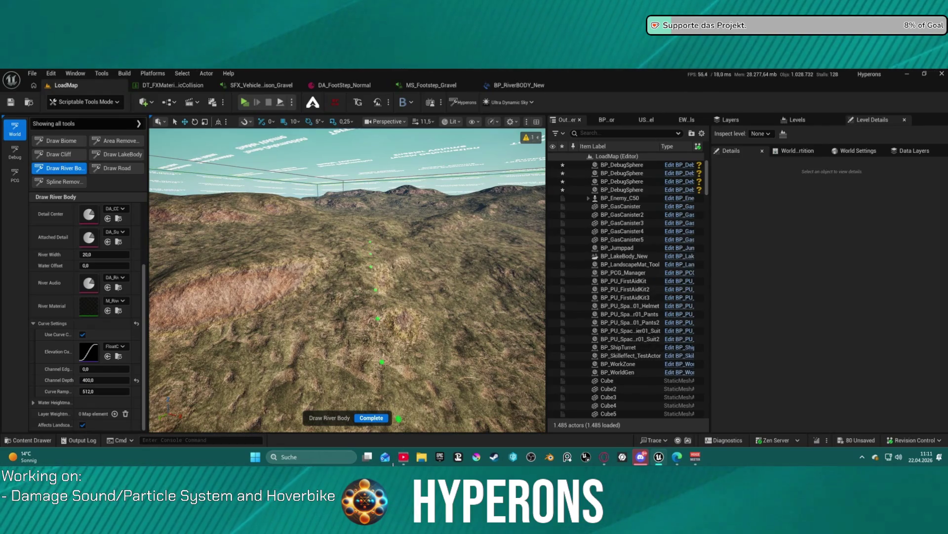
- Add two more river points downhill and finish drawing the river
key(Left)
key(Left)
key(Left)
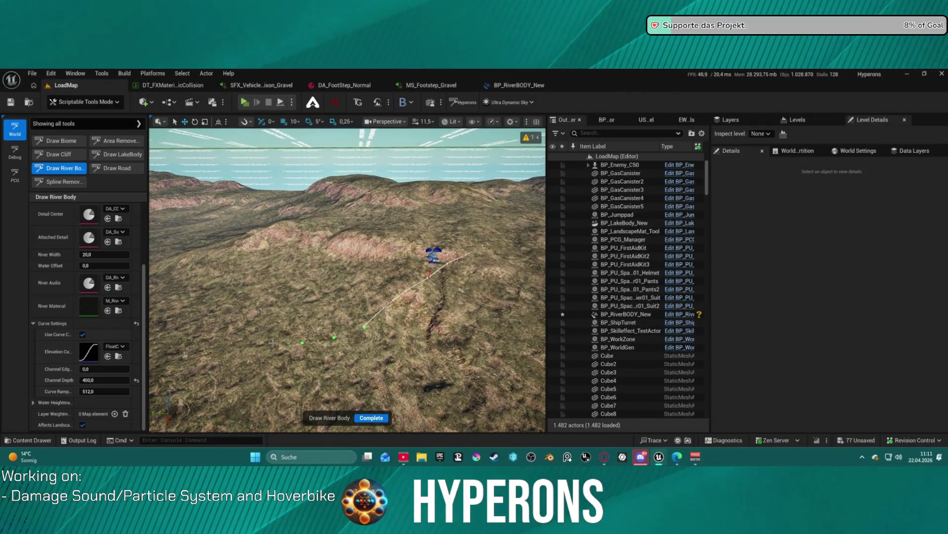
click(302, 336)
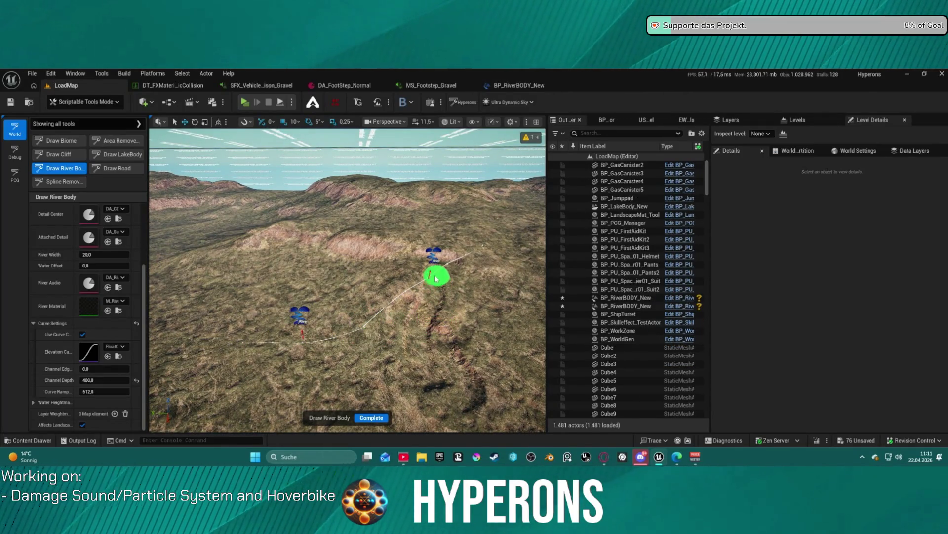
click(434, 271)
click(375, 417)
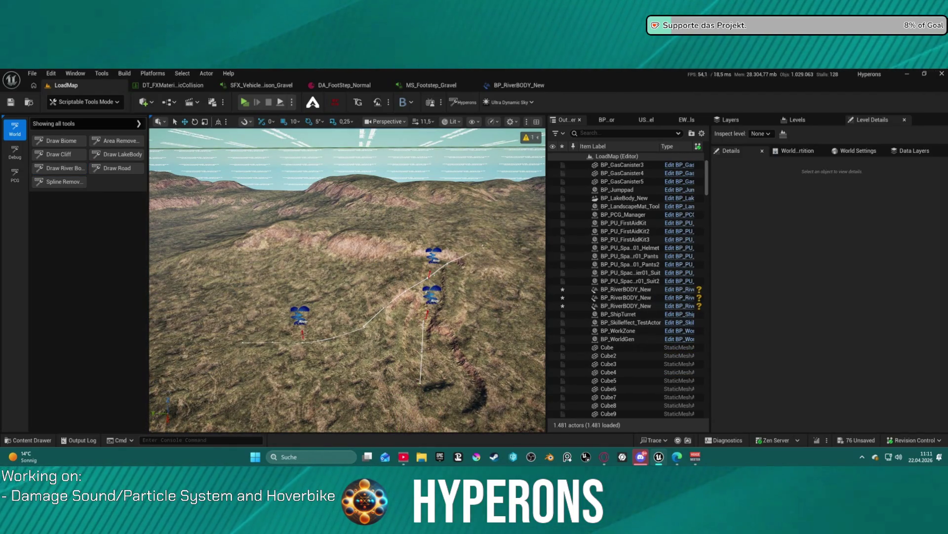
- Drag the river's end spline point further along to reshape its end
click(626, 306)
click(626, 289)
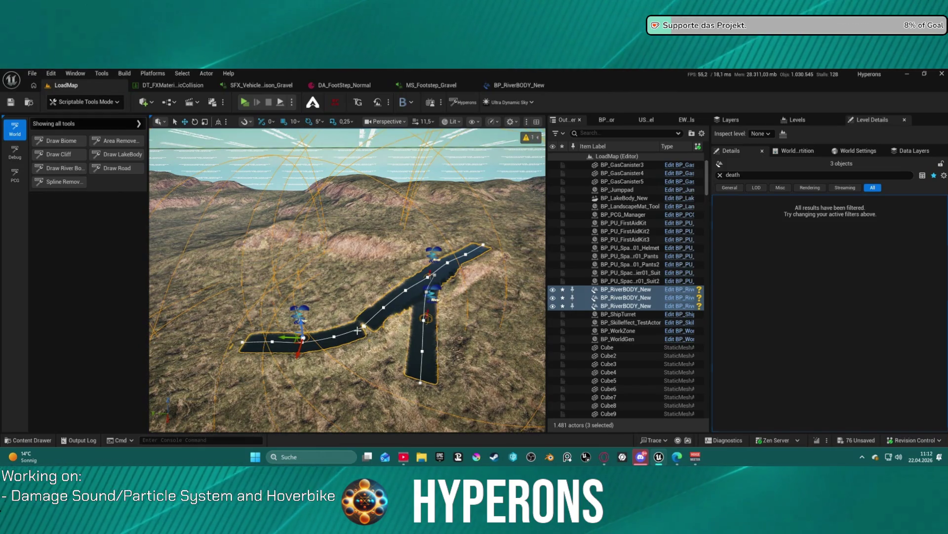
key(Escape)
click(366, 324)
click(366, 325)
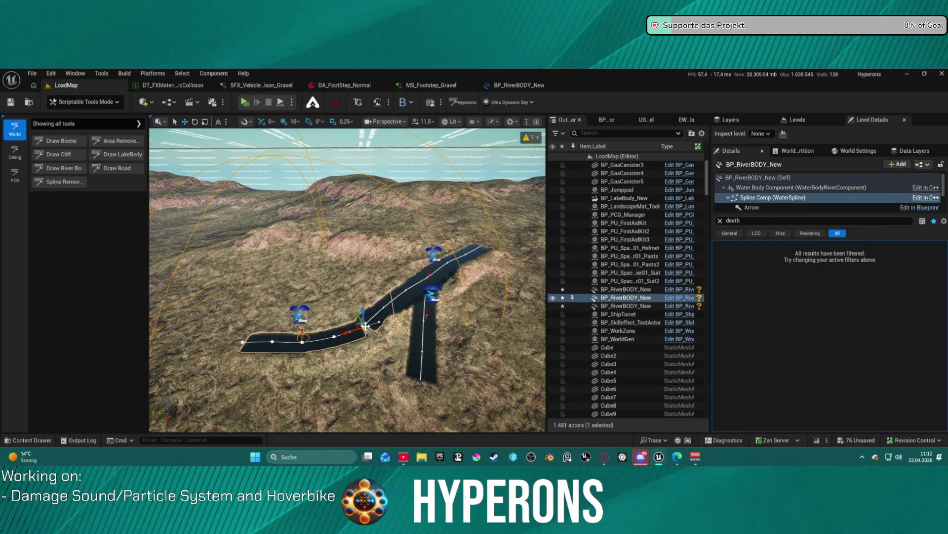
drag(356, 329, 381, 311)
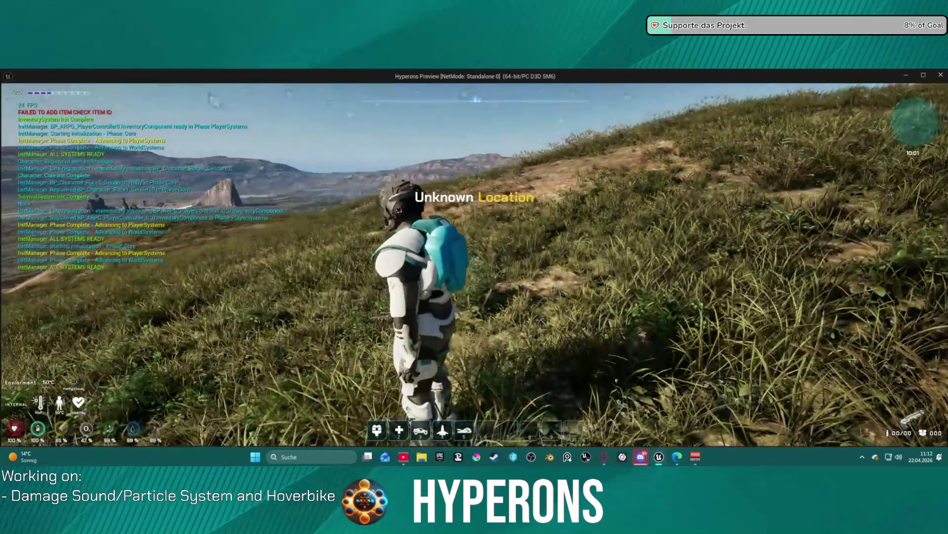
- Run to the lake, summon the hoverbike from hotbar slot 5 and mount it with F
key(w)
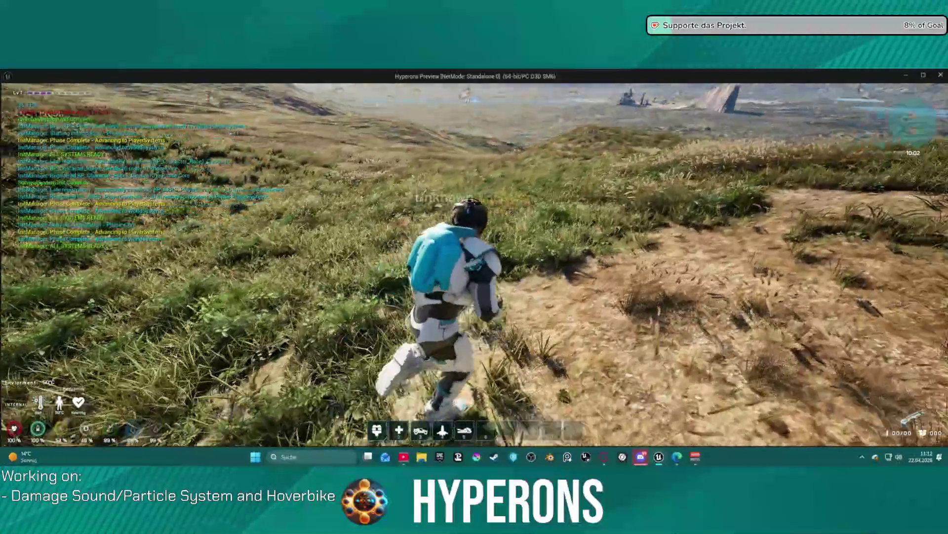
key(space)
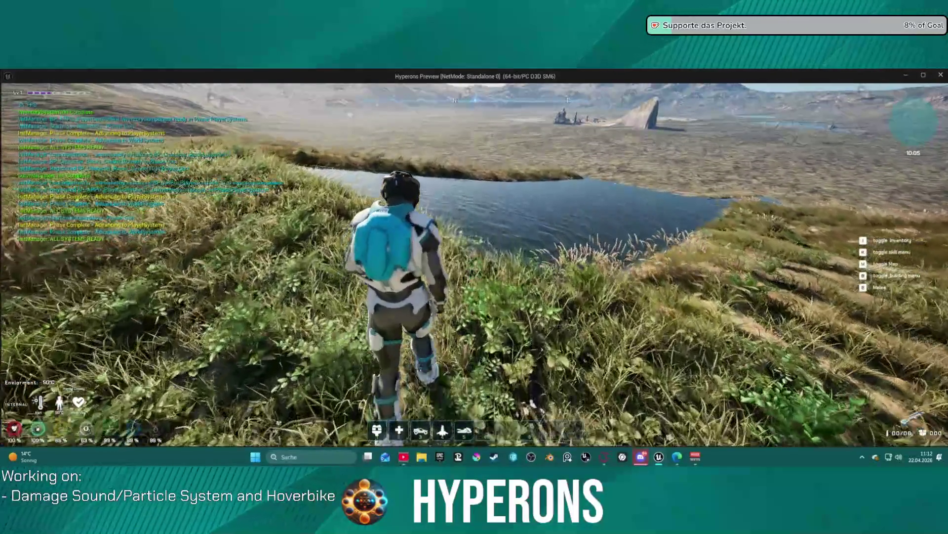
key(5)
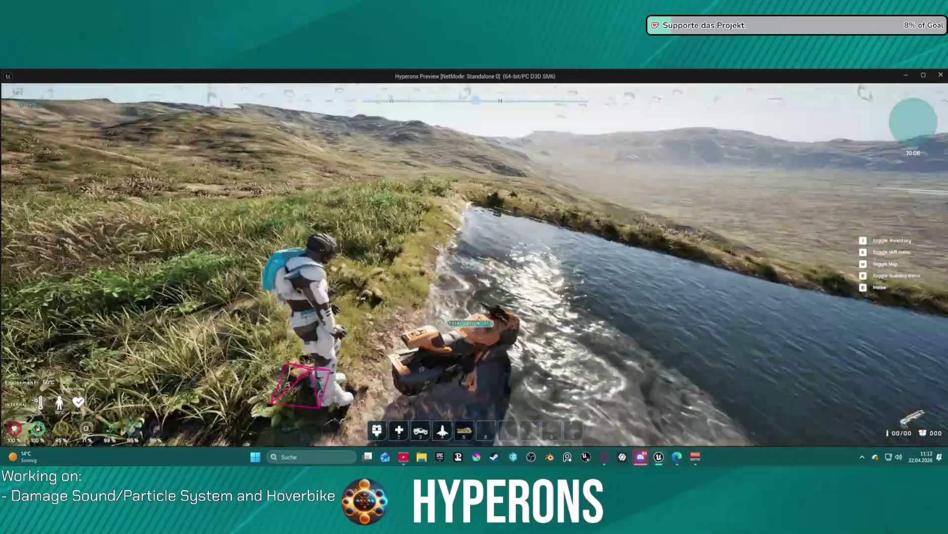
key(w)
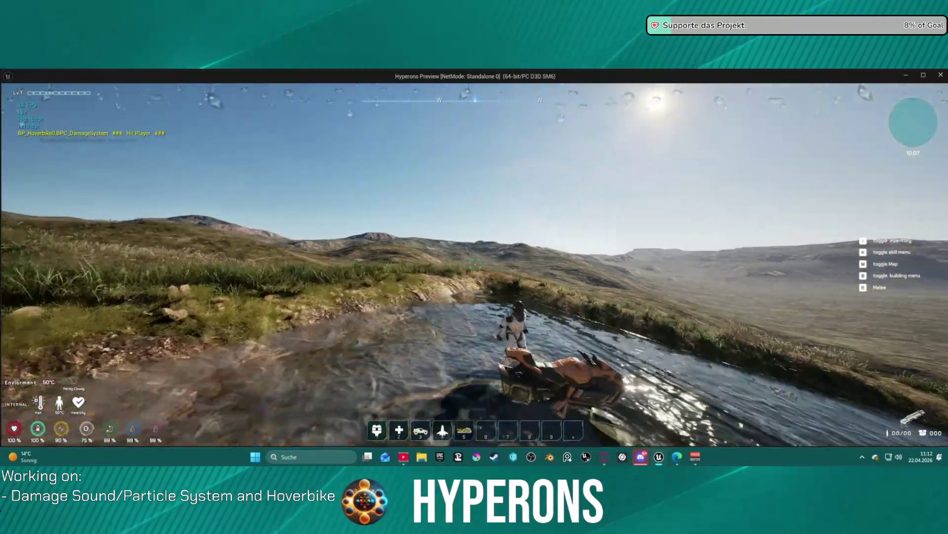
key(f)
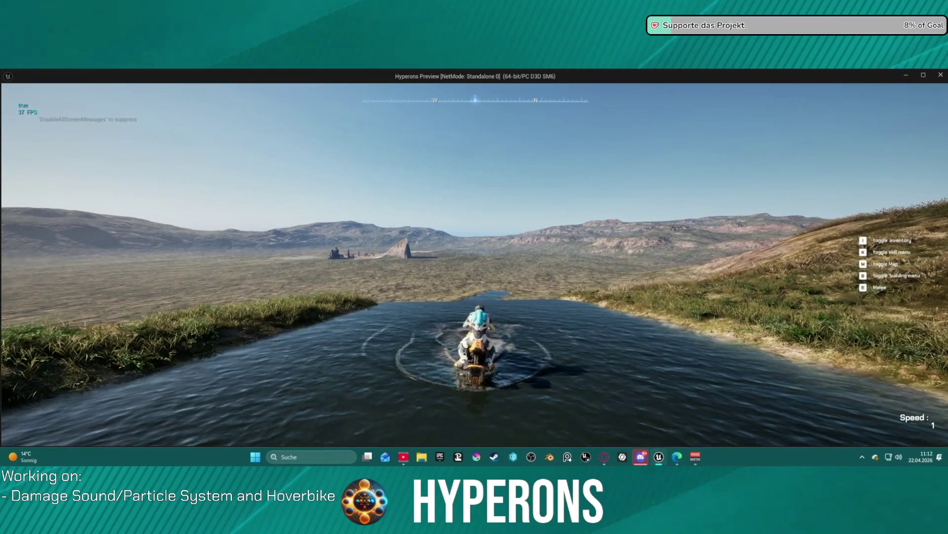
- Ride the hoverbike along the river, dismount and walk up the grassy ridge
key(w)
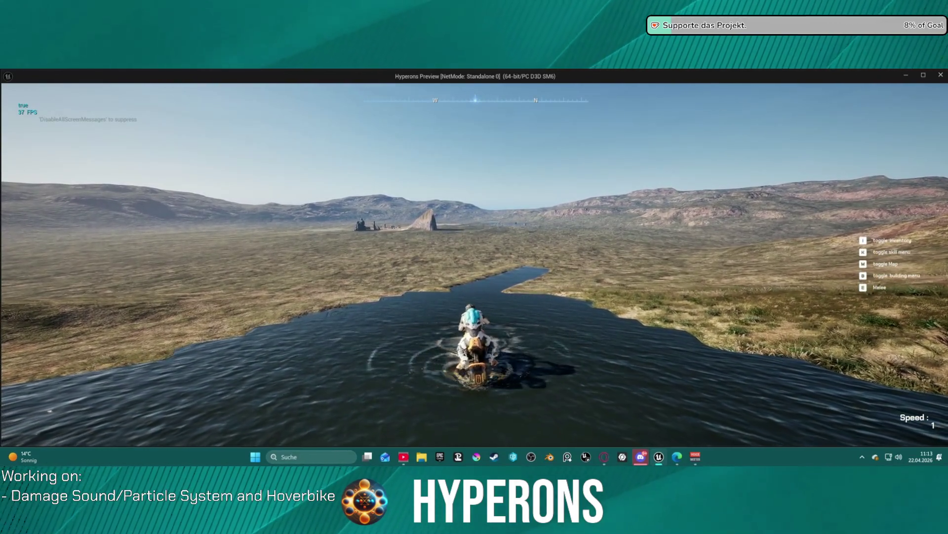
key(f)
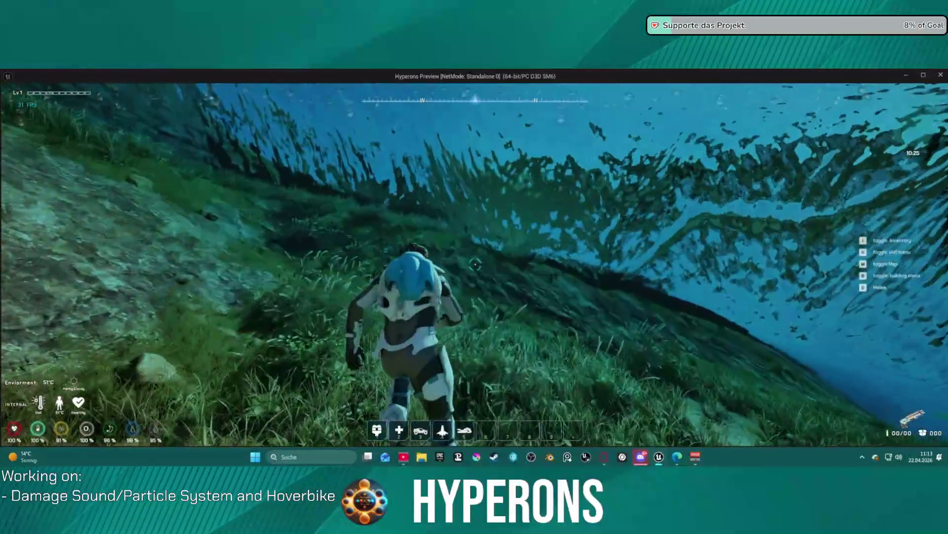
key(w)
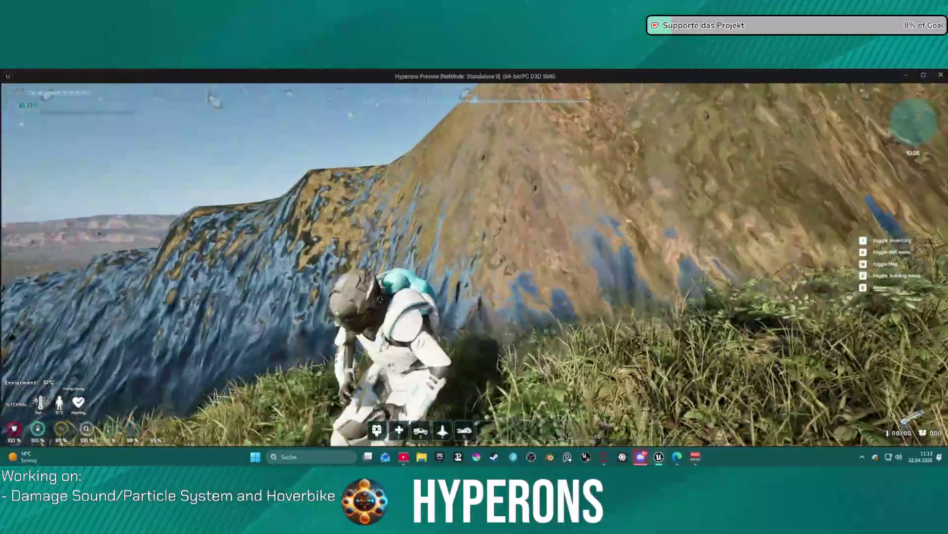
key(w)
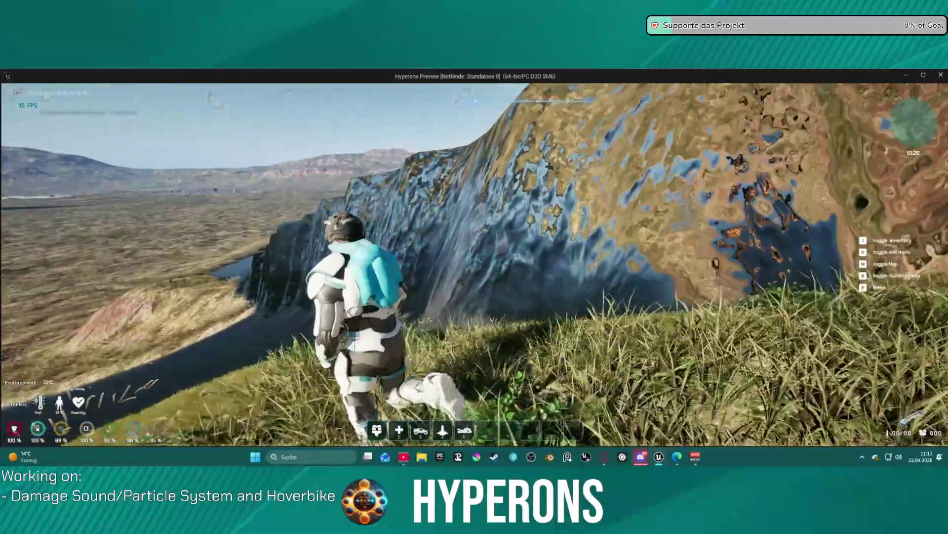
key(w)
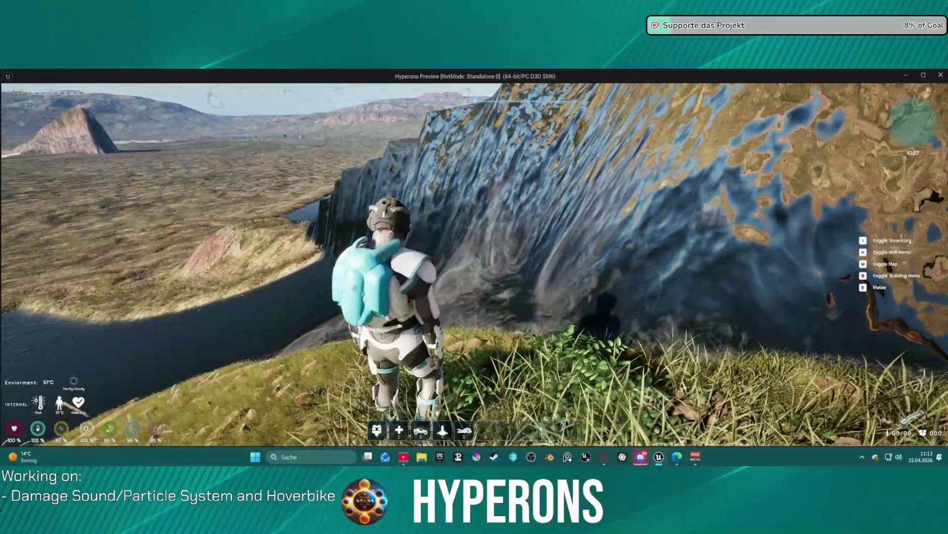
key(alt+Tab)
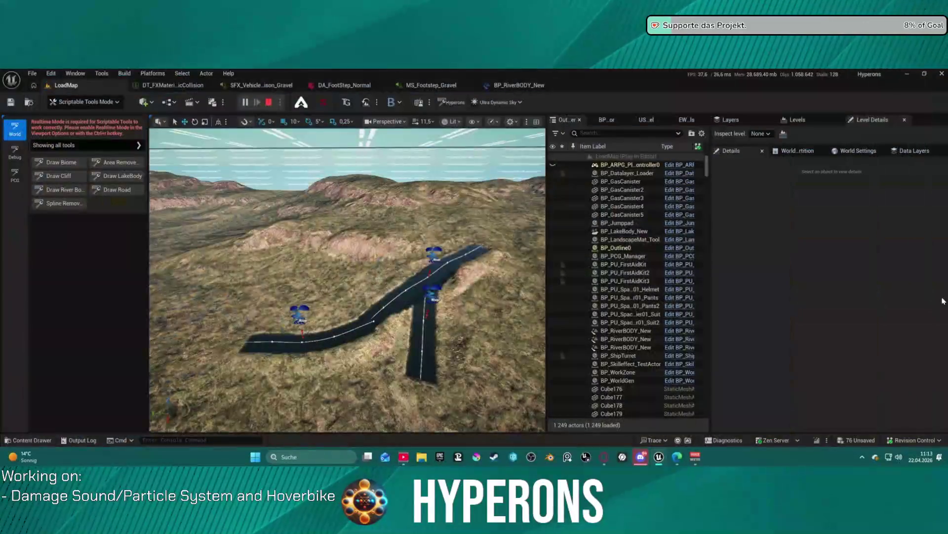
- Stop the play session and place a new Sphere from Quick Add Shapes onto the river
key(Escape)
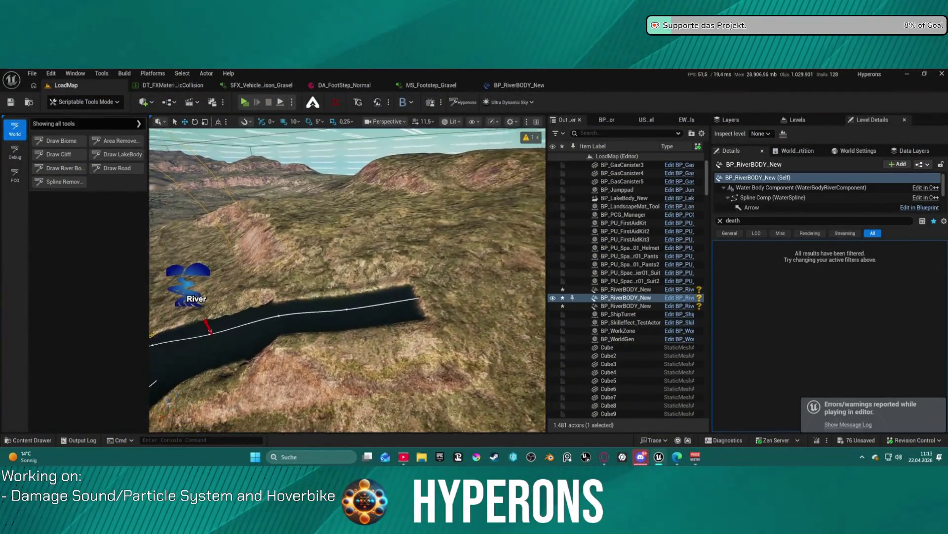
click(74, 103)
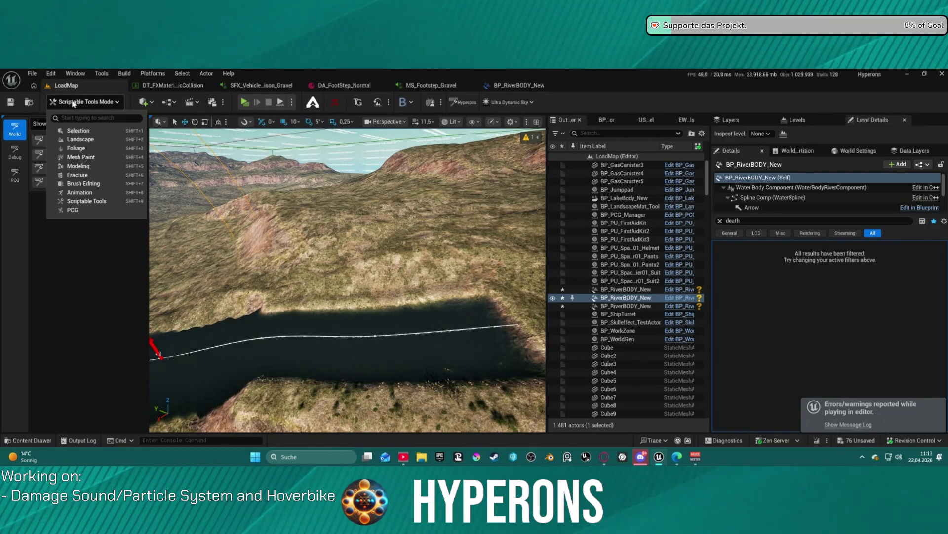
click(144, 101)
mouse_move(202, 191)
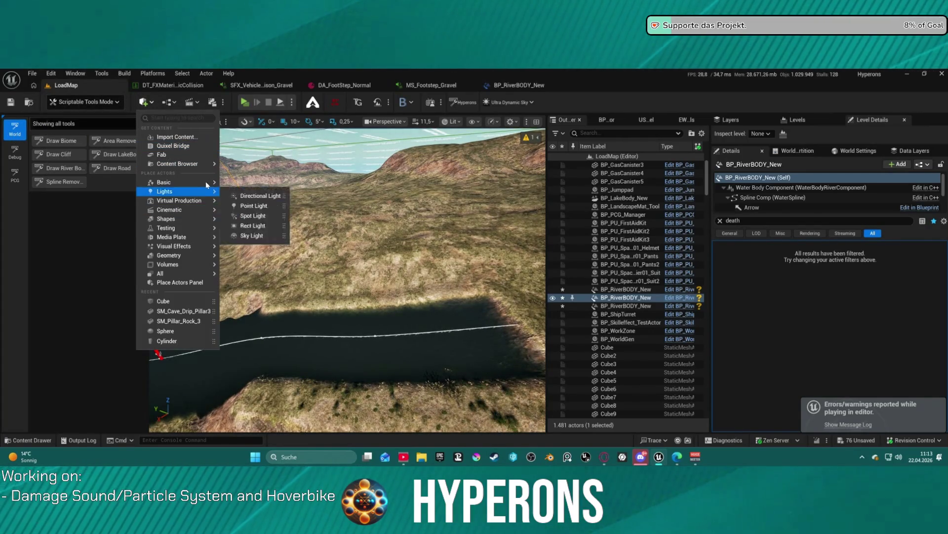
mouse_move(200, 220)
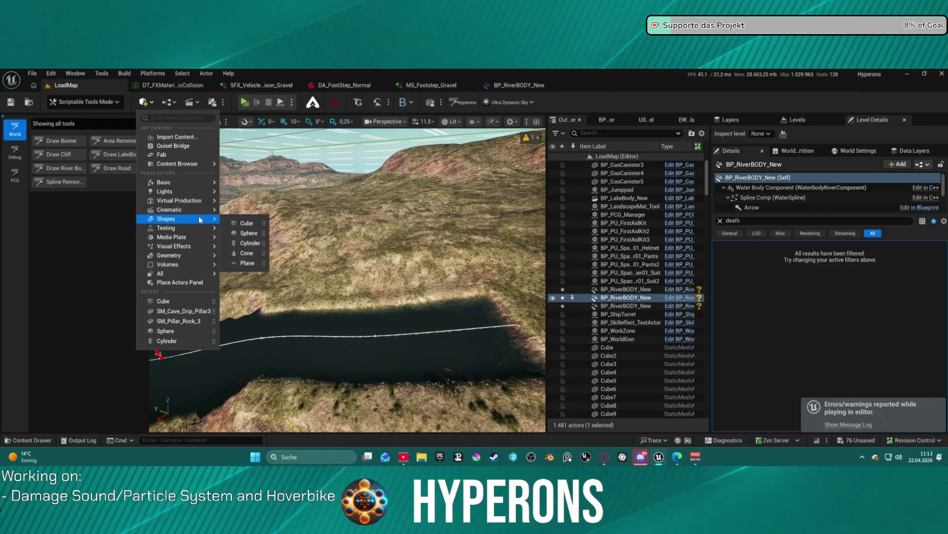
click(249, 233)
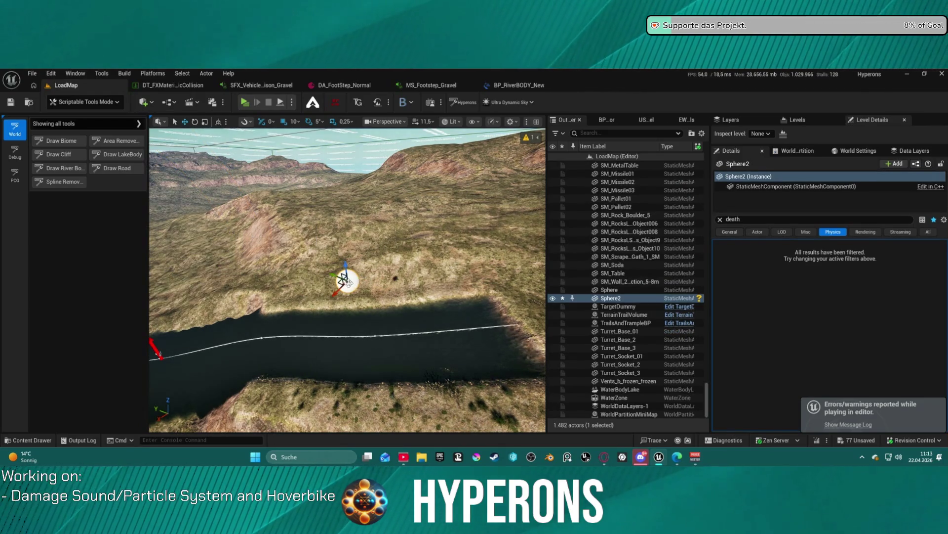
drag(347, 282, 429, 340)
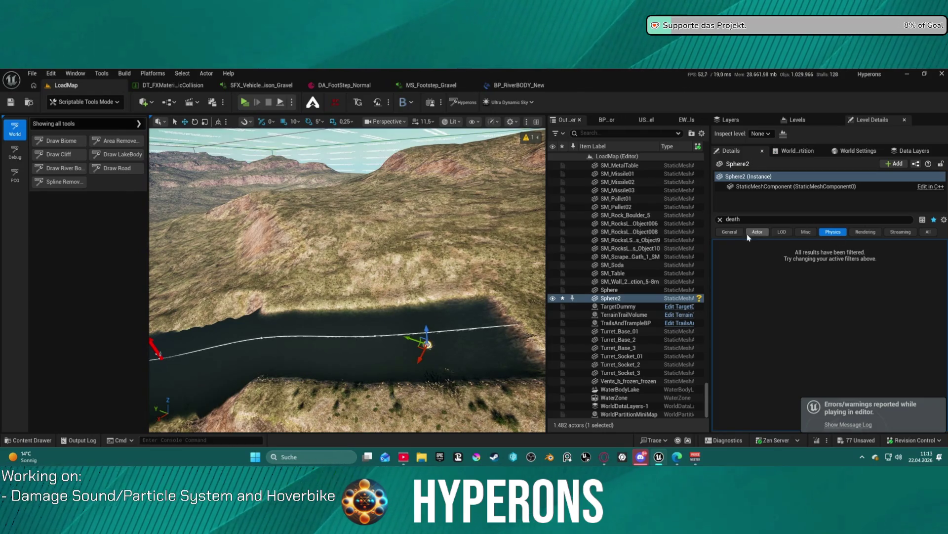
- Add a Buoyancy component to the sphere from the Details panel
click(720, 219)
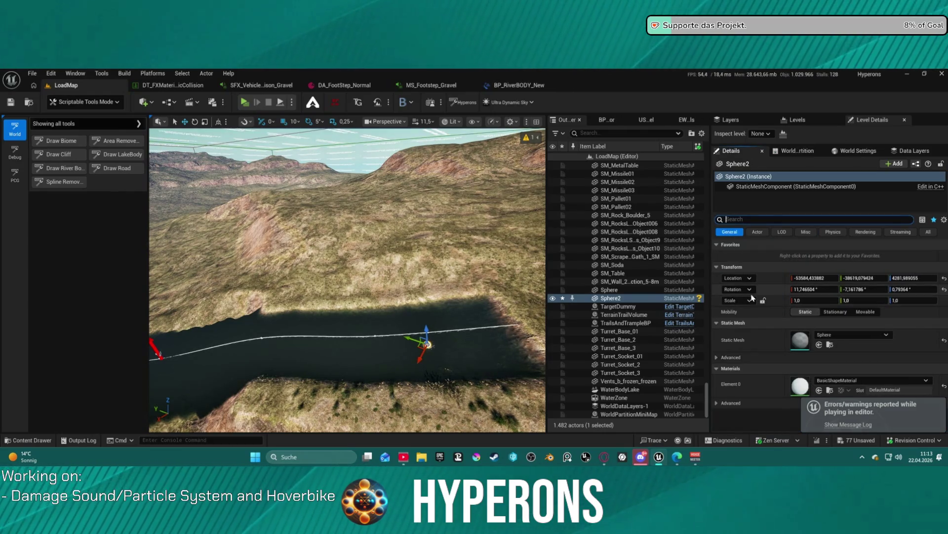
click(895, 164)
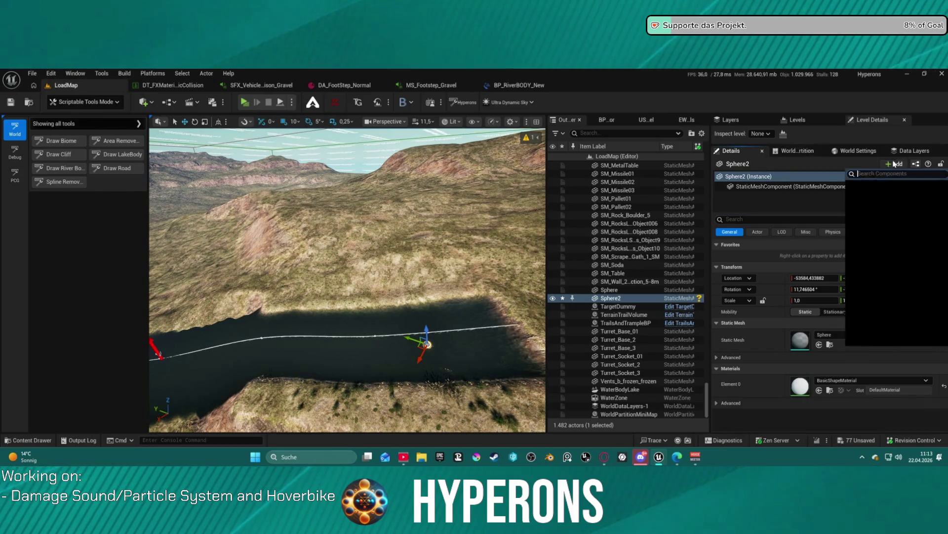
text(boa)
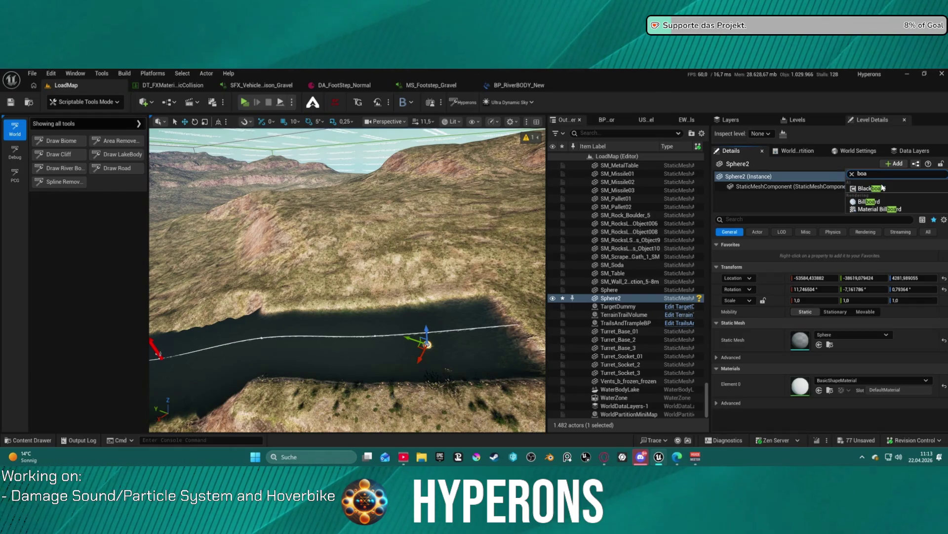
text(u)
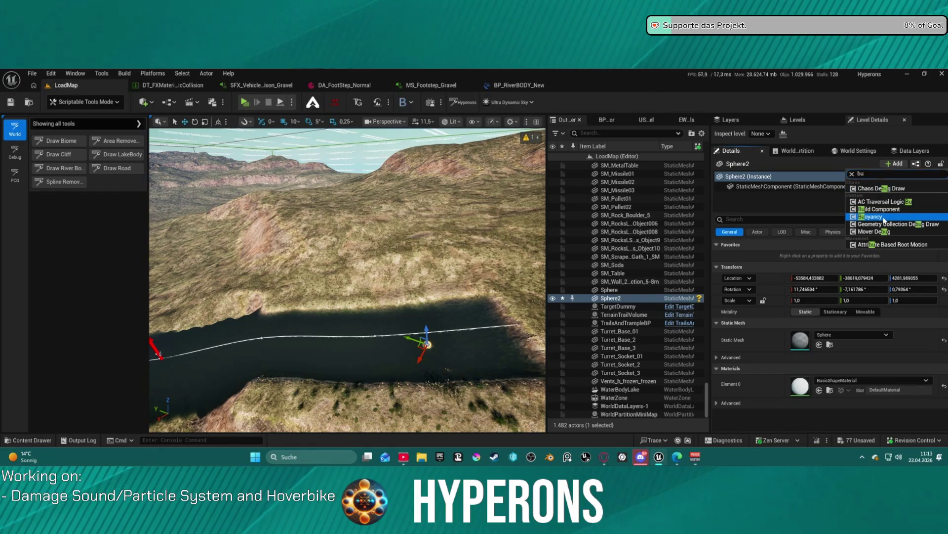
click(884, 217)
key(Return)
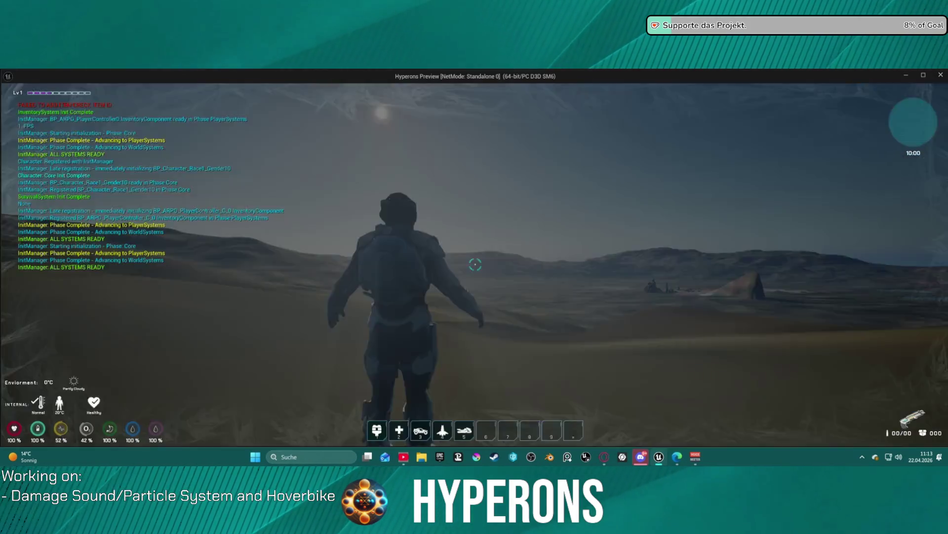
- Jetpack-jump, walk into the lake, dive underwater beside the sphere, then exit the preview
key(space)
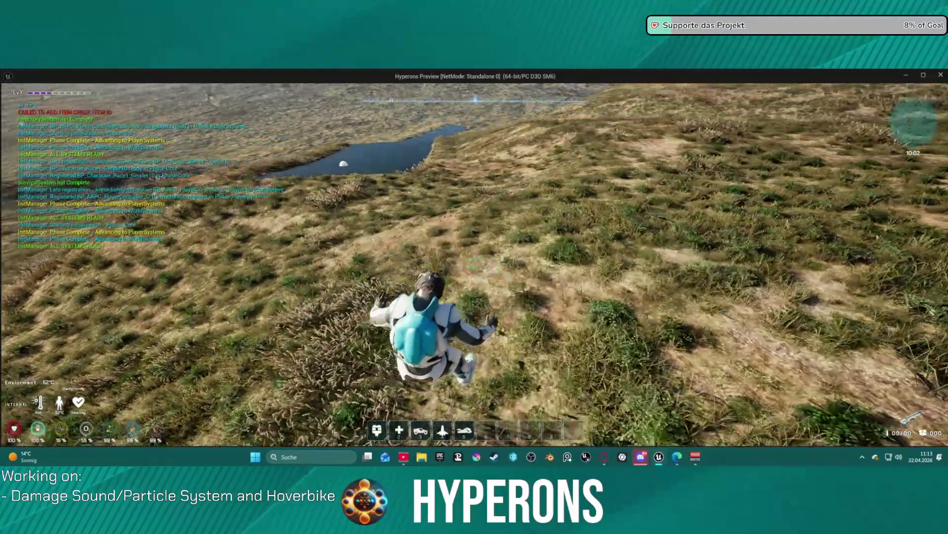
key(w)
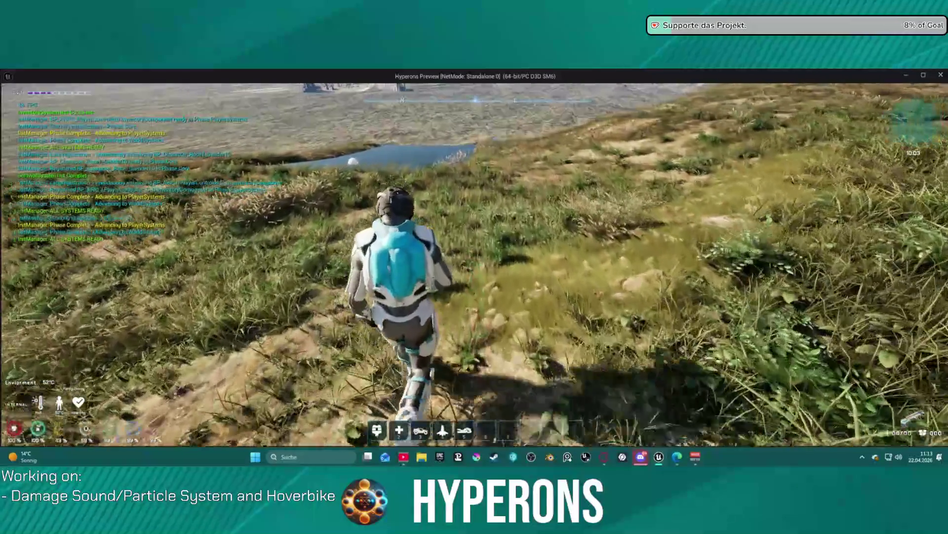
key(w)
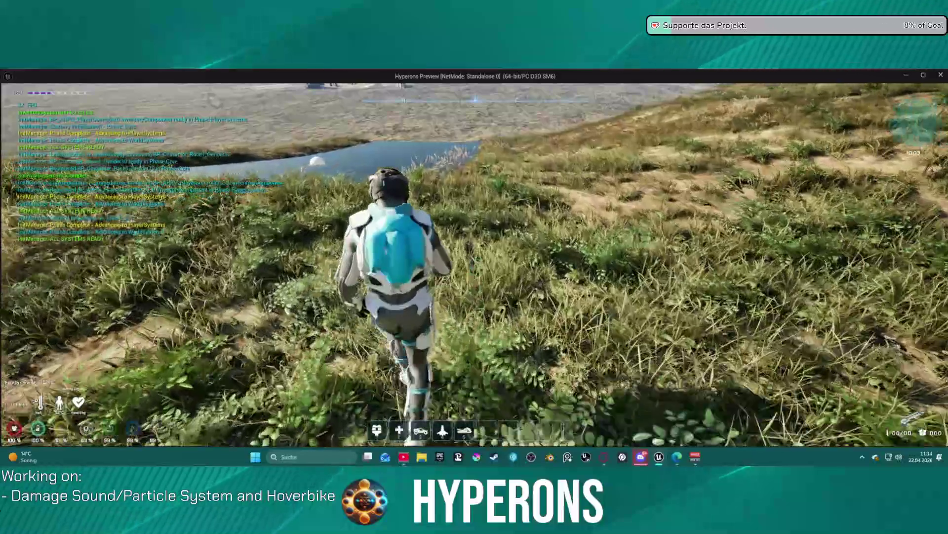
key(w)
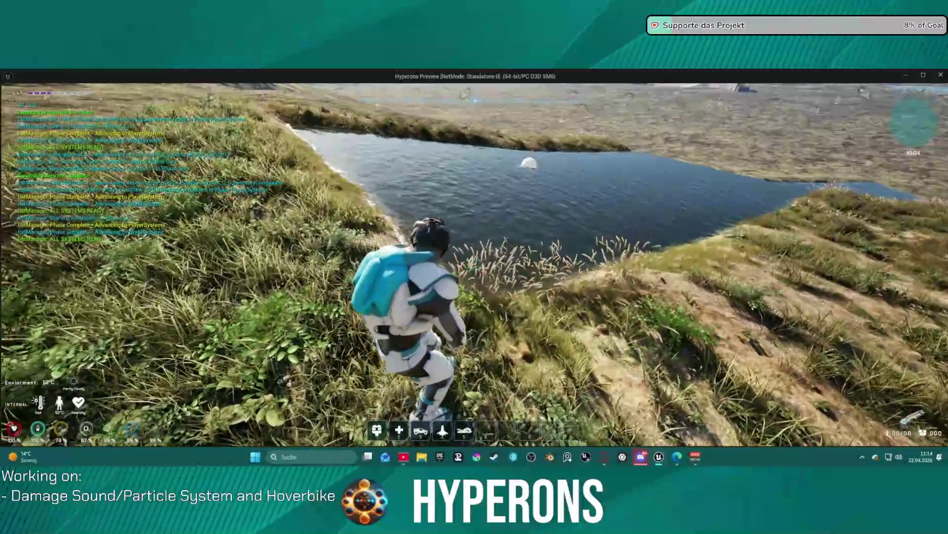
key(w)
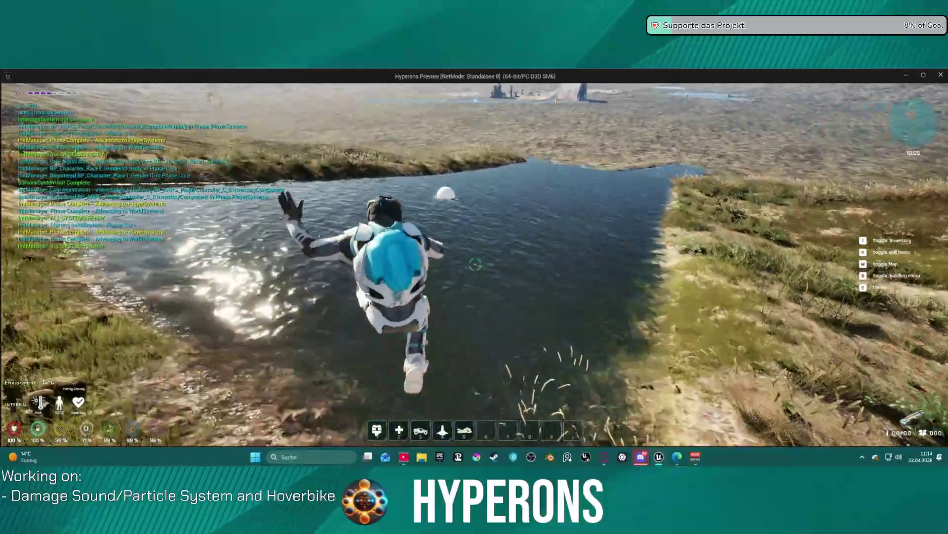
key(w)
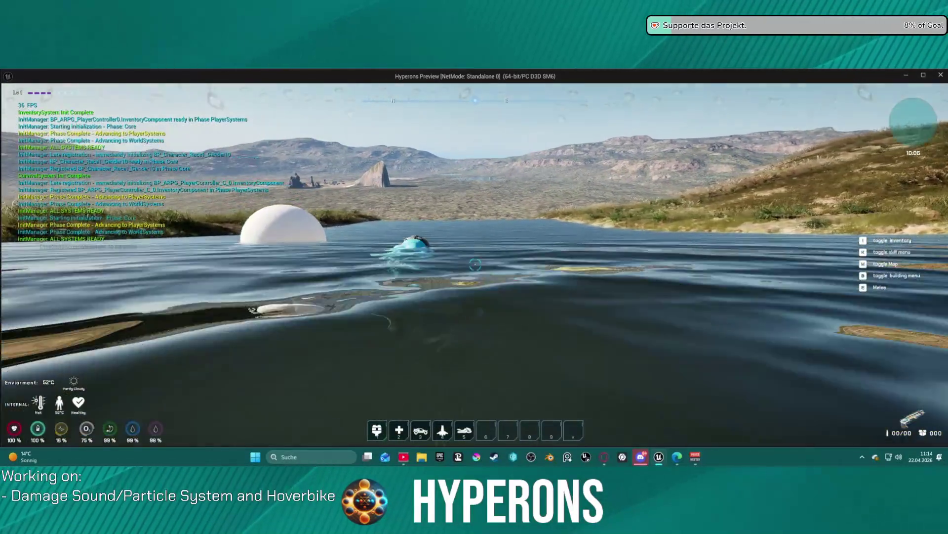
key(w)
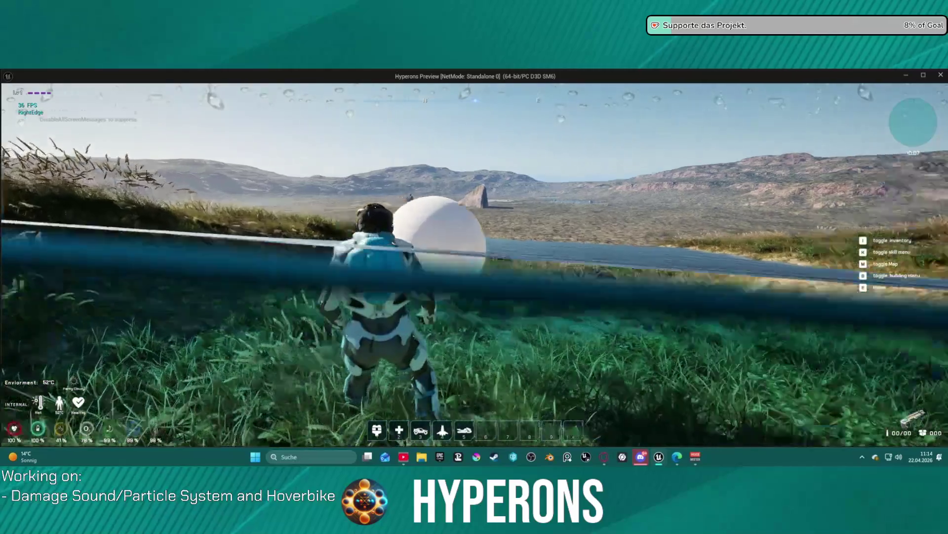
key(Escape)
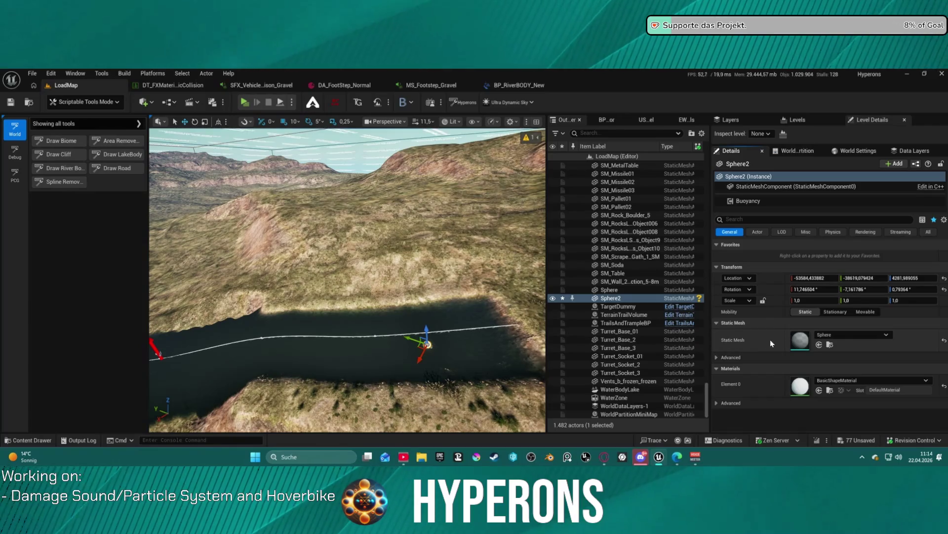
- Enable Simulate Physics on Sphere2 and start a new play test
click(833, 231)
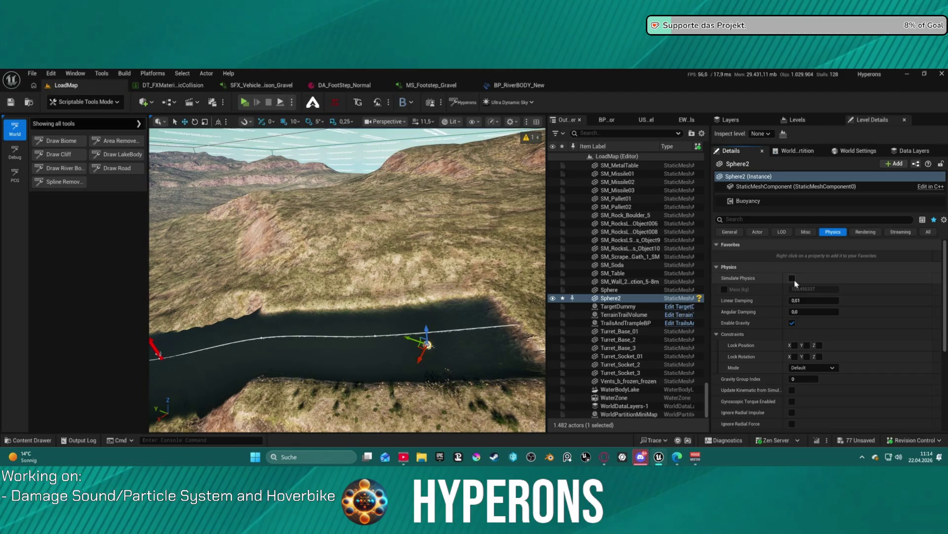
click(791, 279)
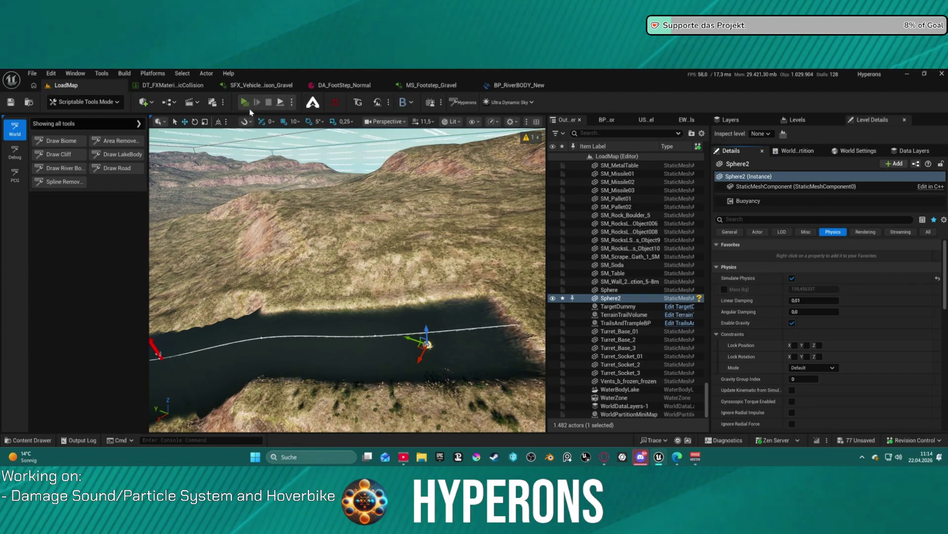
key(alt+p)
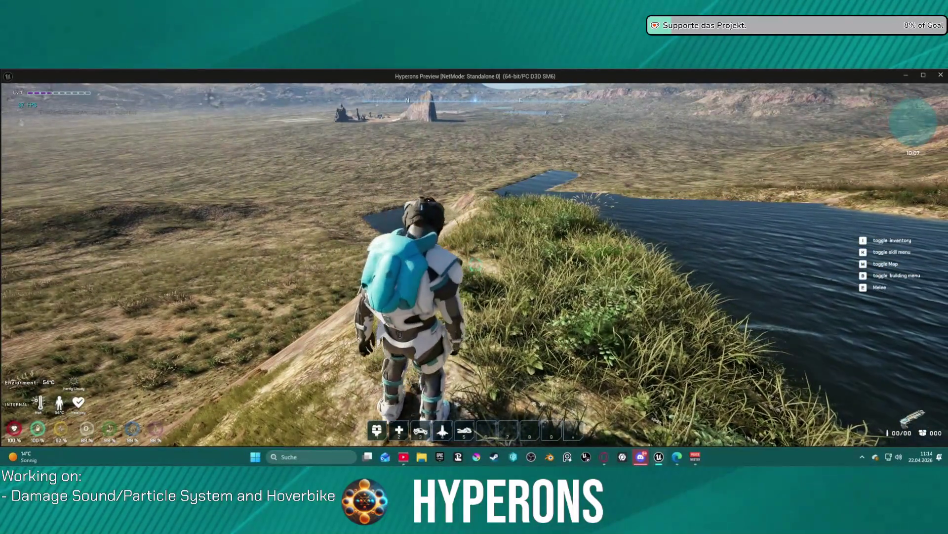
key(space)
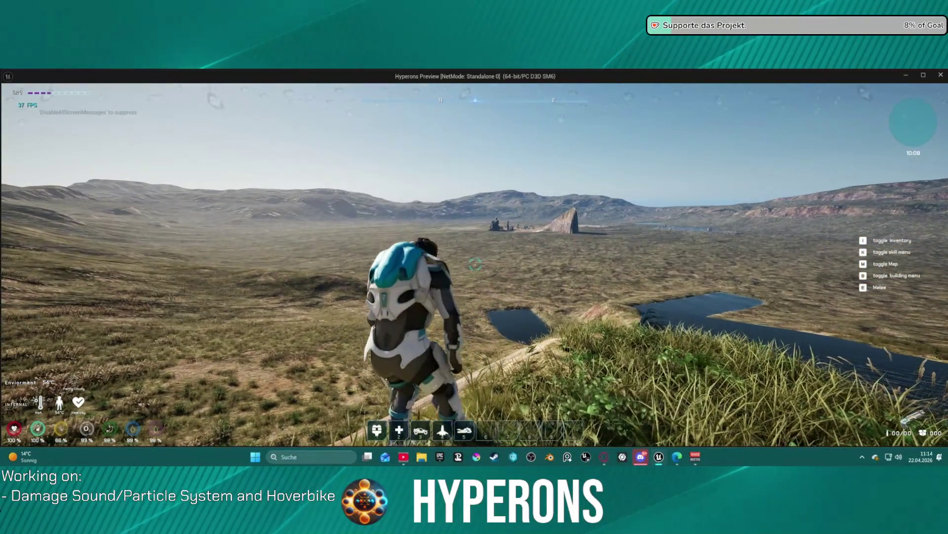
key(Escape)
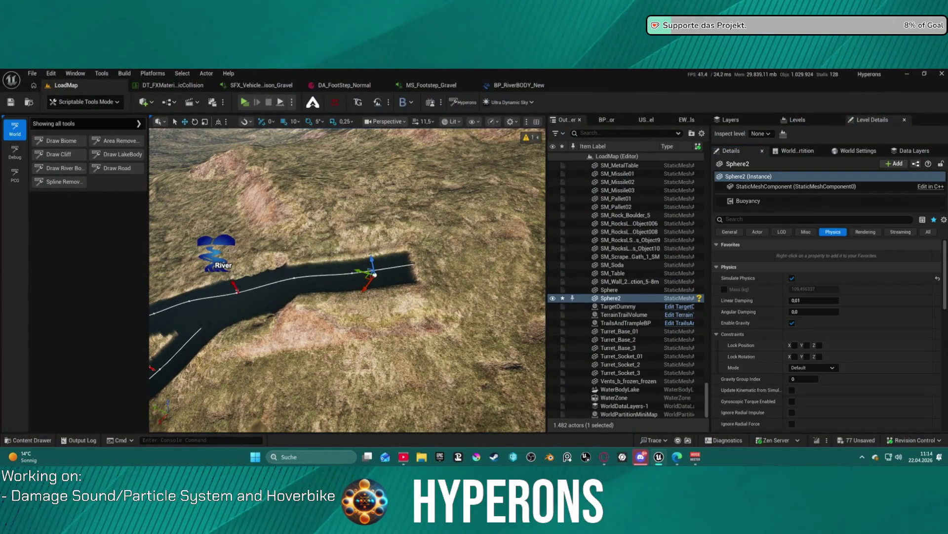
- Fly along the river and delete each of the three BP_RiverBODY_New river bodies
key(w)
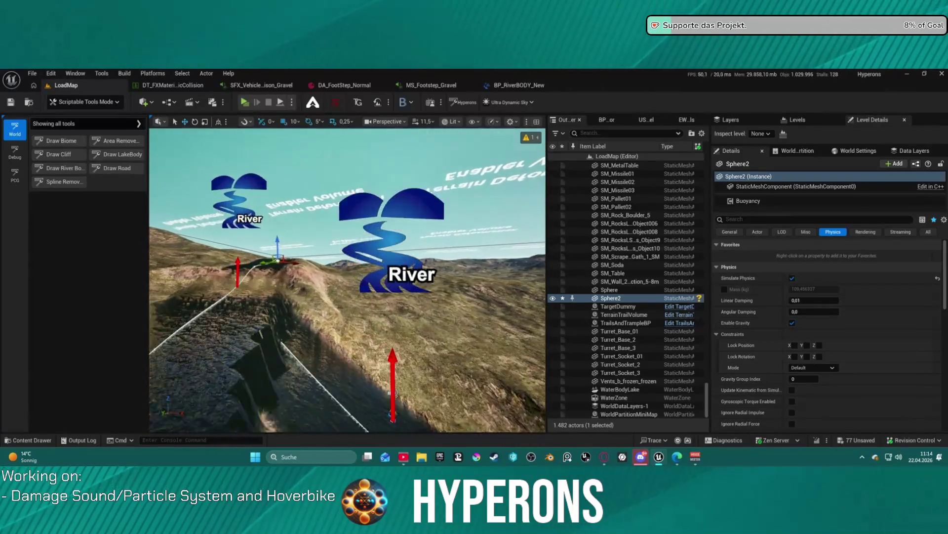
key(f)
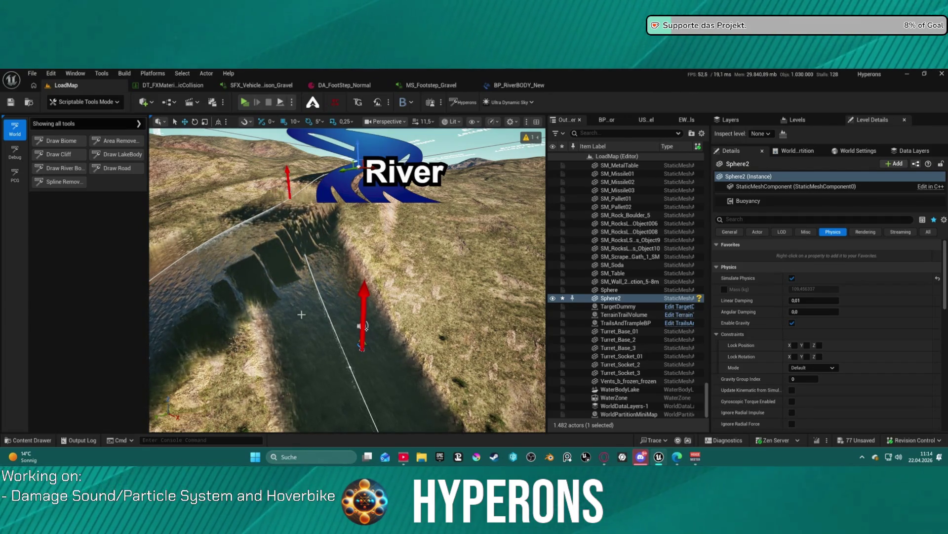
click(363, 325)
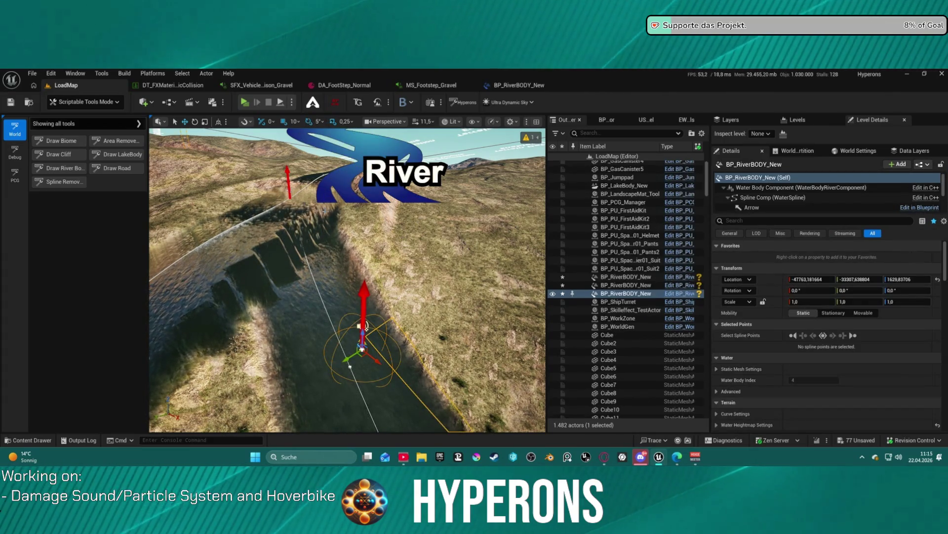
key(ctrl+z)
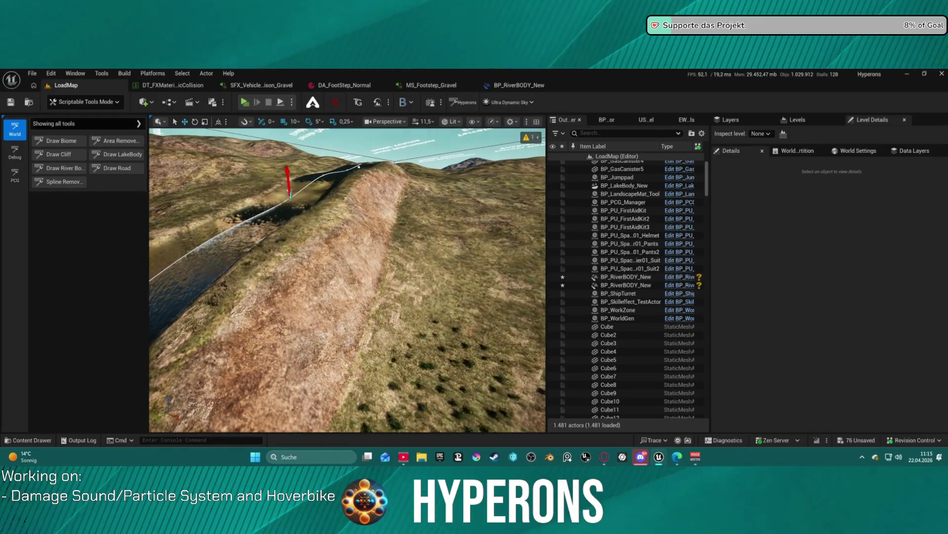
key(ctrl+z)
drag(384, 192, 375, 244)
click(402, 268)
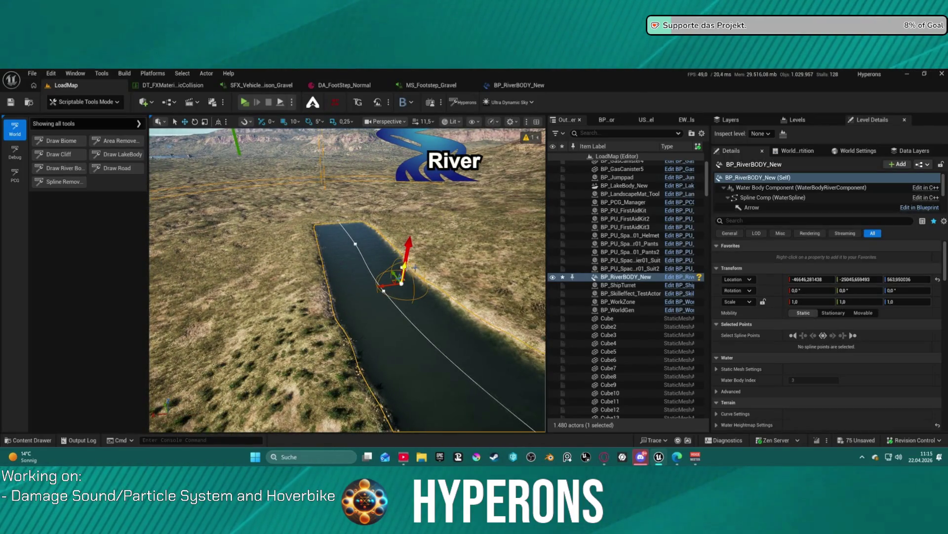
key(Delete)
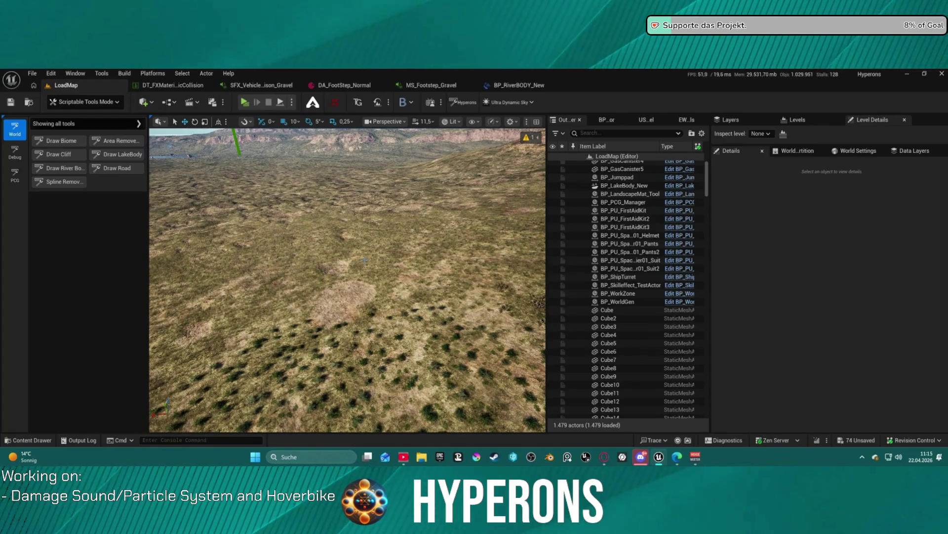
drag(411, 217, 424, 215)
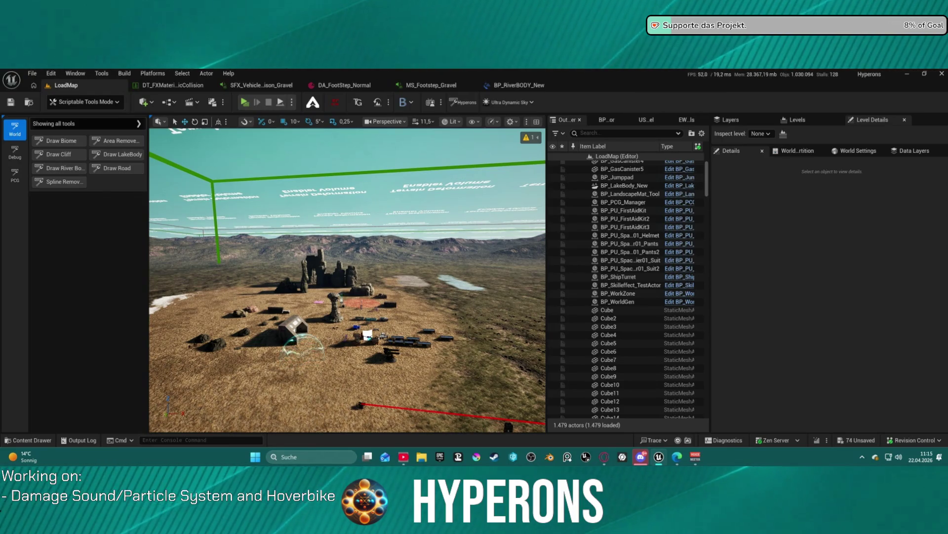
- Open the SFX_Vehicle Gravel collision MetaSound and audition it several times
click(252, 86)
click(171, 85)
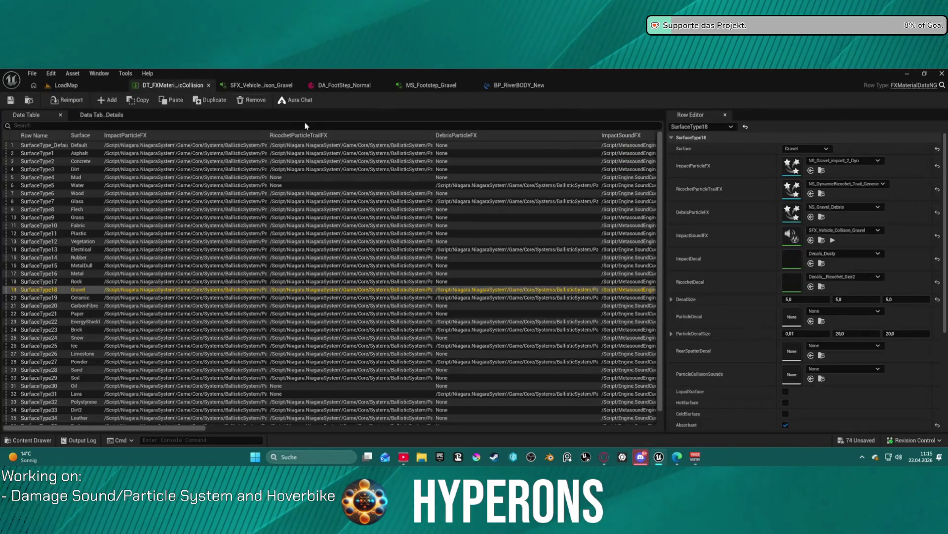
click(261, 86)
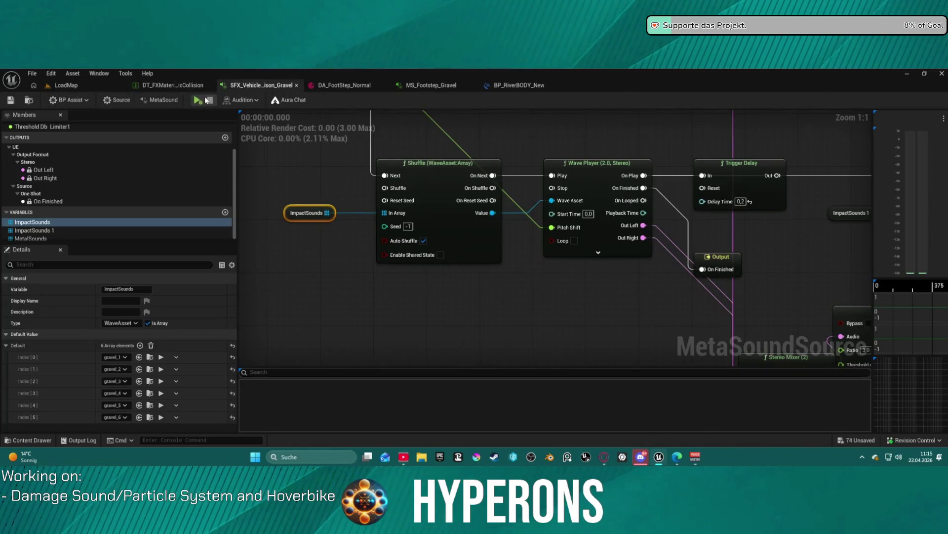
click(199, 100)
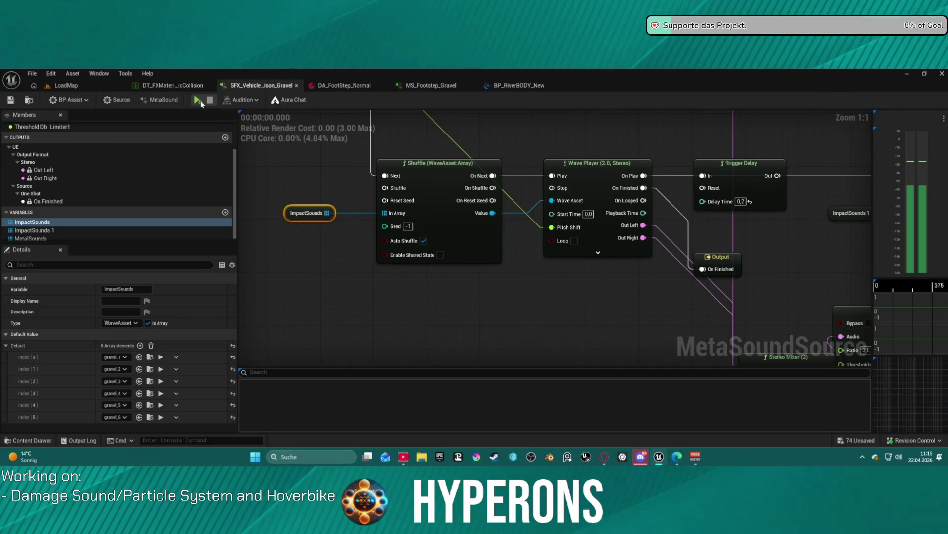
click(198, 101)
click(198, 101)
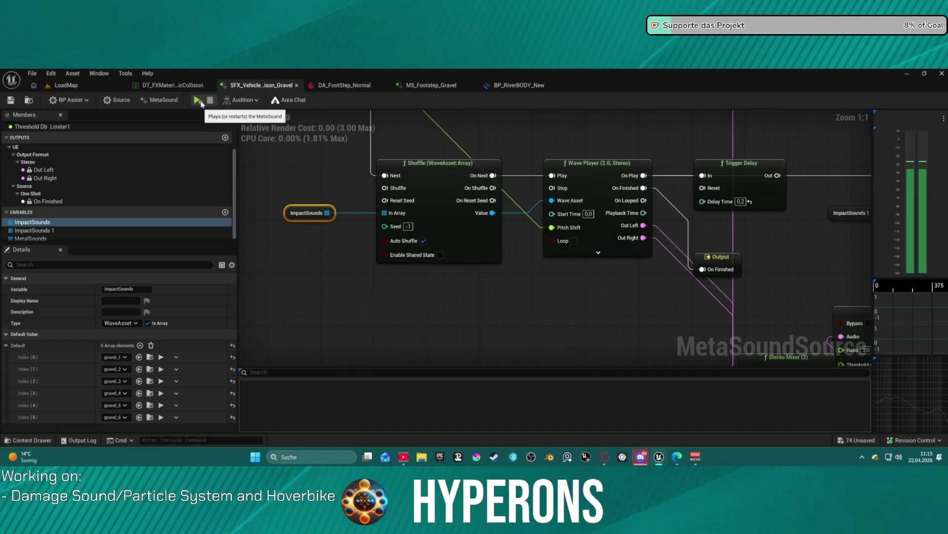
click(198, 100)
click(199, 101)
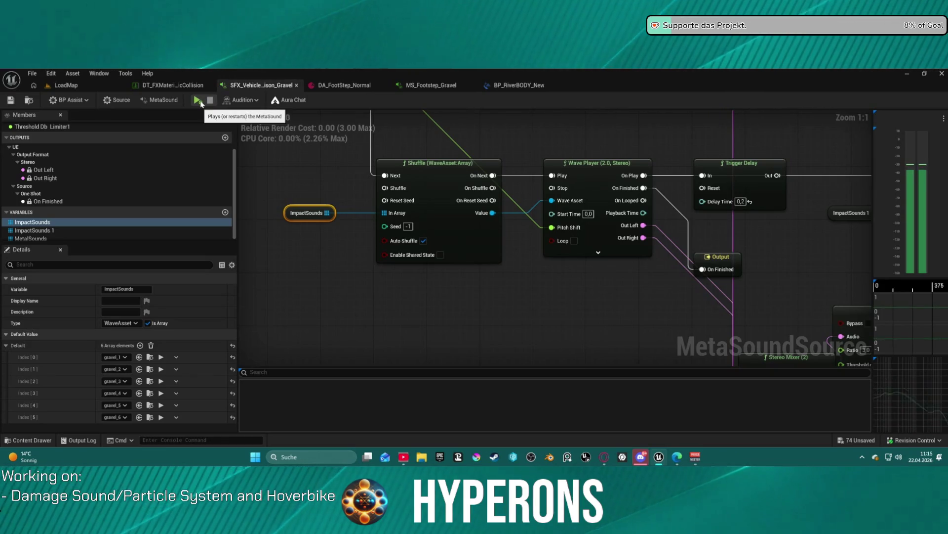
click(199, 101)
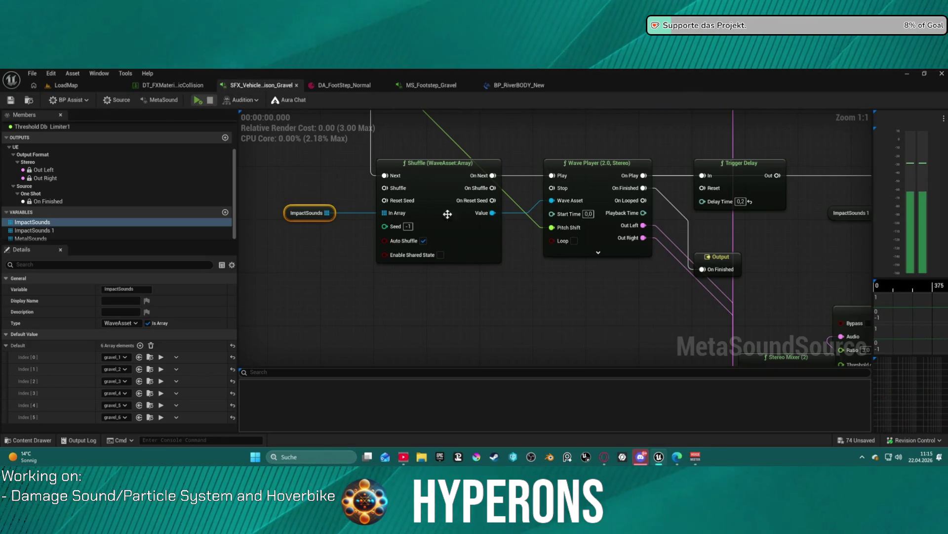
- Move the Stereo Mixer node below the Output node
click(426, 213)
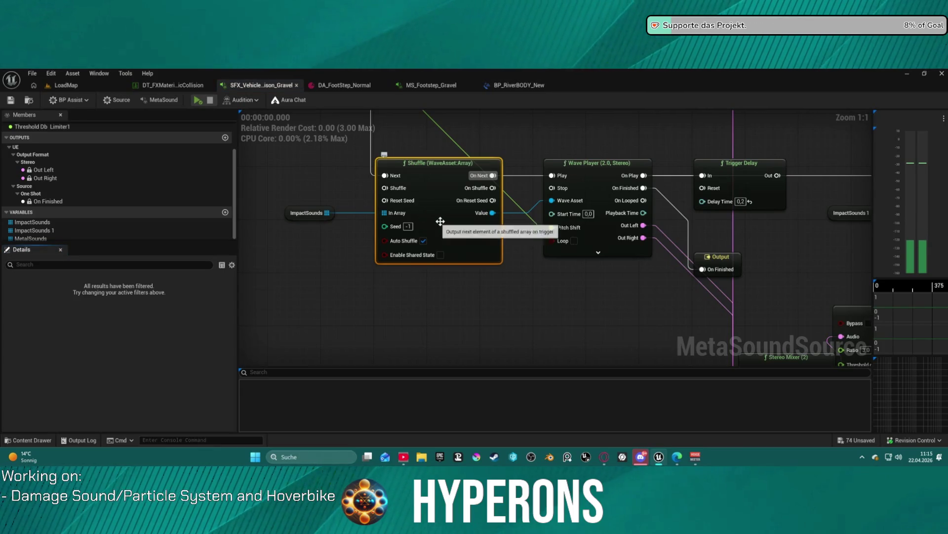
click(717, 262)
drag(480, 197, 548, 165)
drag(556, 219, 409, 277)
scroll(down, 3)
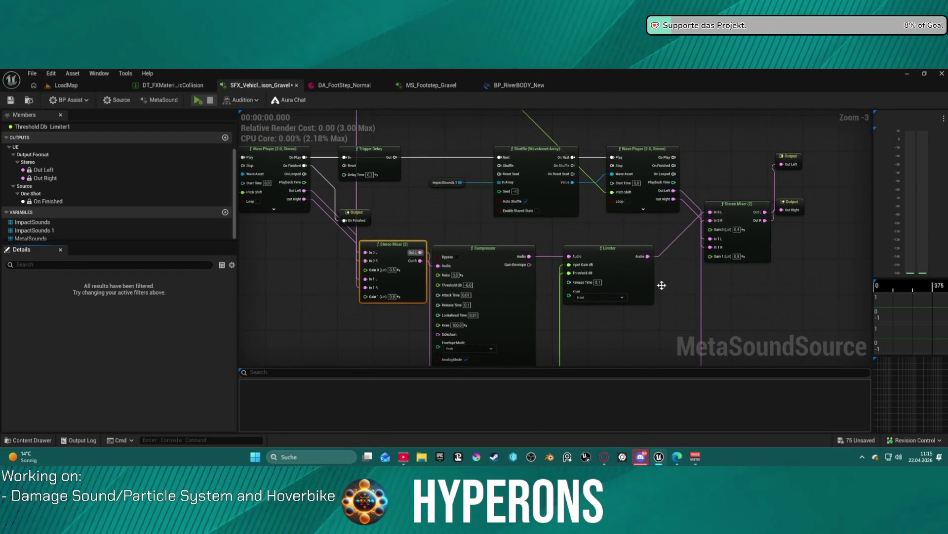
- Add a Stereo Mixer (3) node and place it under Stereo Mixer (2)
click(736, 215)
right_click(737, 216)
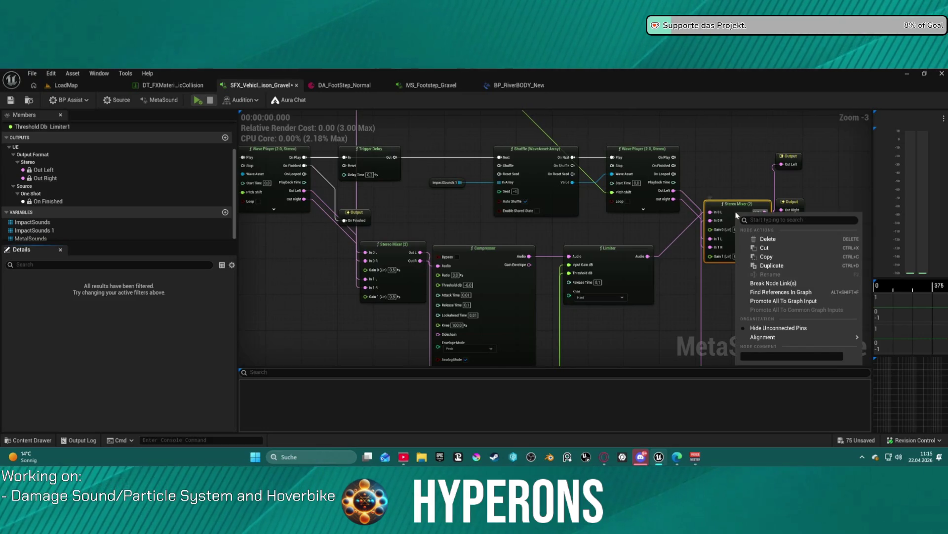
right_click(702, 277)
text(ste)
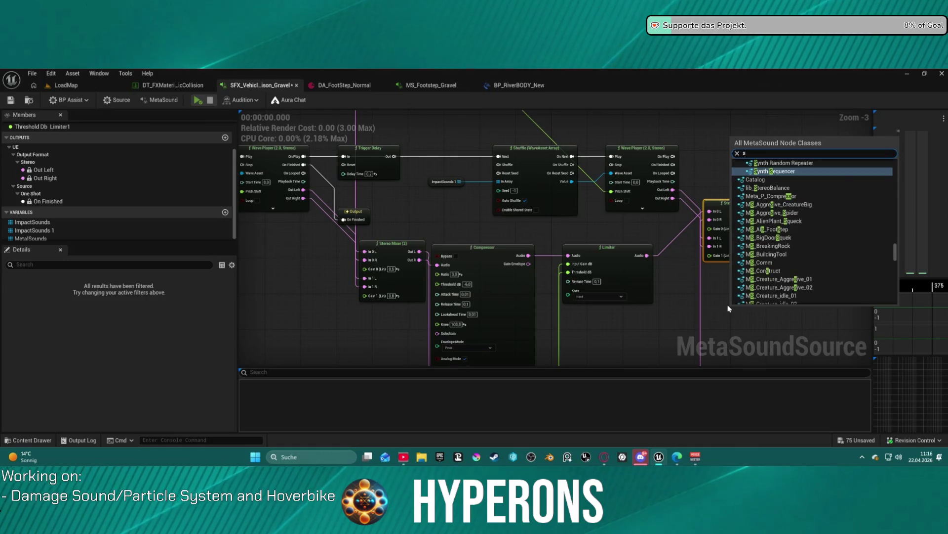
text(reo)
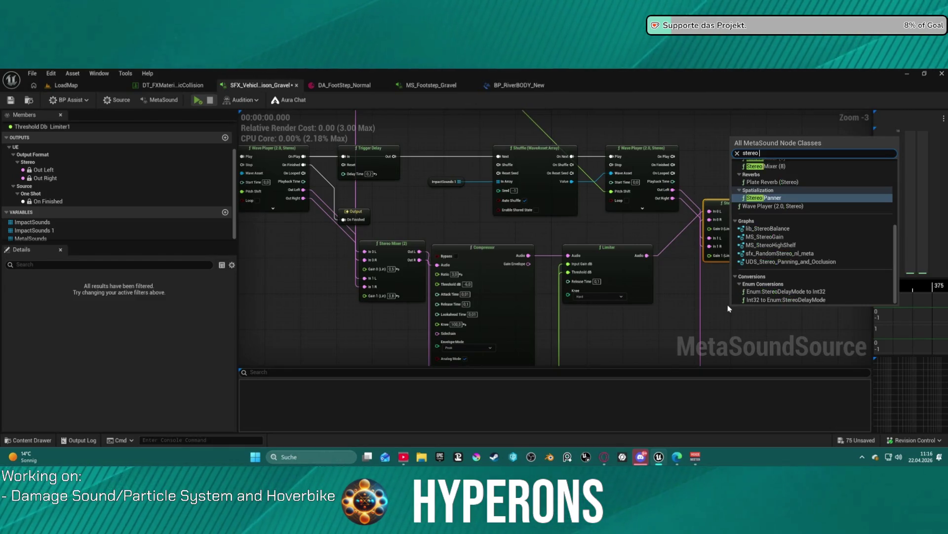
text( 3)
key(Return)
drag(785, 309, 769, 275)
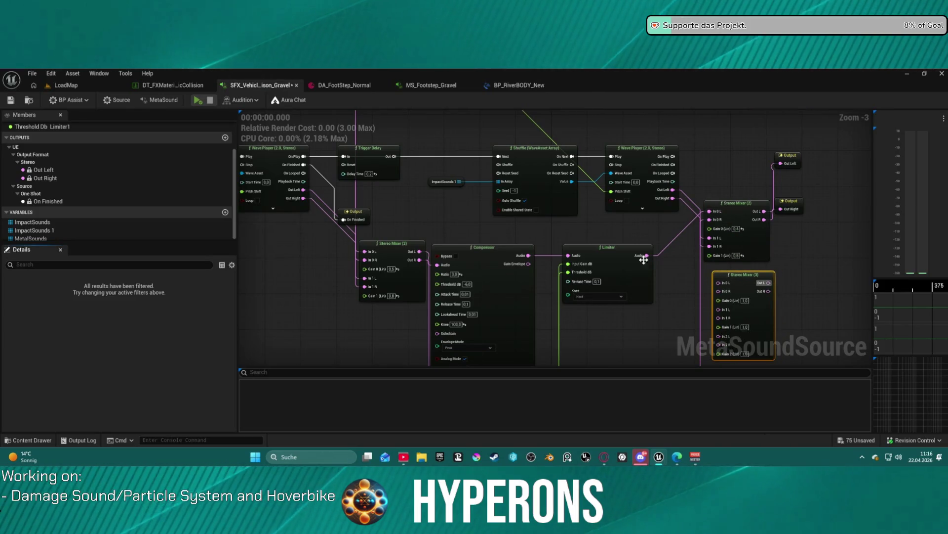
- Arrange the two Limiter nodes, with the second below the first
drag(628, 257, 612, 242)
drag(600, 196, 584, 310)
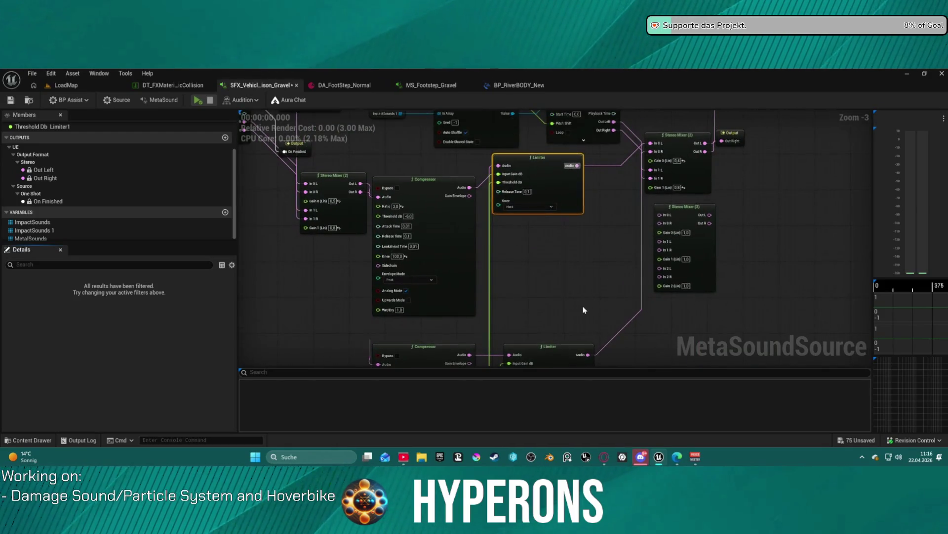
drag(551, 348, 575, 272)
drag(686, 206, 690, 206)
drag(525, 195, 499, 256)
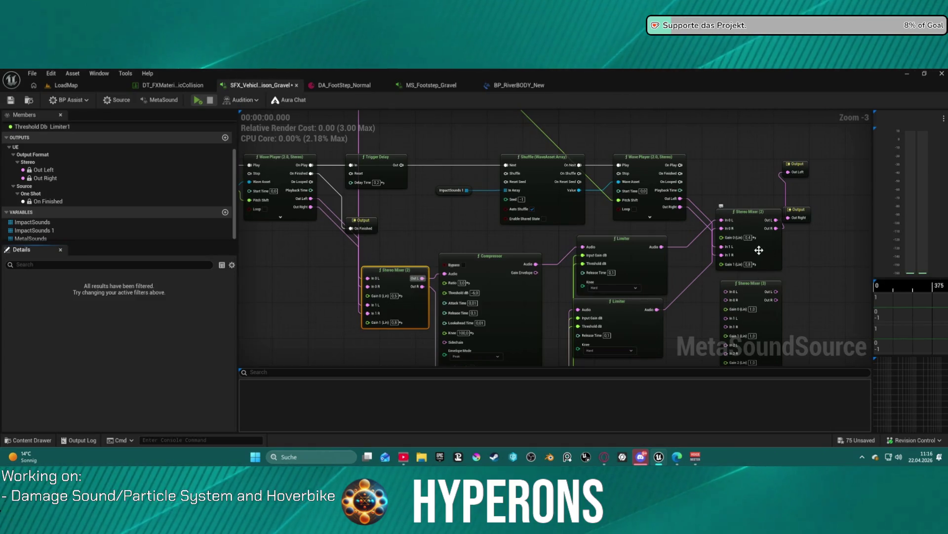
- Move the Wave Player beside the mixer and break the In 0 L and In 1 L links
drag(750, 210, 749, 190)
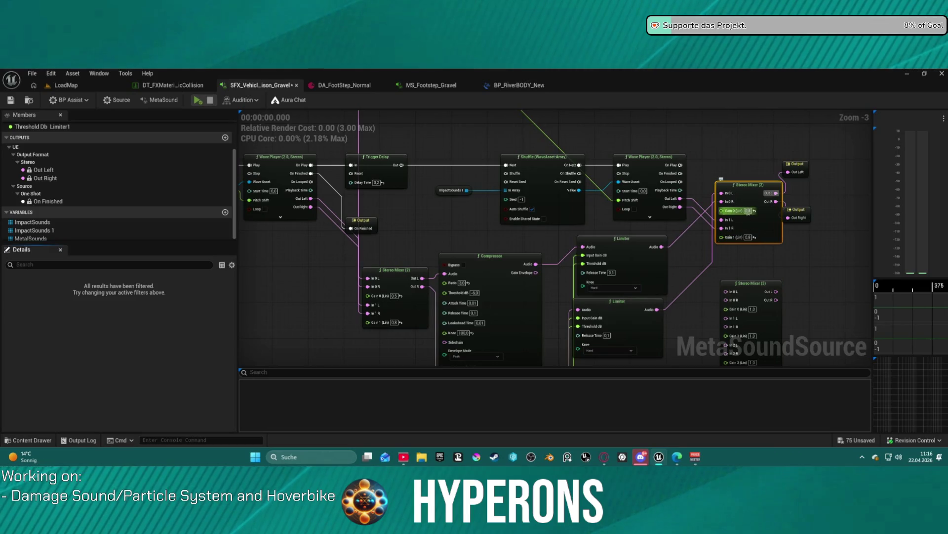
drag(629, 205, 819, 200)
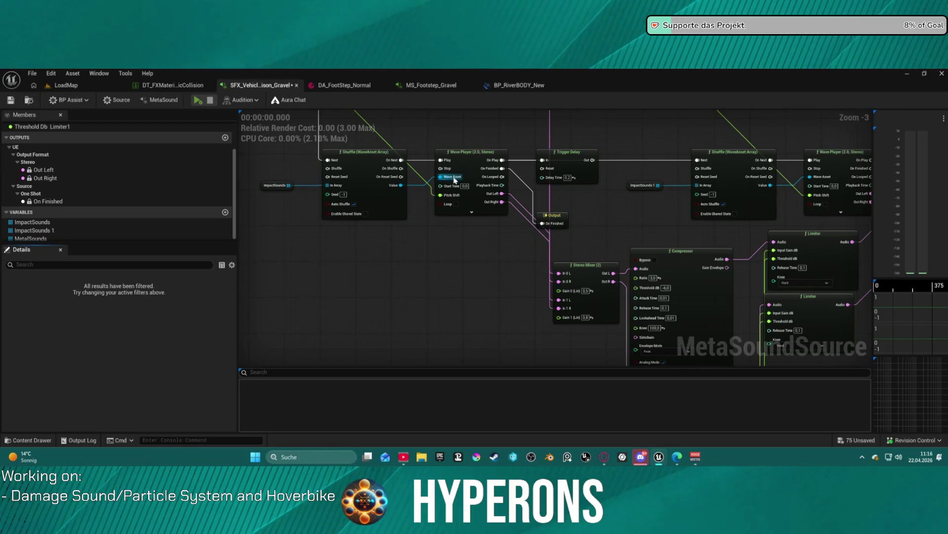
drag(468, 159, 460, 236)
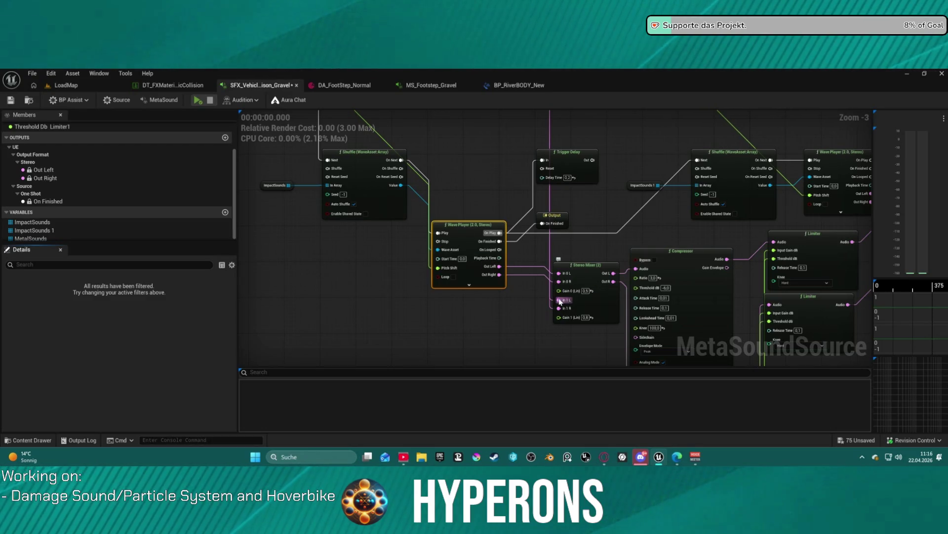
right_click(560, 301)
click(573, 282)
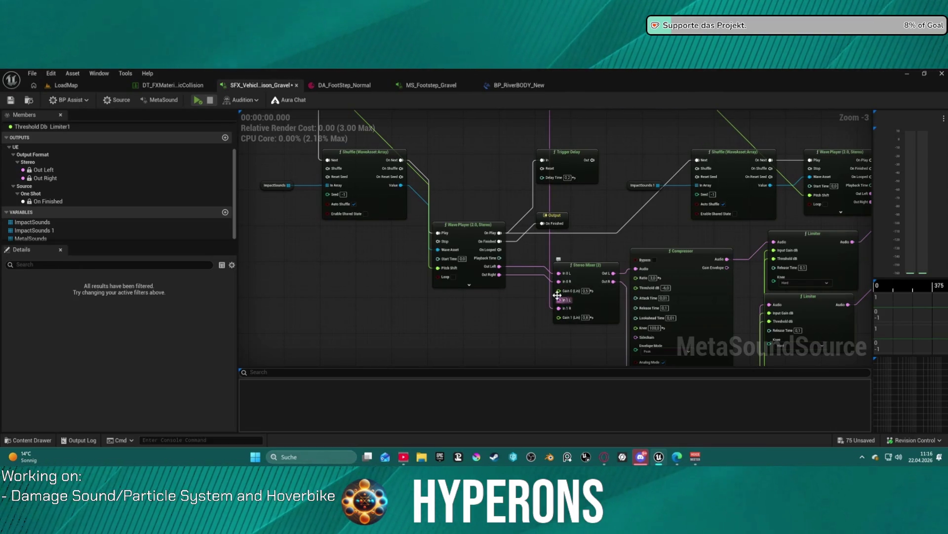
right_click(567, 275)
click(593, 280)
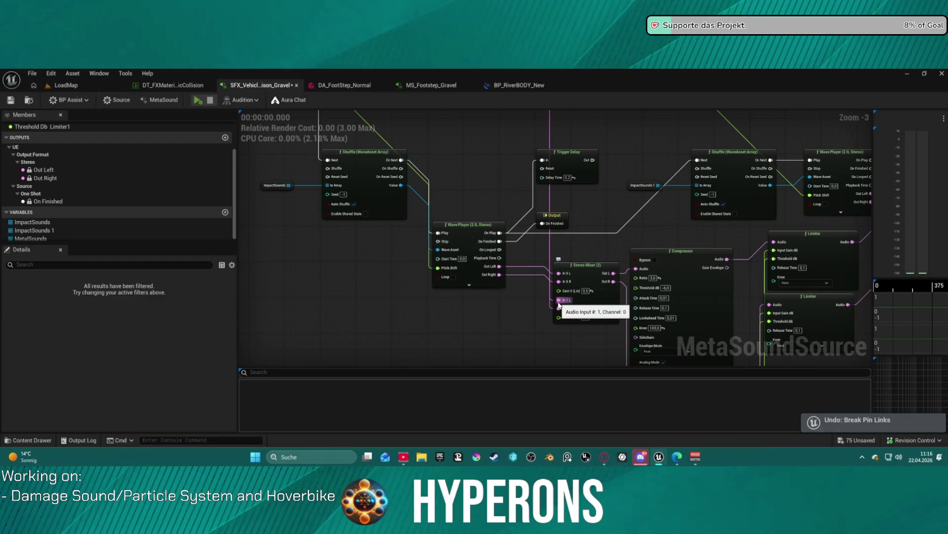
- Wire the Wave Player's Out Left/Out Right to In 1 L/In 1 R at gain 0.8
click(559, 272)
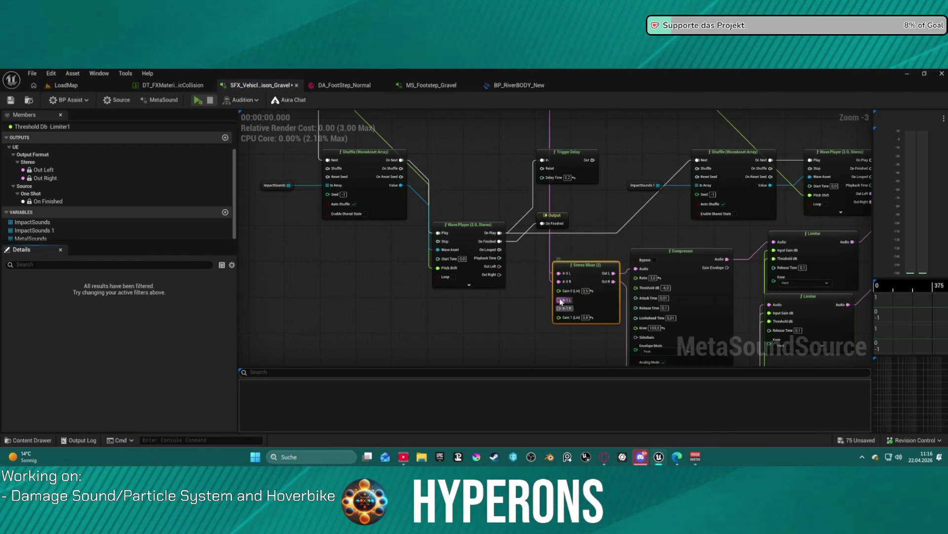
drag(560, 300, 499, 265)
drag(499, 274, 558, 307)
click(585, 290)
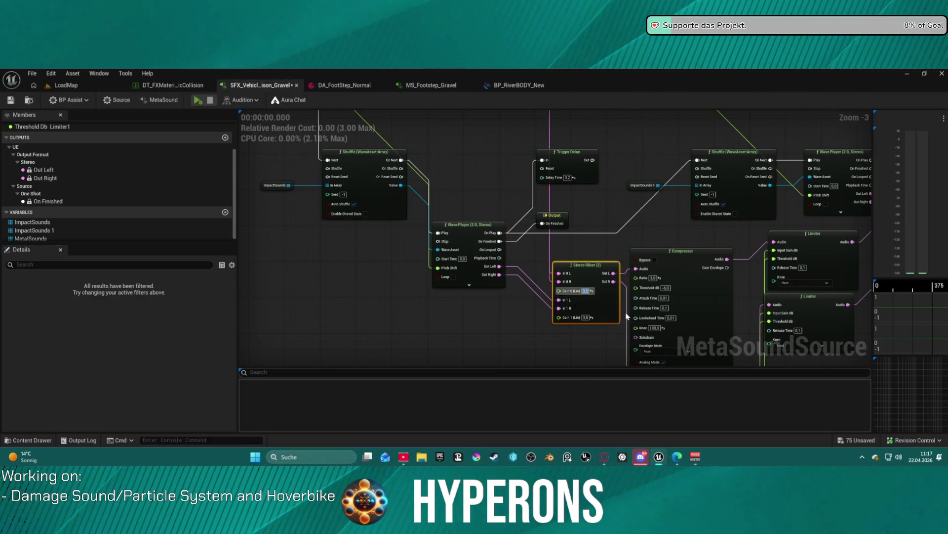
text(0.8)
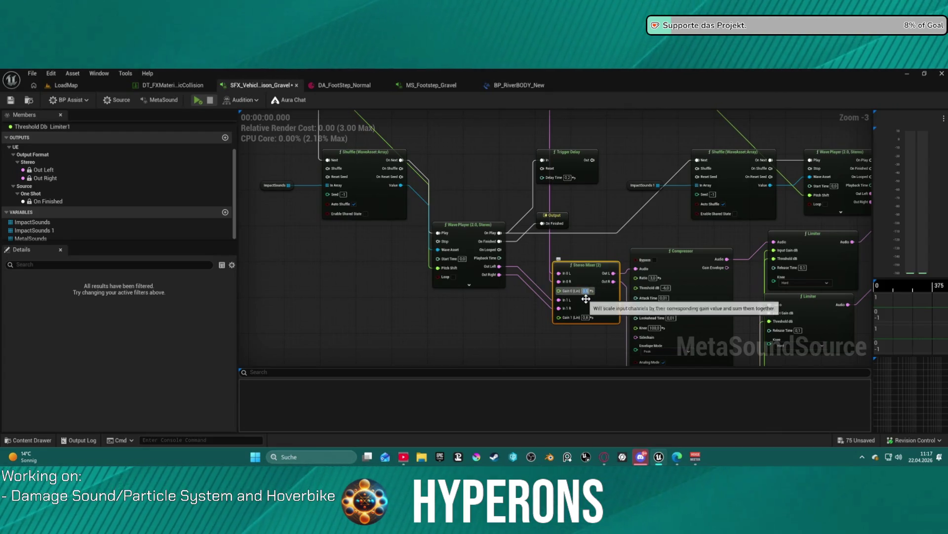
scroll(down, 3)
key(f)
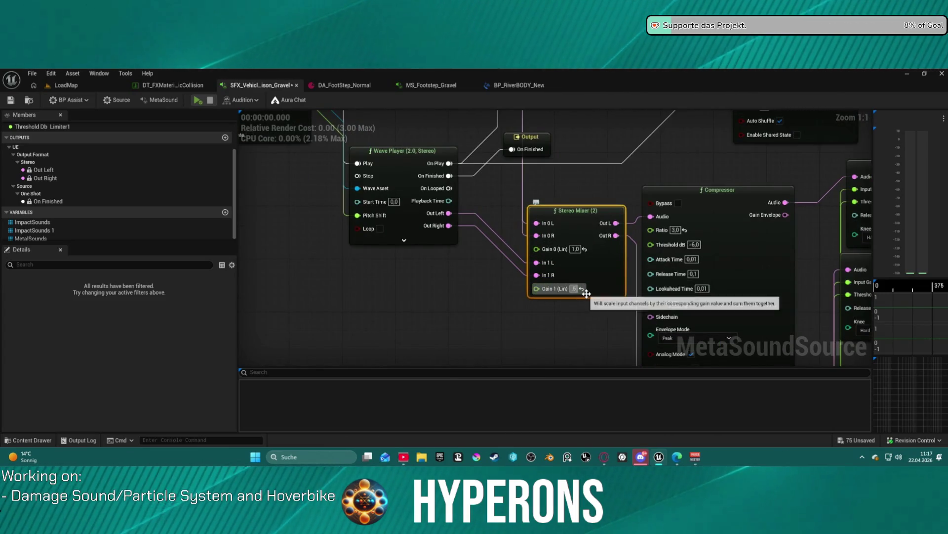
- Audition the MetaSound with the new mix several times
click(198, 100)
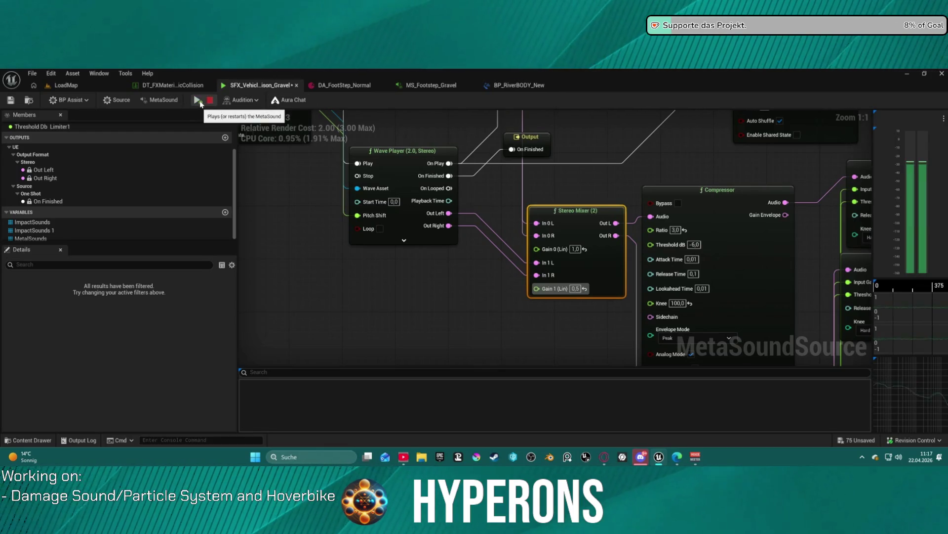
click(197, 100)
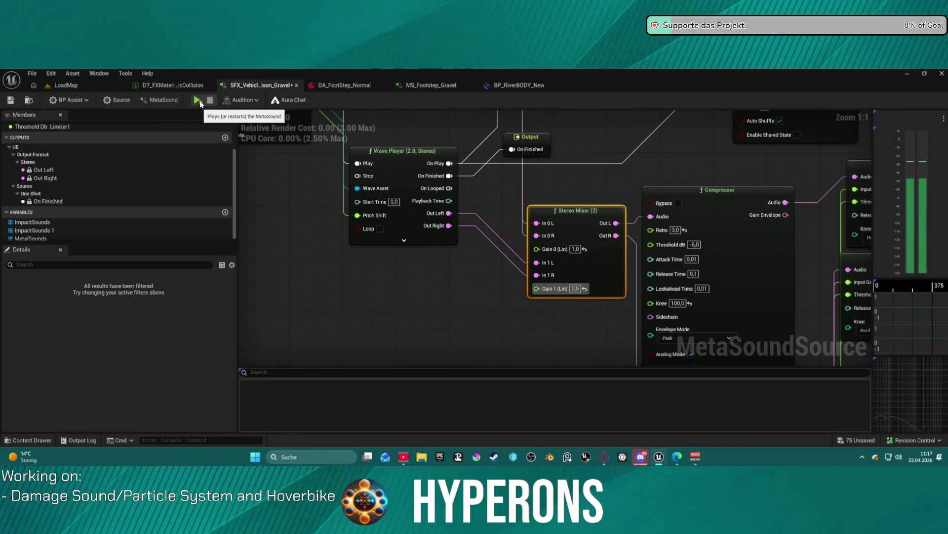
click(200, 100)
scroll(down, 3)
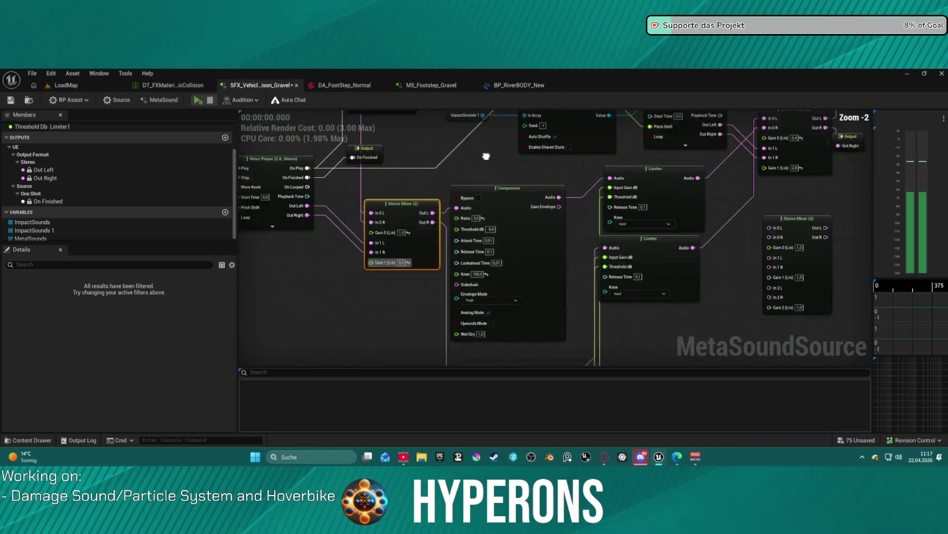
- Delete Stereo Mixer (3) and feed the lower Limiter into In 1 R with Gain 0 at 0.4
drag(256, 252, 307, 182)
click(586, 239)
key(Delete)
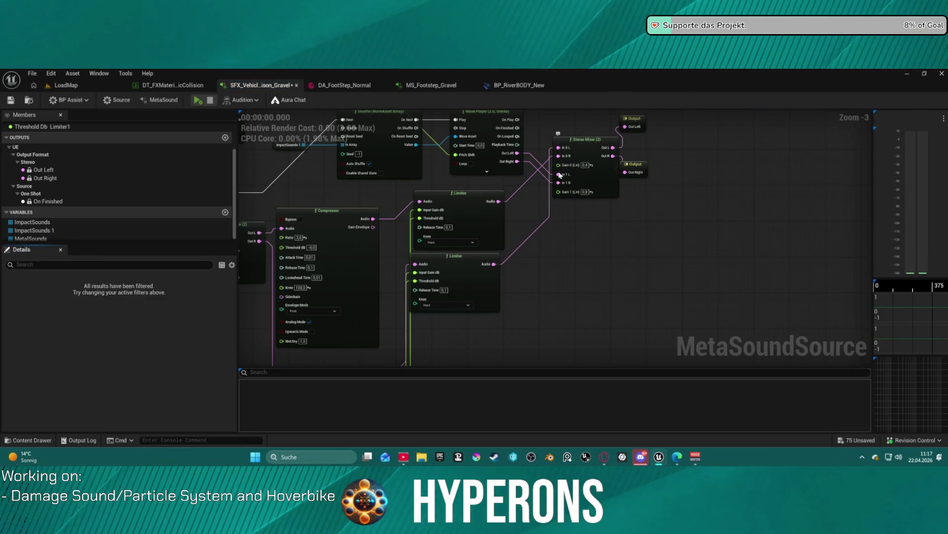
drag(560, 175, 499, 202)
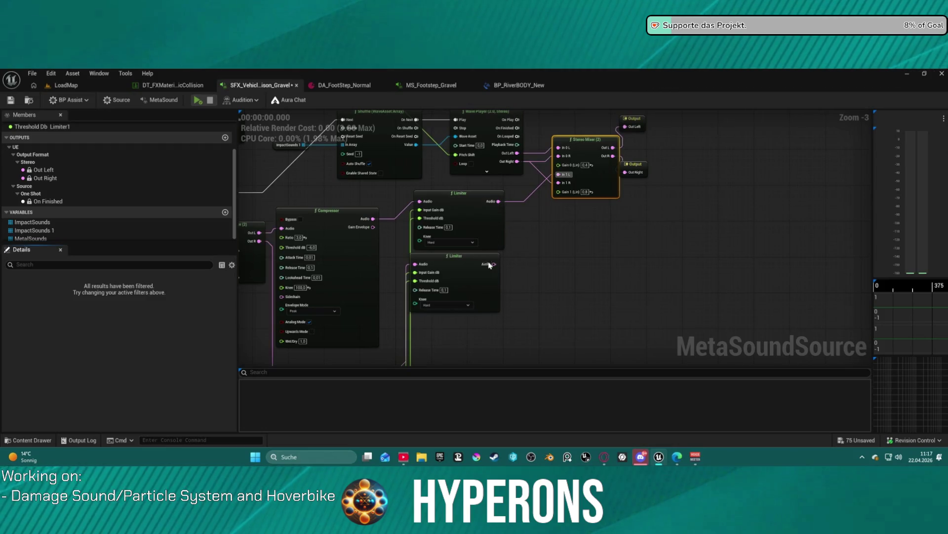
drag(494, 265, 559, 182)
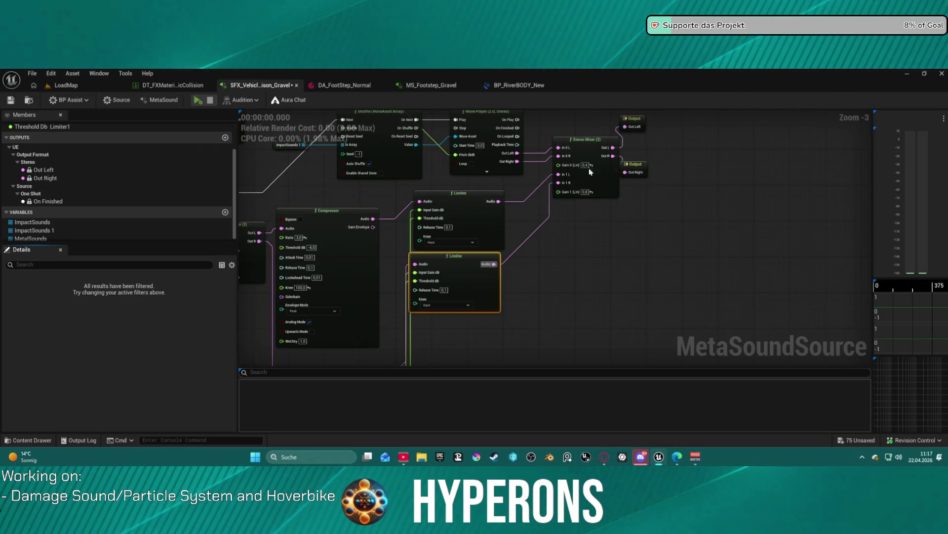
text(0.4)
key(Return)
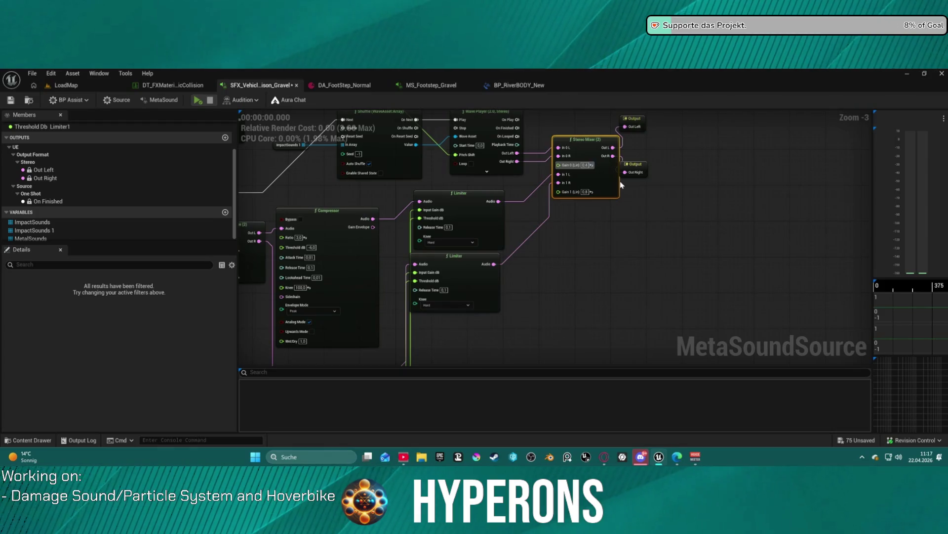
- Save the gravel collision MetaSound and return to the LoadMap level
right_click(620, 182)
click(587, 193)
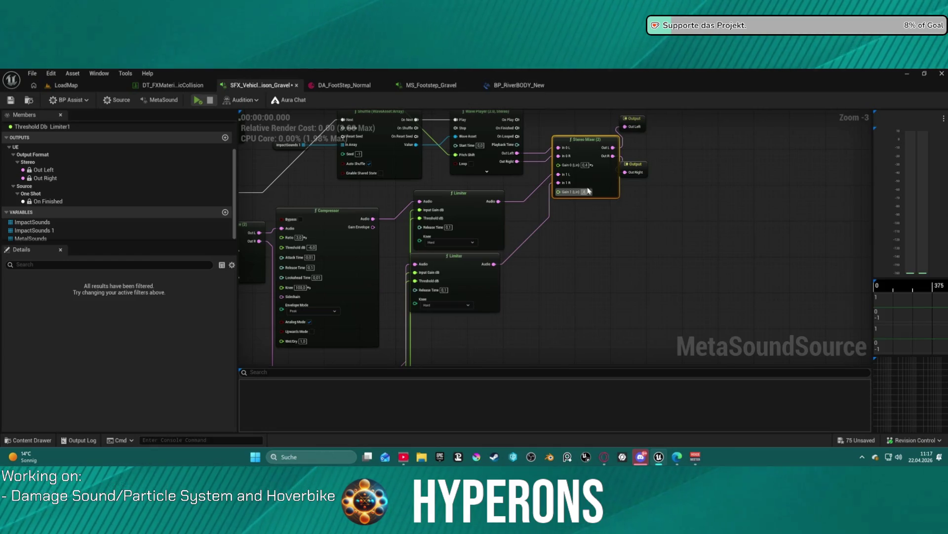
click(584, 166)
key(ctrl+a)
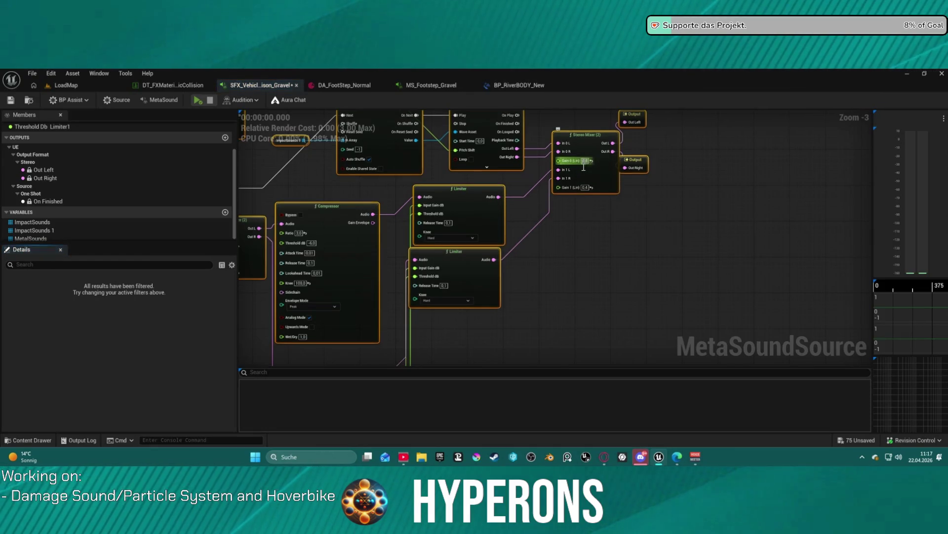
drag(584, 171, 583, 166)
click(583, 167)
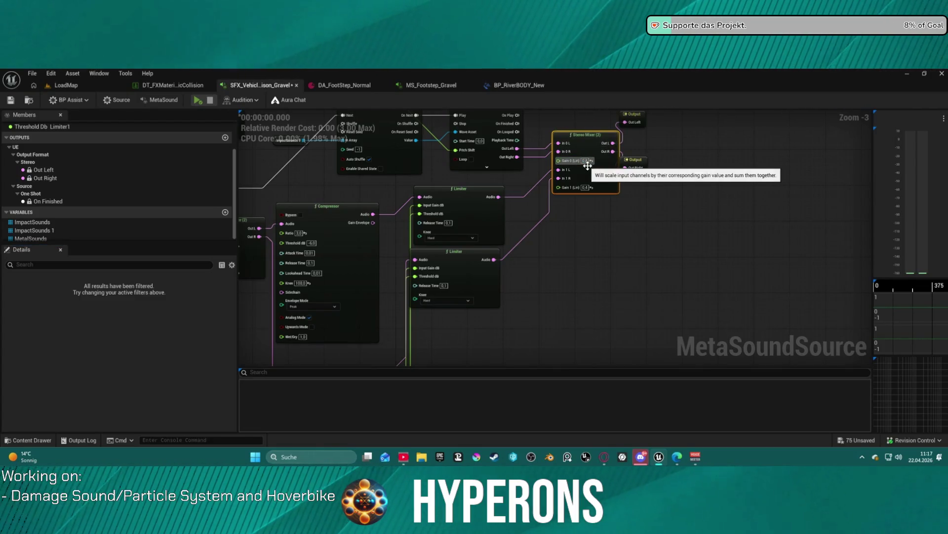
click(10, 100)
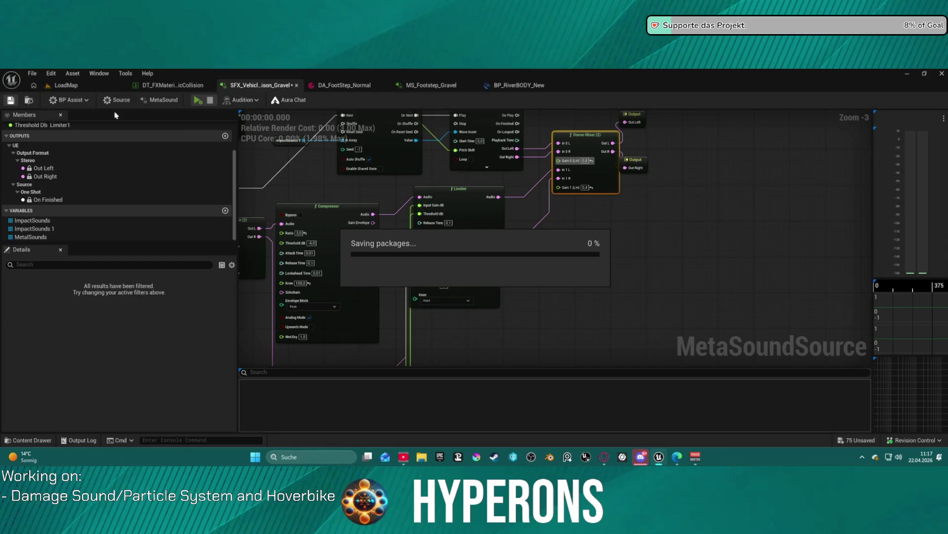
key(ctrl+Tab)
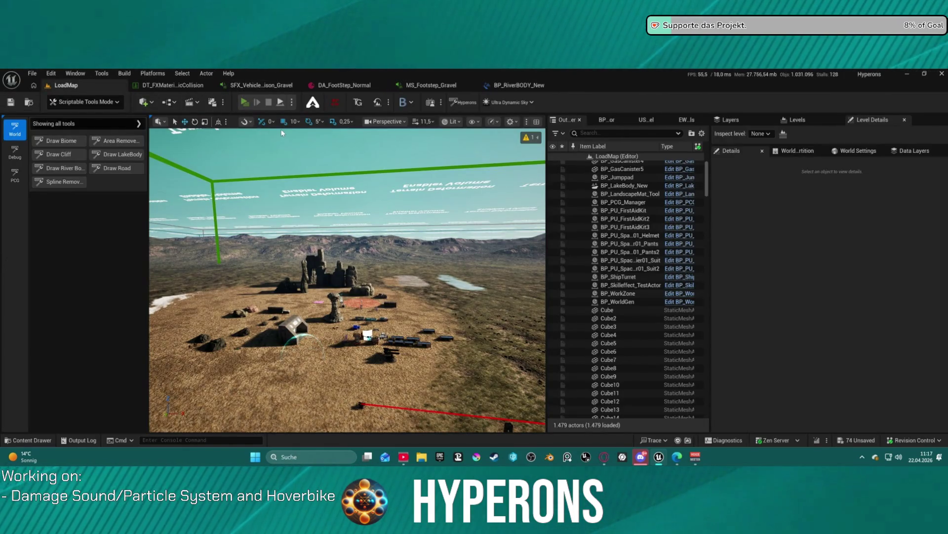
- Launch a standalone preview, walk to the hoverbike, and mount it
key(alt+p)
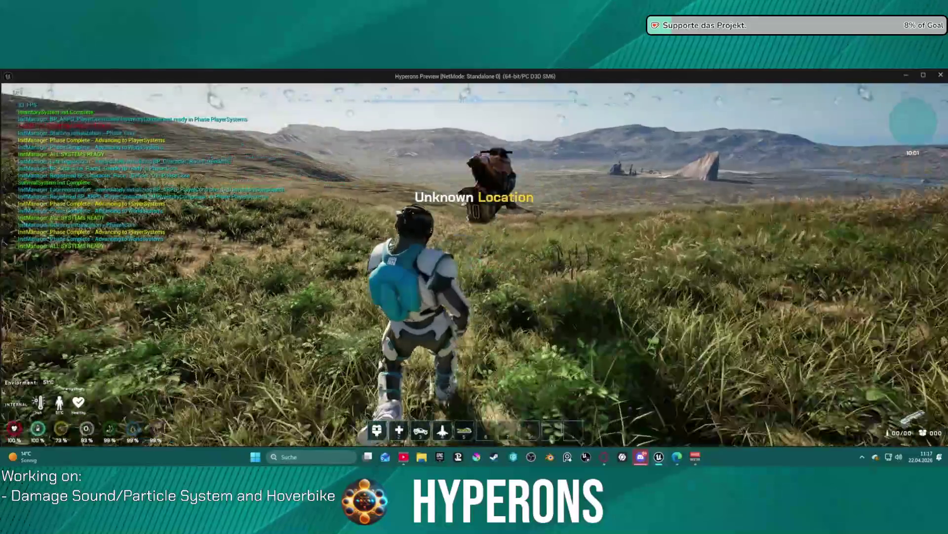
key(w)
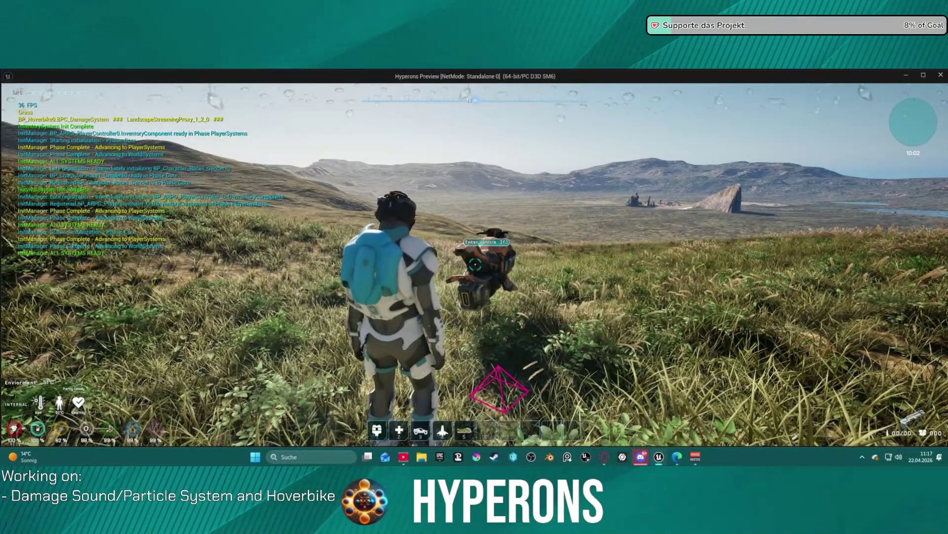
key(w)
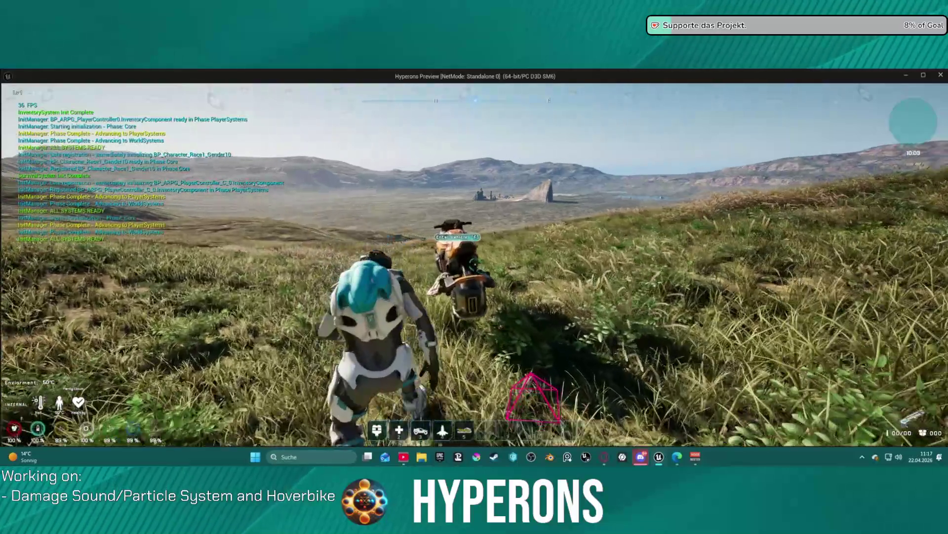
key(f)
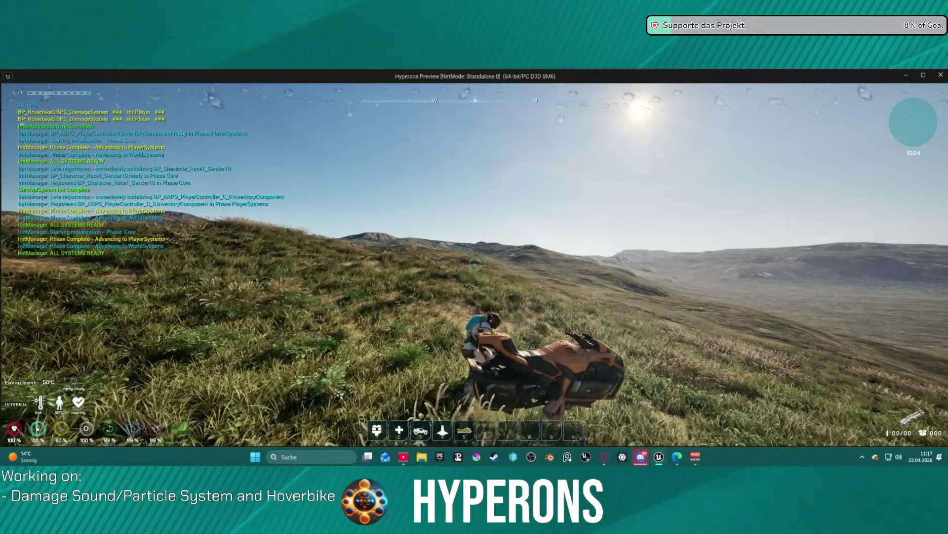
key(f)
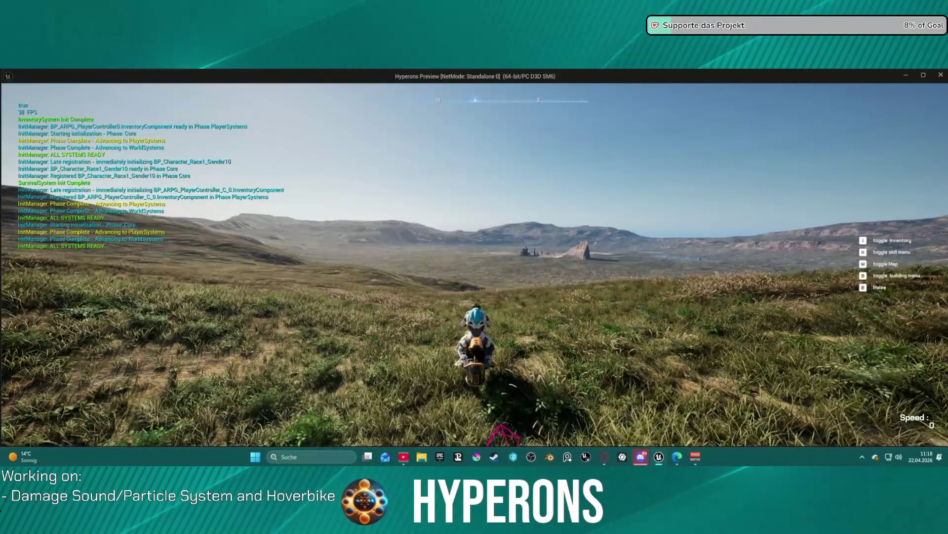
- Ride the hoverbike across the open grassland toward the lake
key(w)
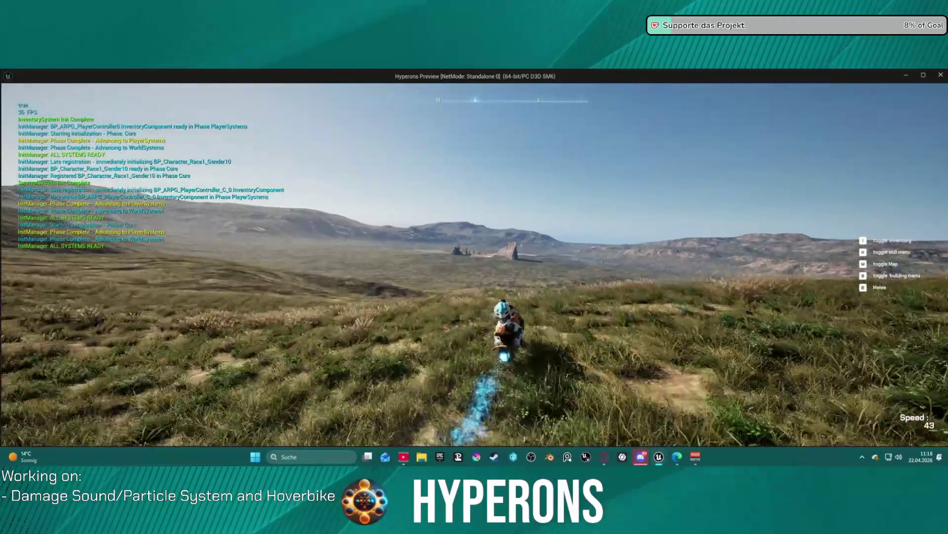
key(w)
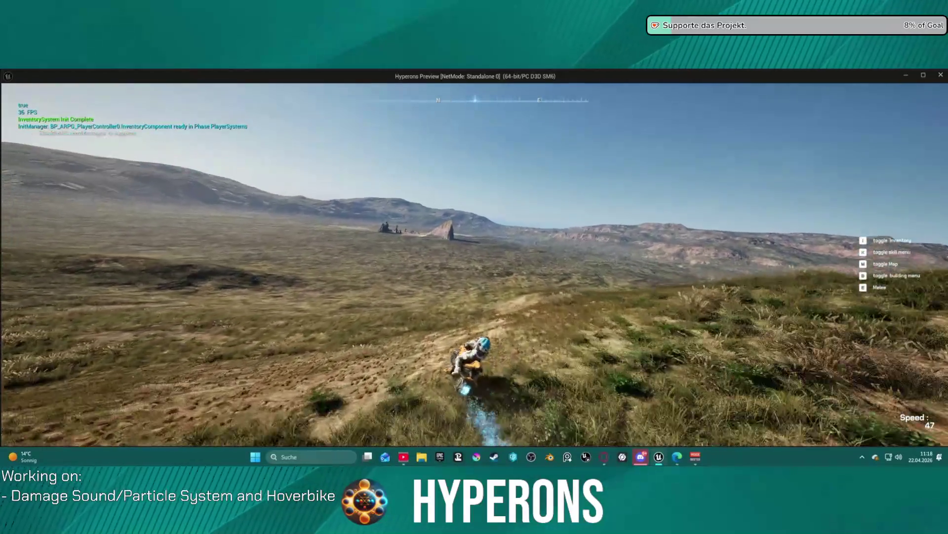
key(w)
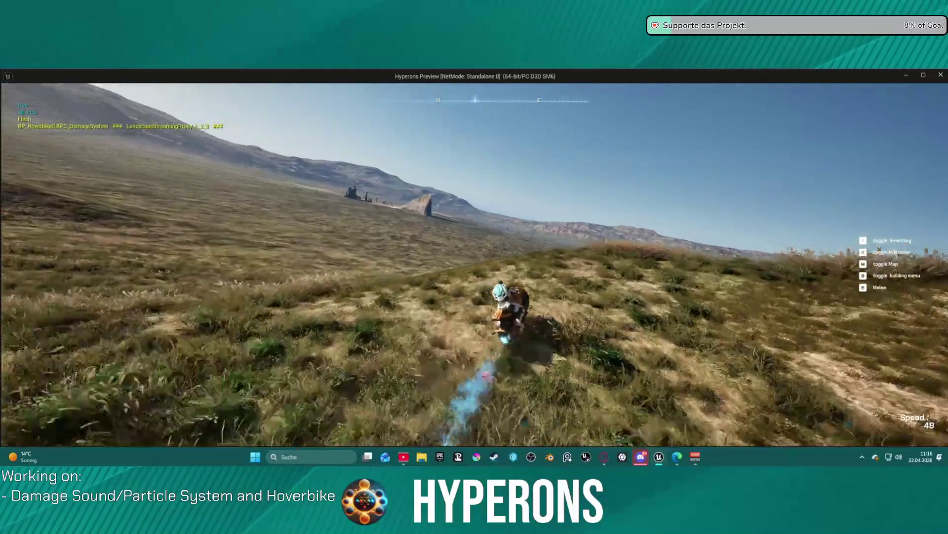
key(w)
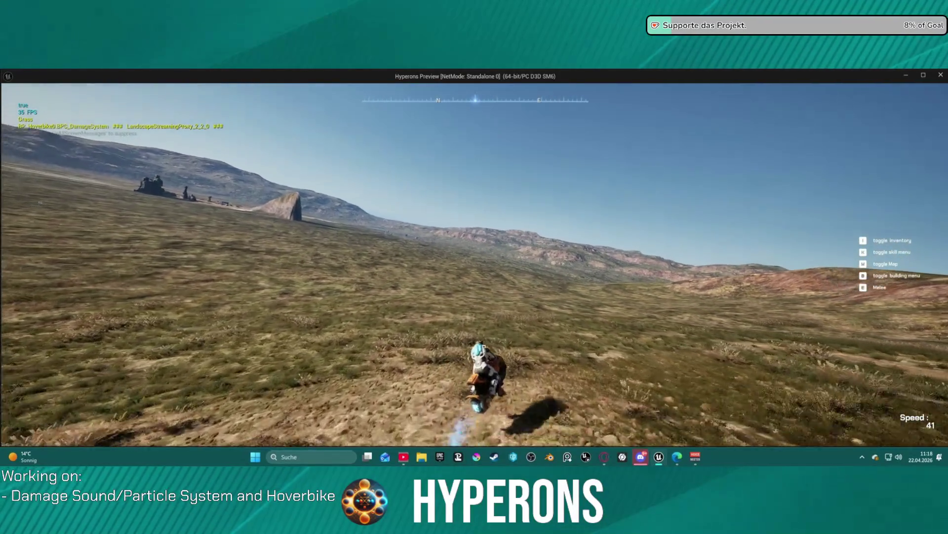
key(w)
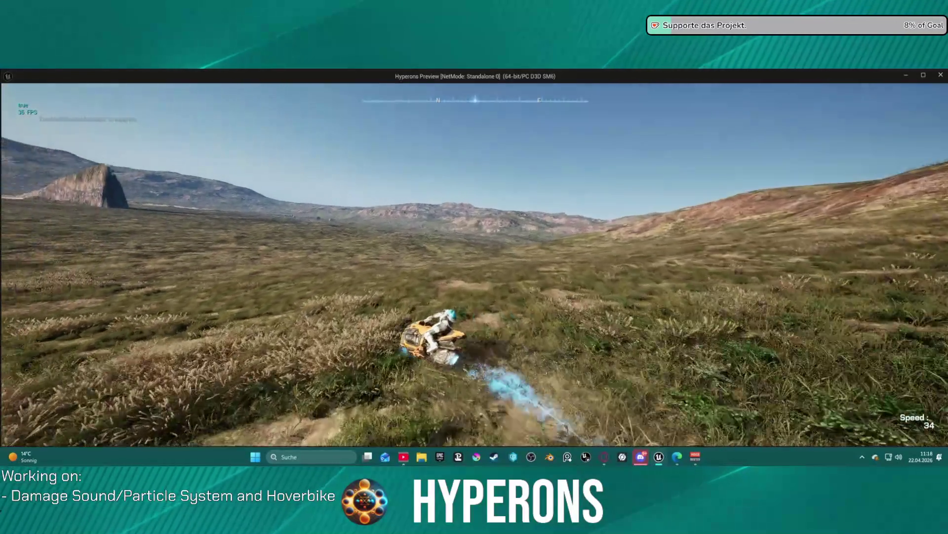
key(w)
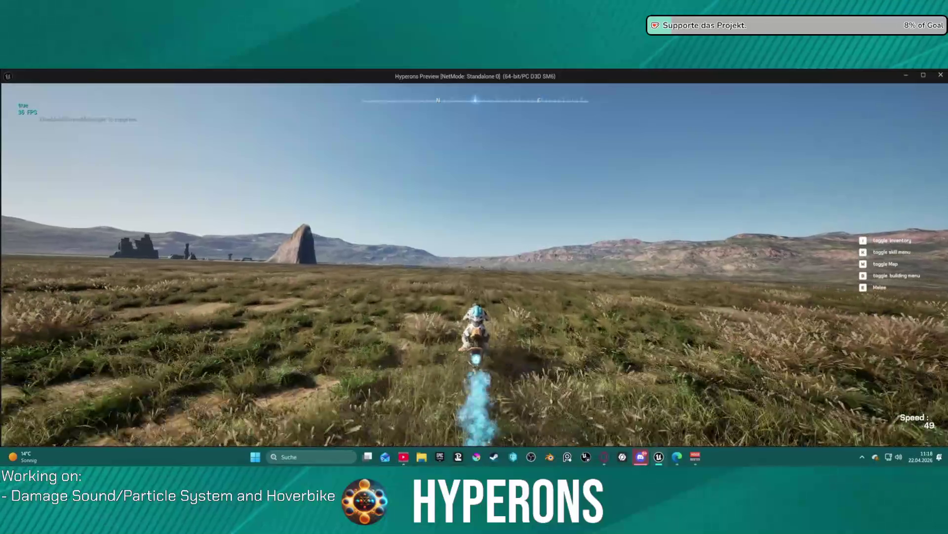
key(w)
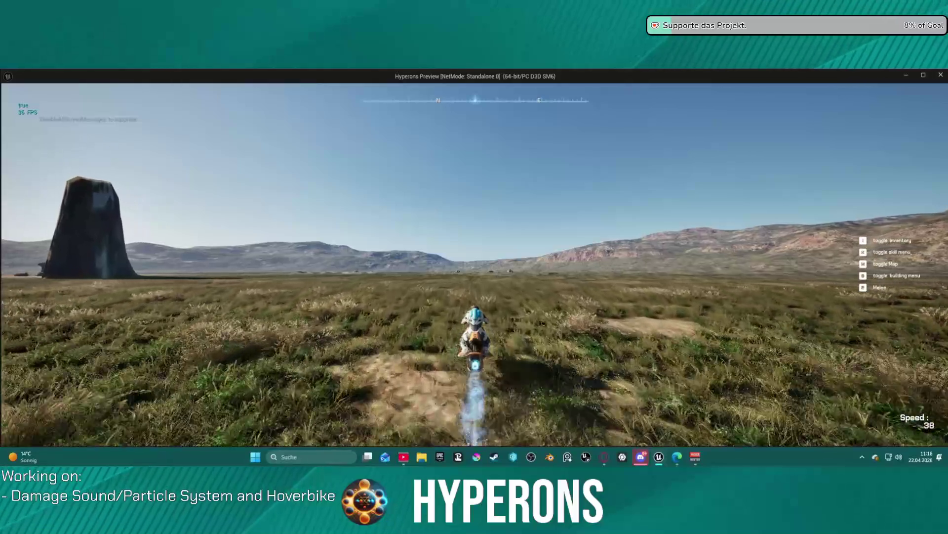
key(w)
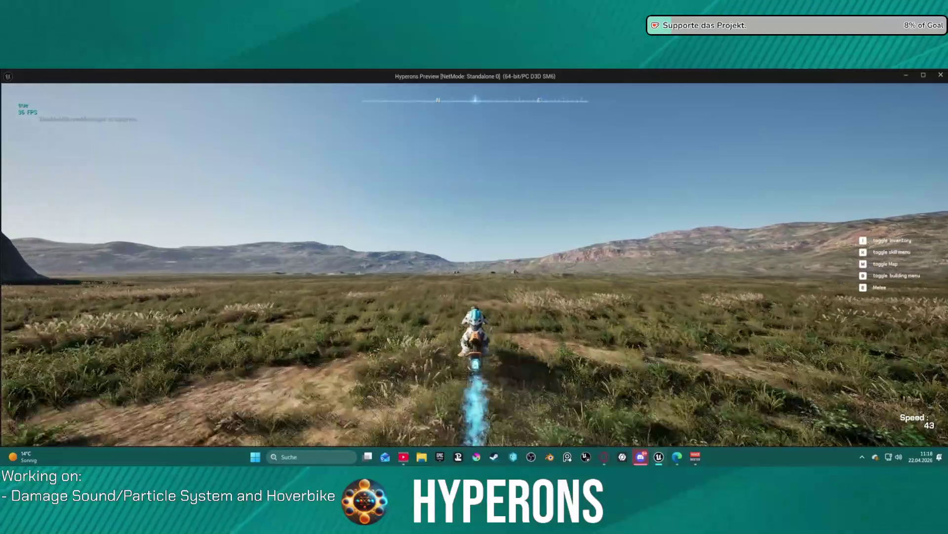
key(w)
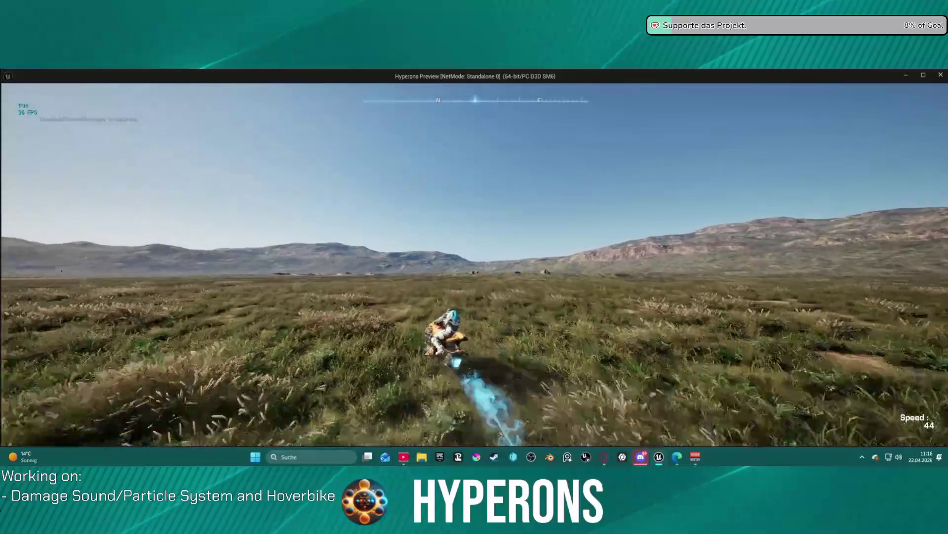
key(w)
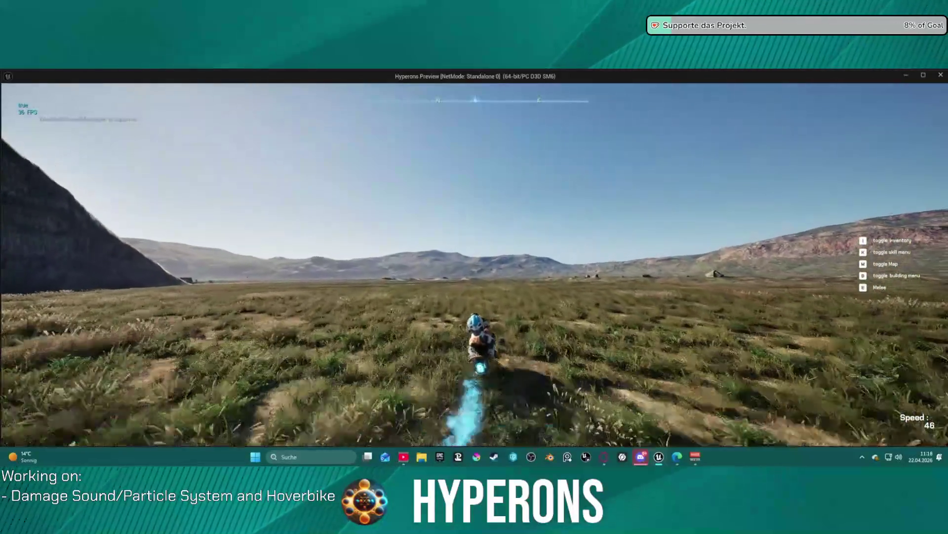
key(w)
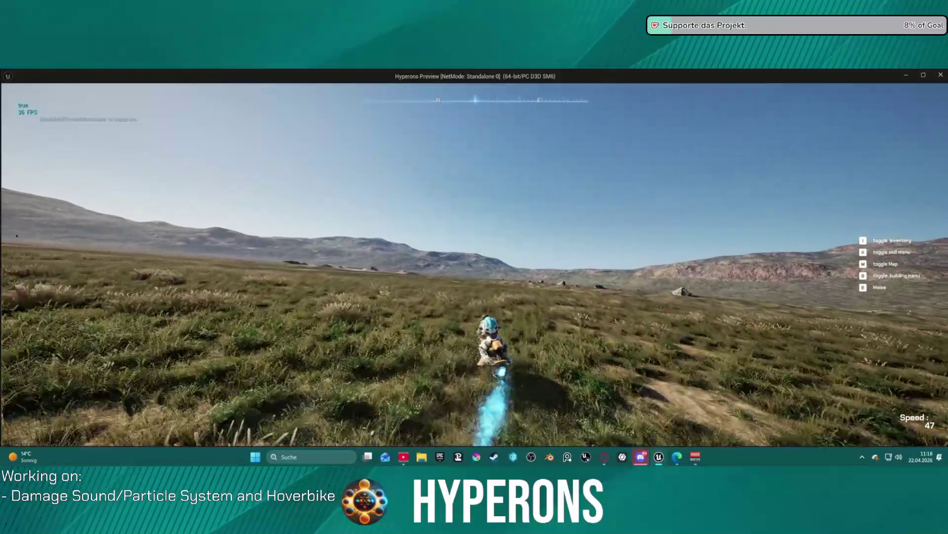
key(d)
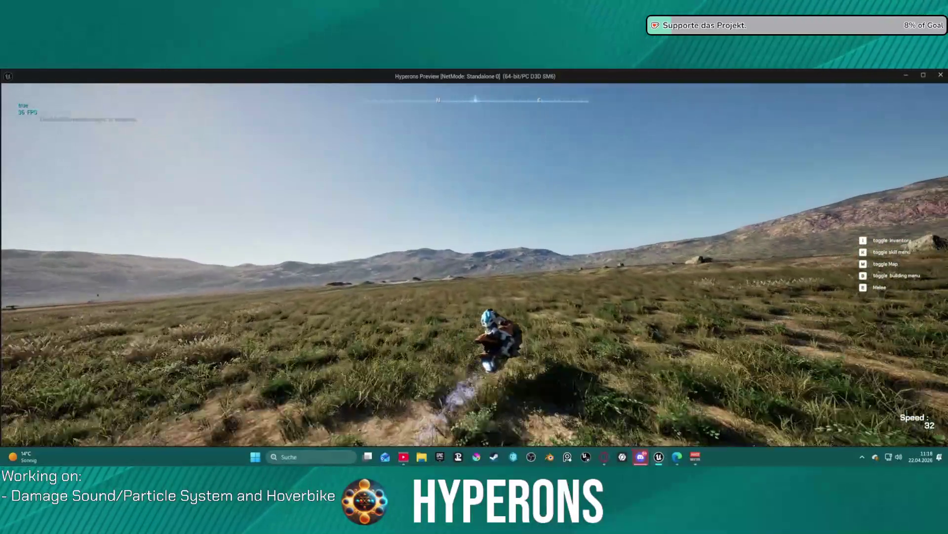
key(w)
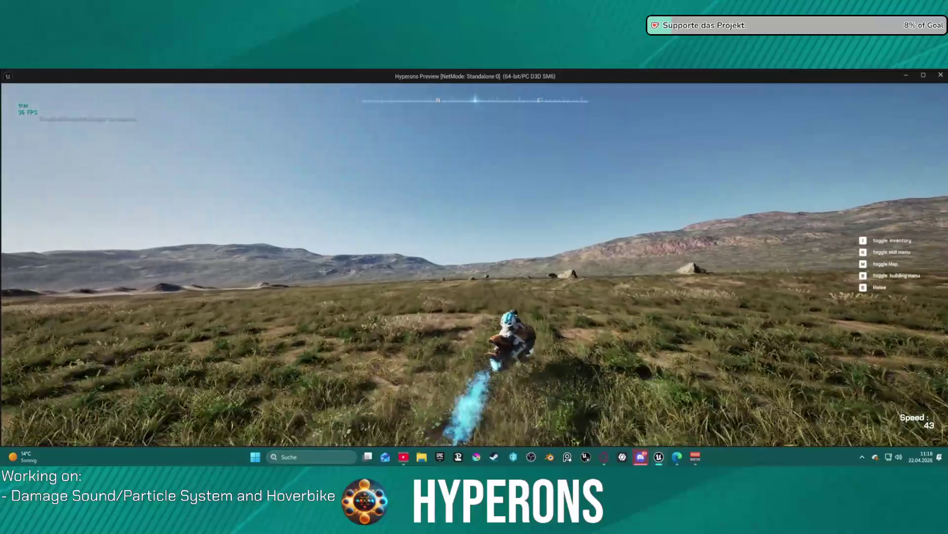
- Drive over the rock, cross the lake through the reeds, and exit onto grass at speed 44
key(w)
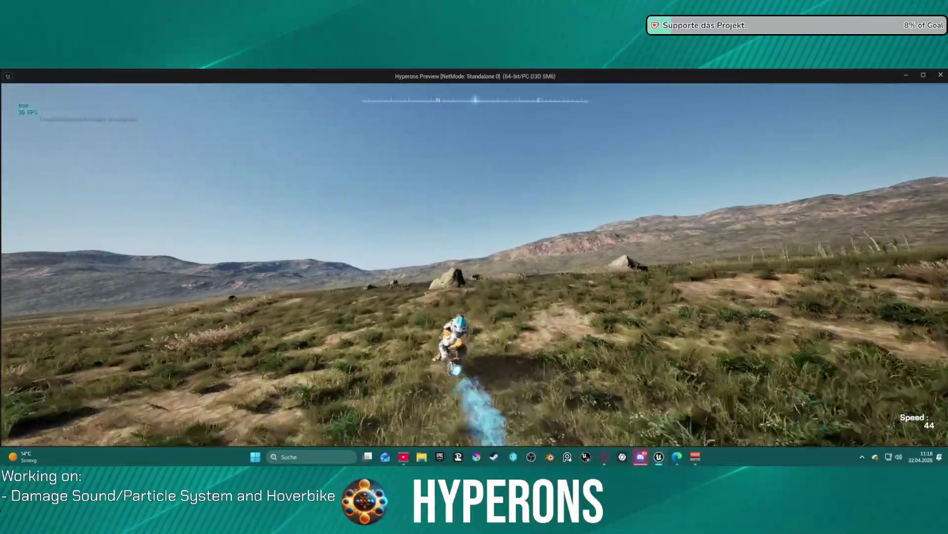
key(w)
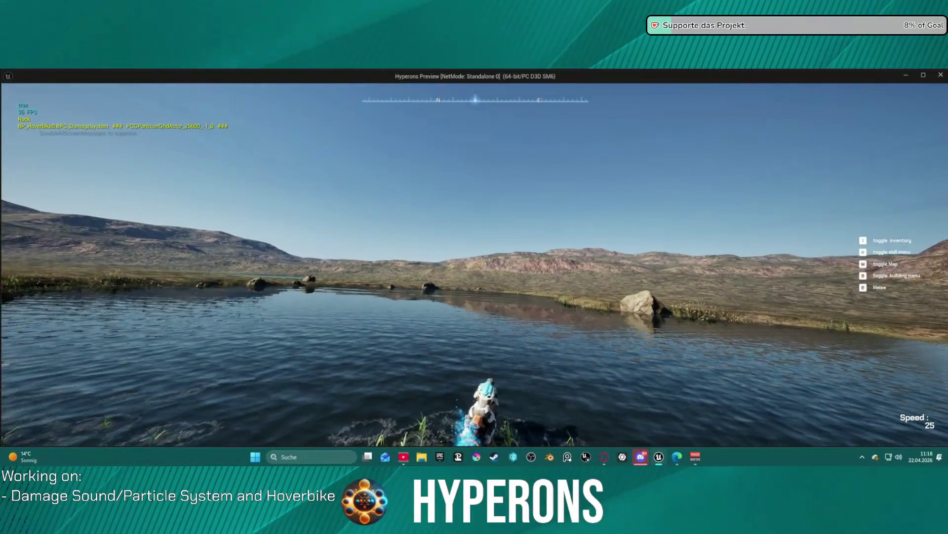
key(w)
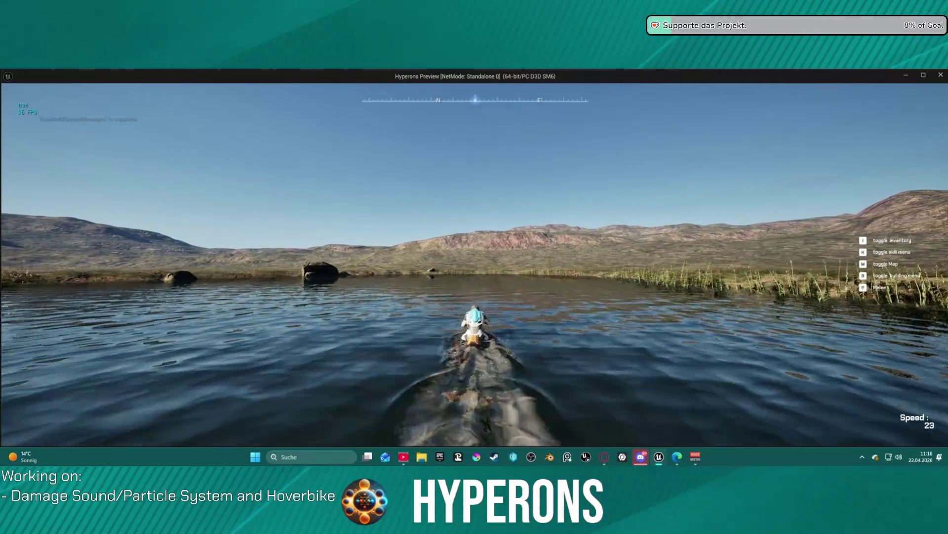
key(w)
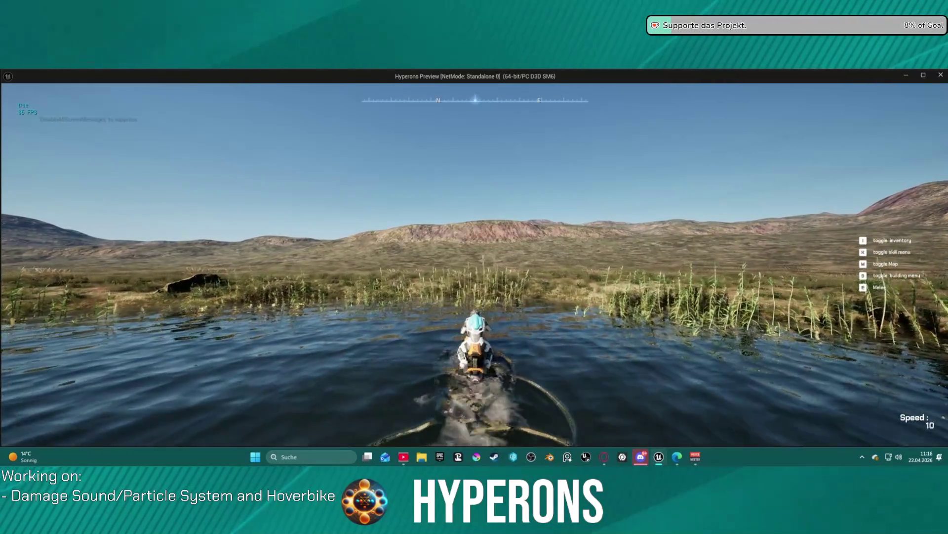
key(w)
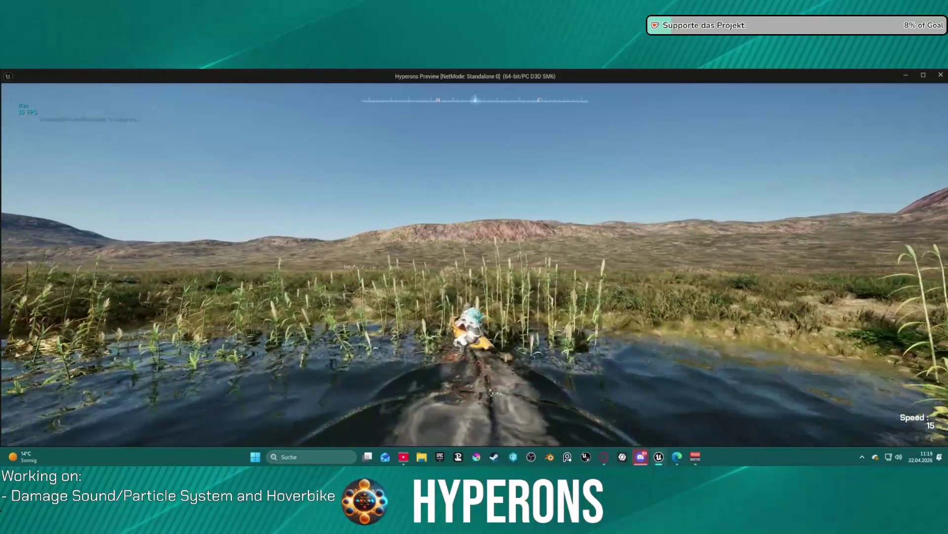
key(w)
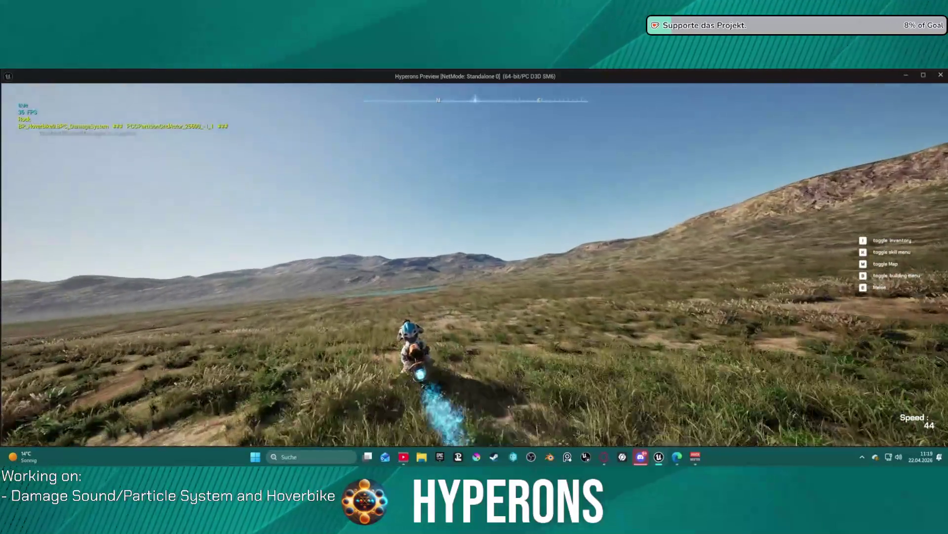
- Steer the hoverbike left across the grass, then right toward the rock formation
key(a)
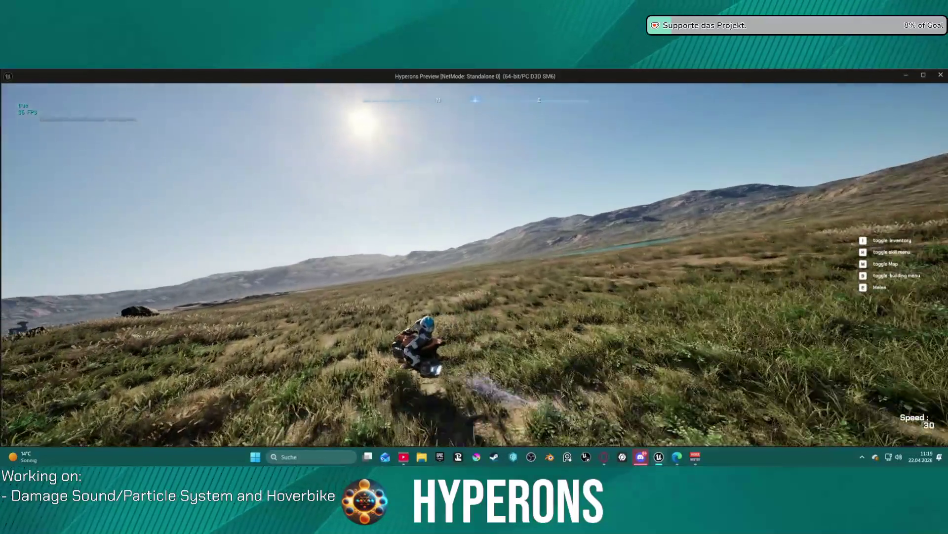
key(w)
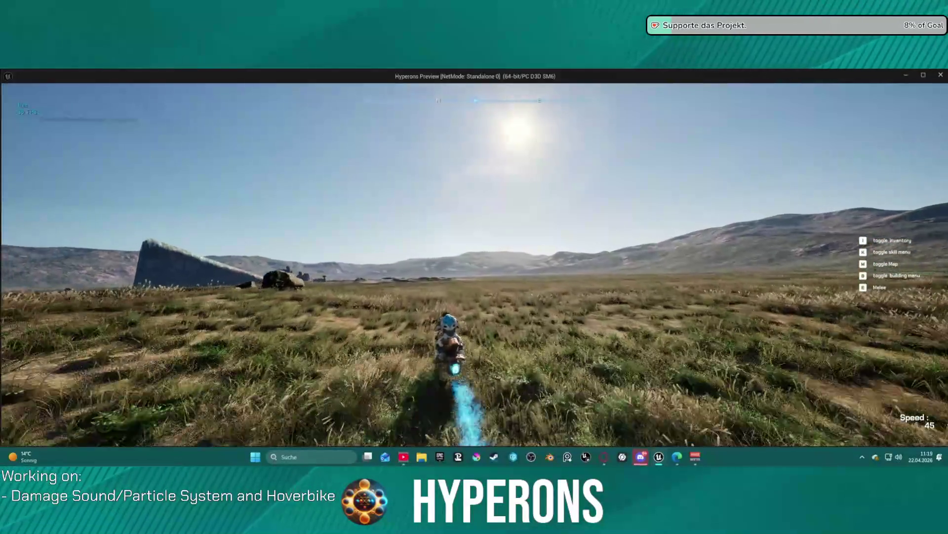
key(a)
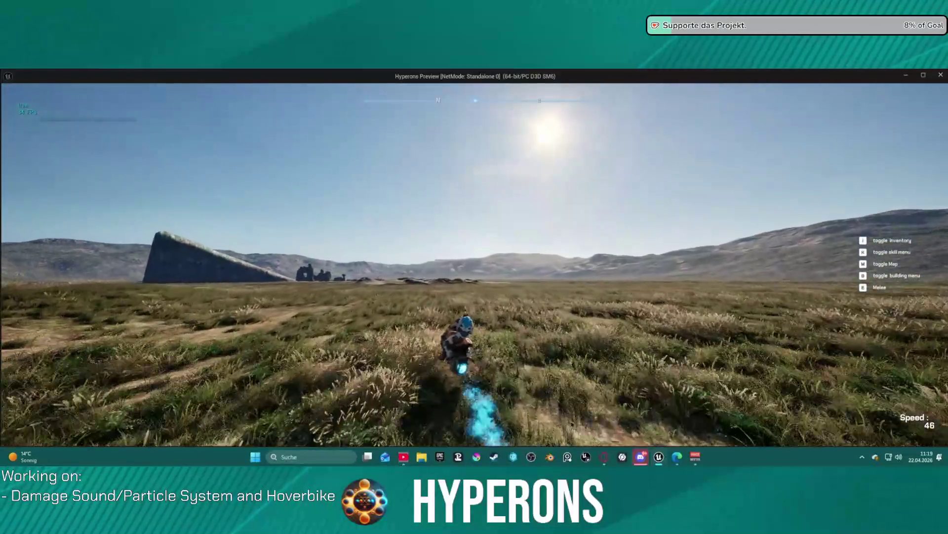
key(a)
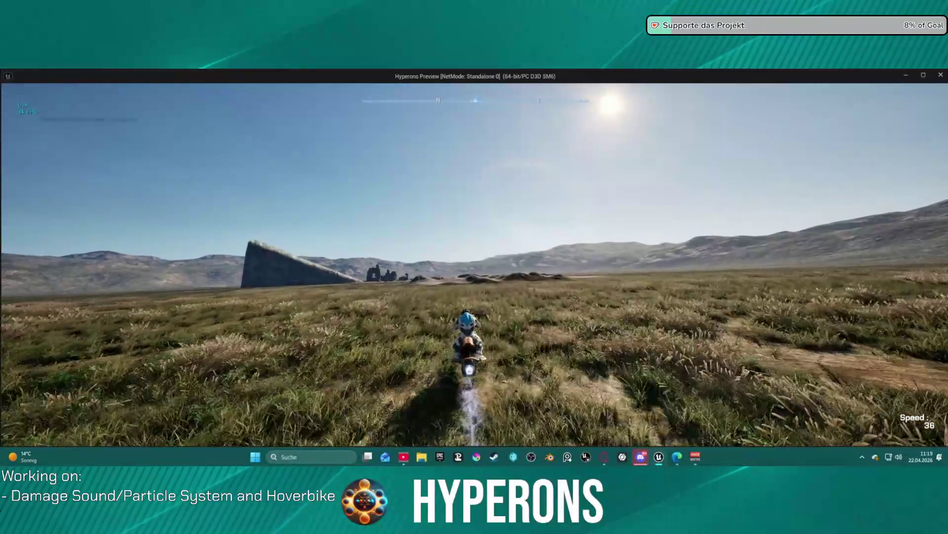
key(d)
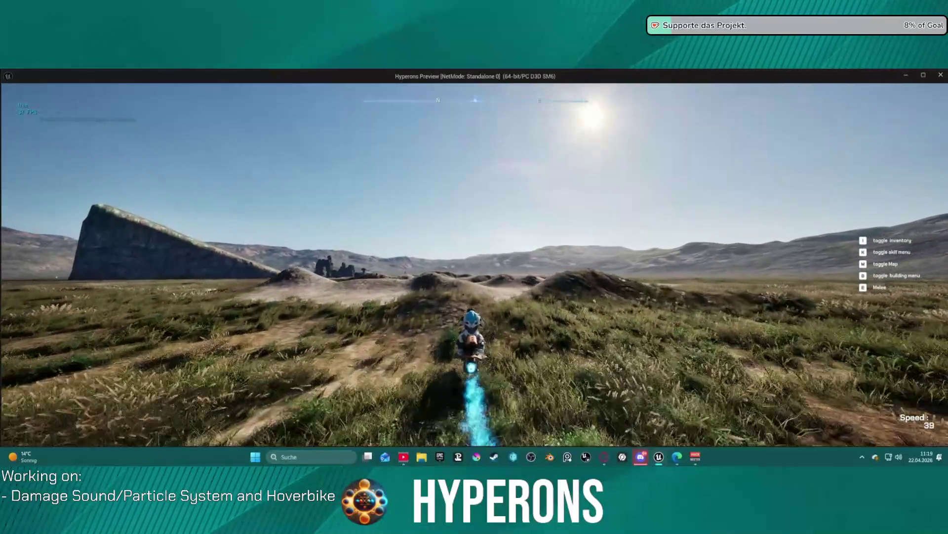
- Ride across the gravel patch, jump a mound back onto grass, and exit the preview
key(s)
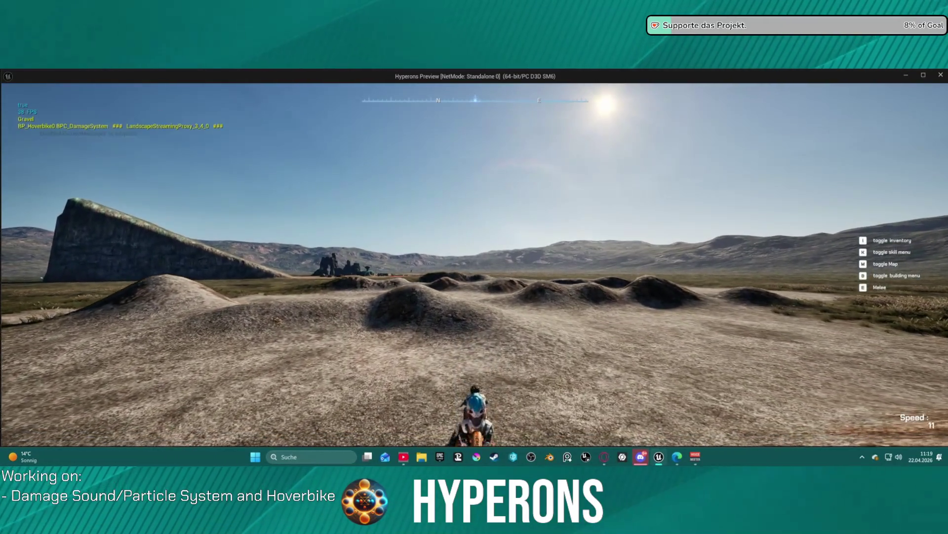
key(w)
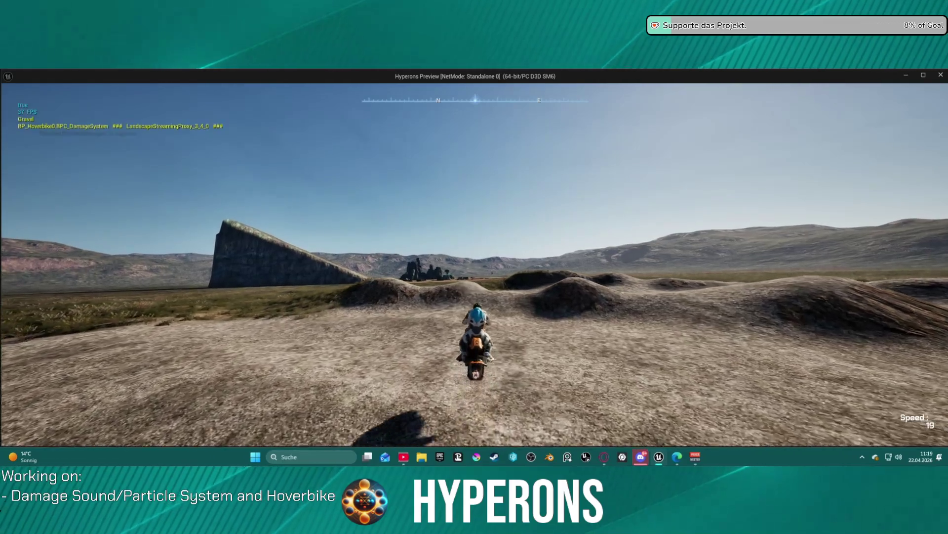
key(w)
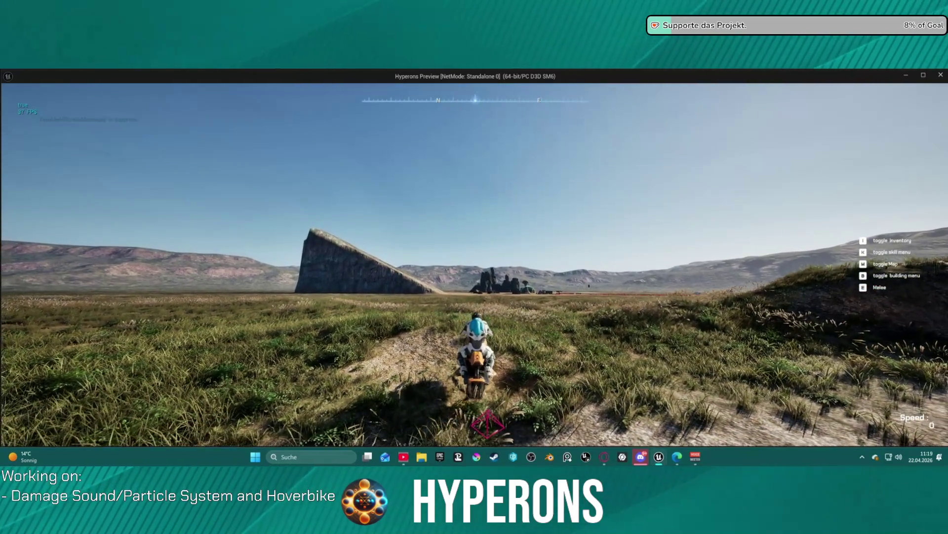
key(Escape)
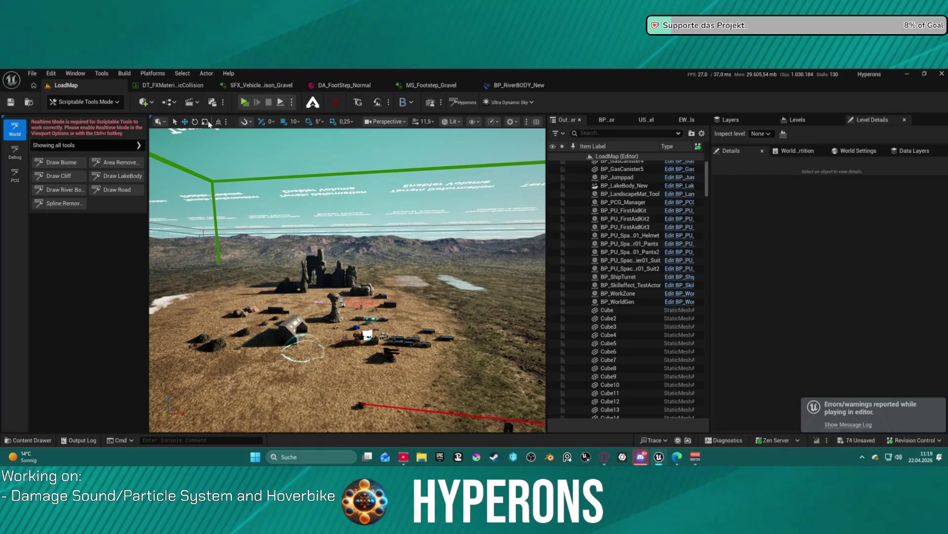
- Return to Selection Mode and bring up the SFX_Vehicle_Collison_Gravel MetaSound graph
click(56, 104)
click(64, 127)
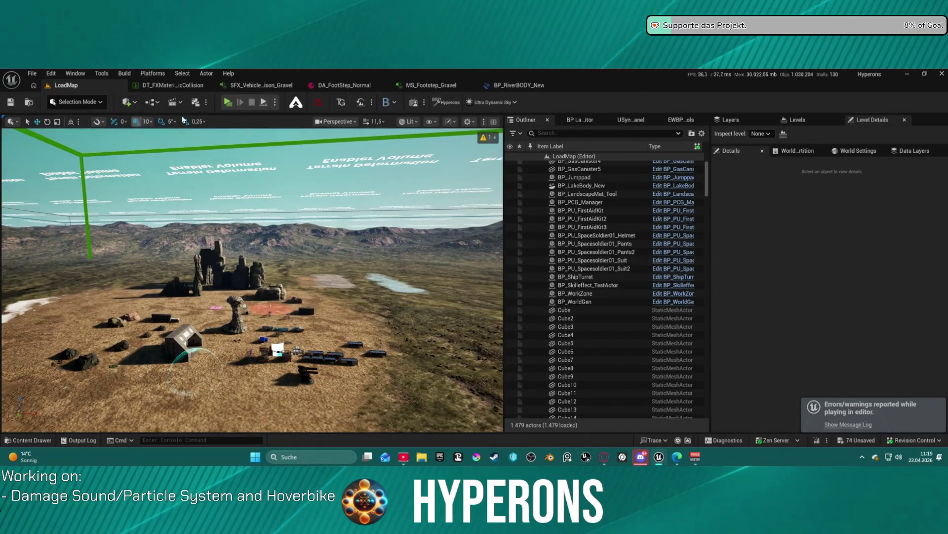
click(234, 87)
- Show the MetaSound's Source settings and start editing its Volume value of 0.6
scroll(up, 3)
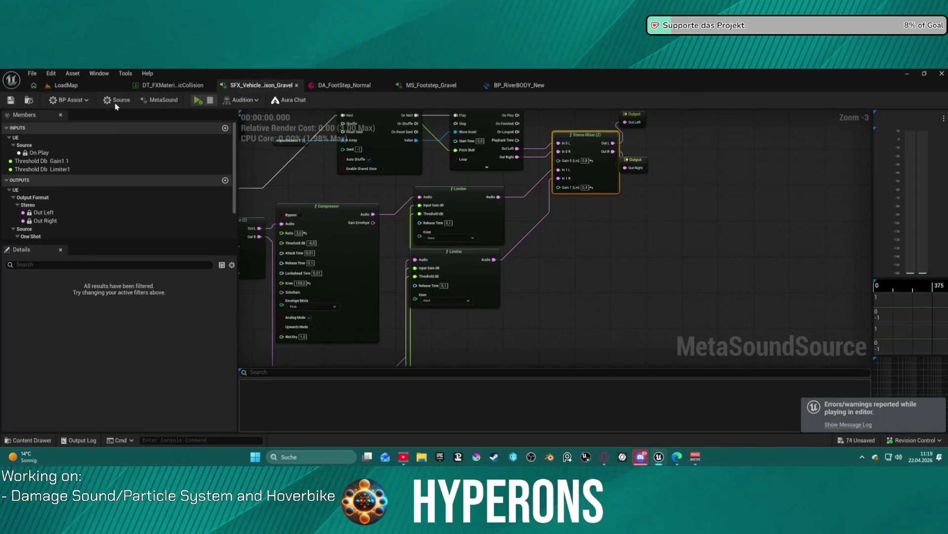
click(119, 101)
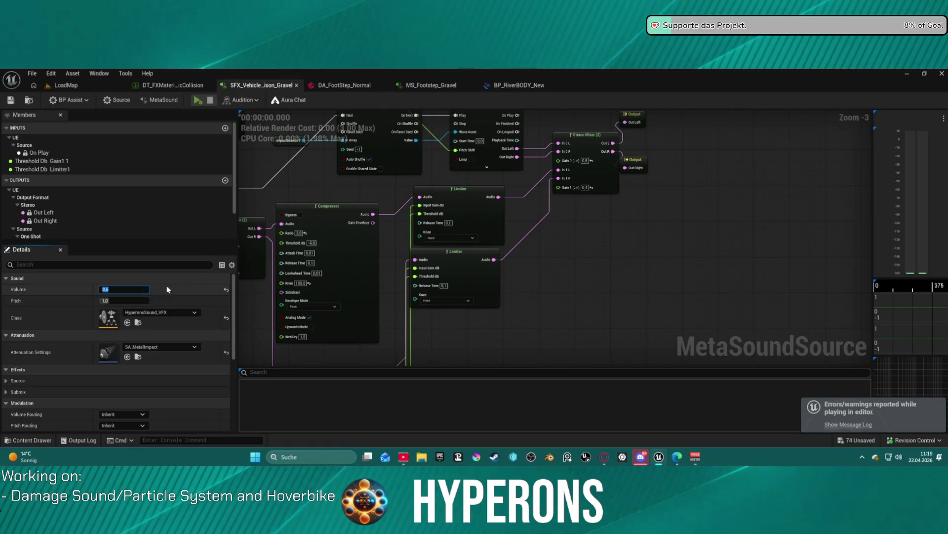
click(130, 286)
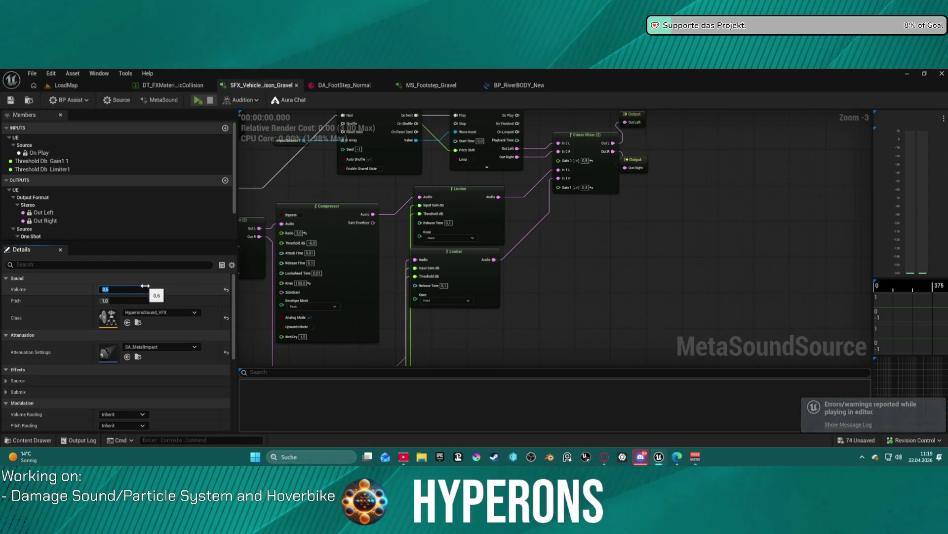
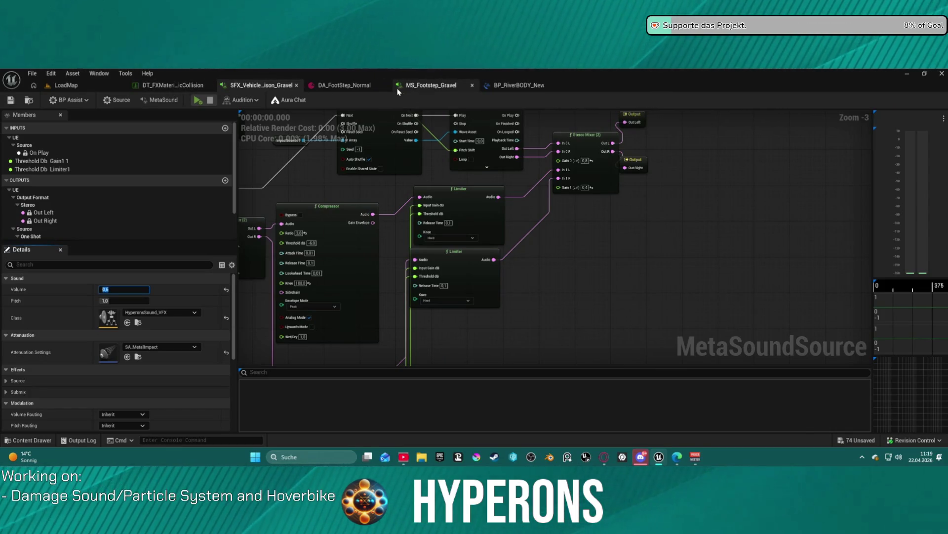
- Close BP_RiverBODY_New, then open BP_P_Vehicle from Hoverbike > Vehicles > Blueprint > Parent
click(59, 85)
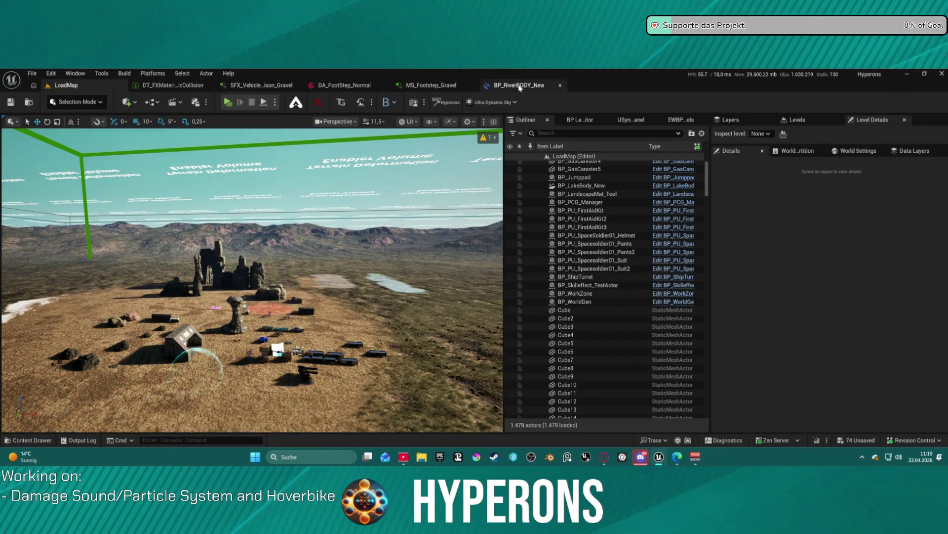
middle_click(521, 88)
key(ctrl+space)
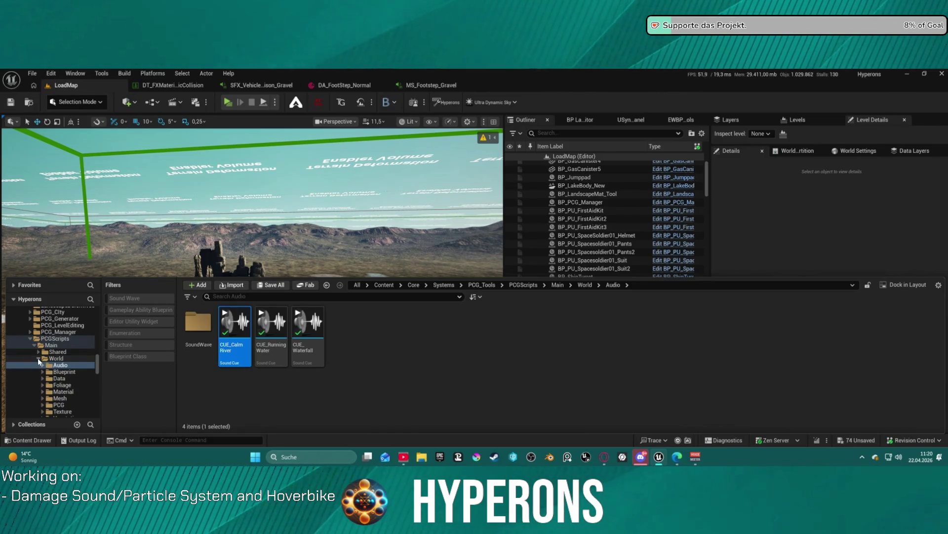
click(29, 339)
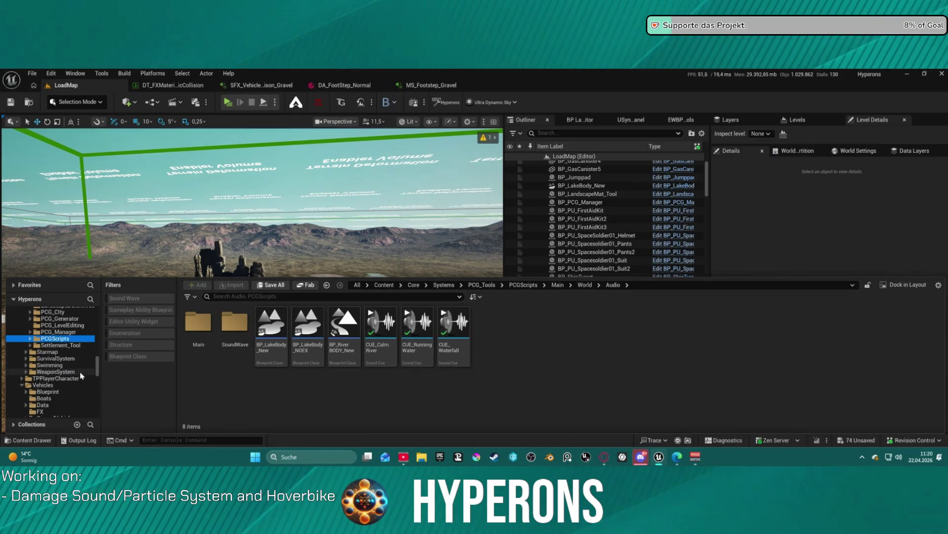
scroll(down, 3)
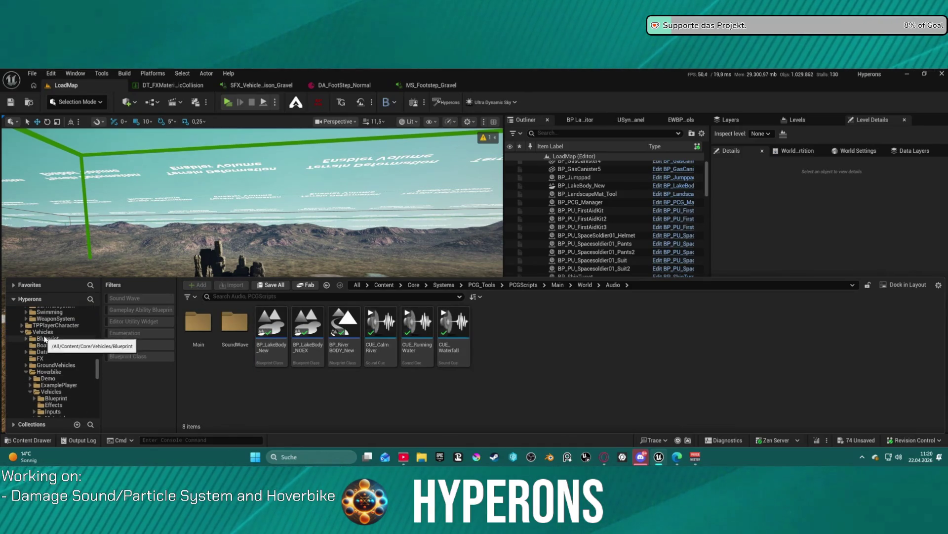
scroll(down, 3)
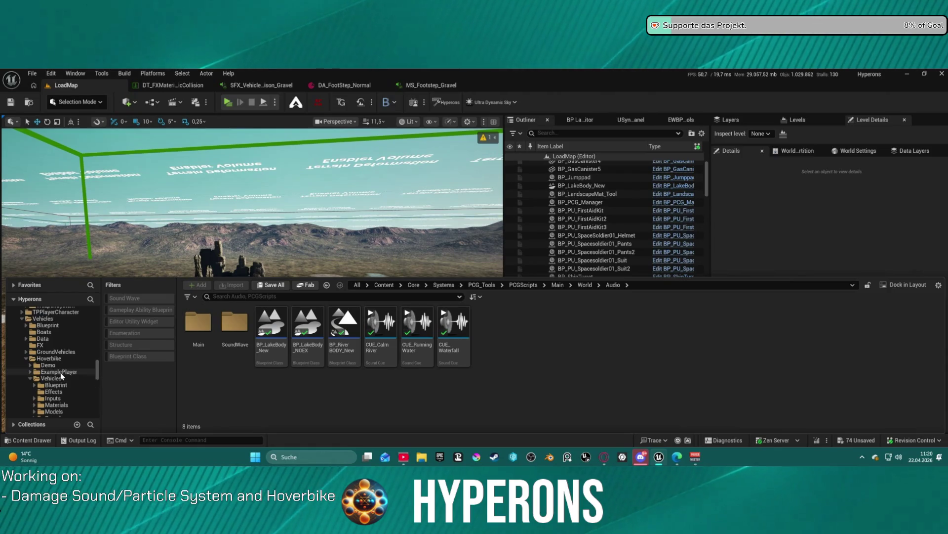
click(56, 345)
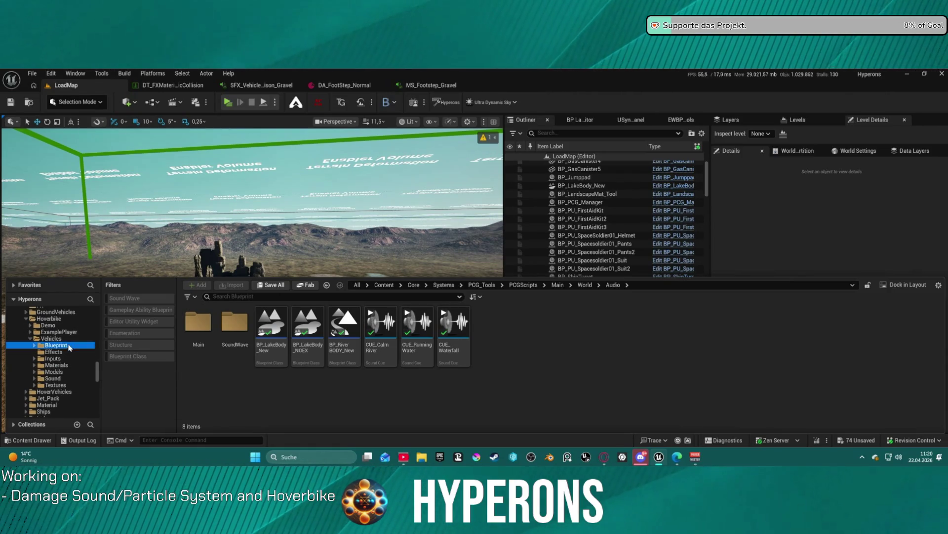
double_click(205, 321)
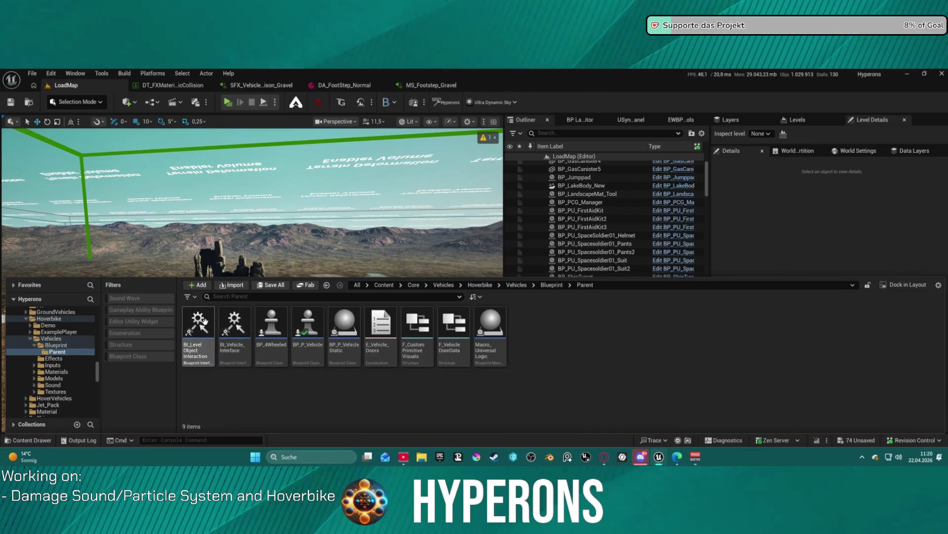
double_click(314, 317)
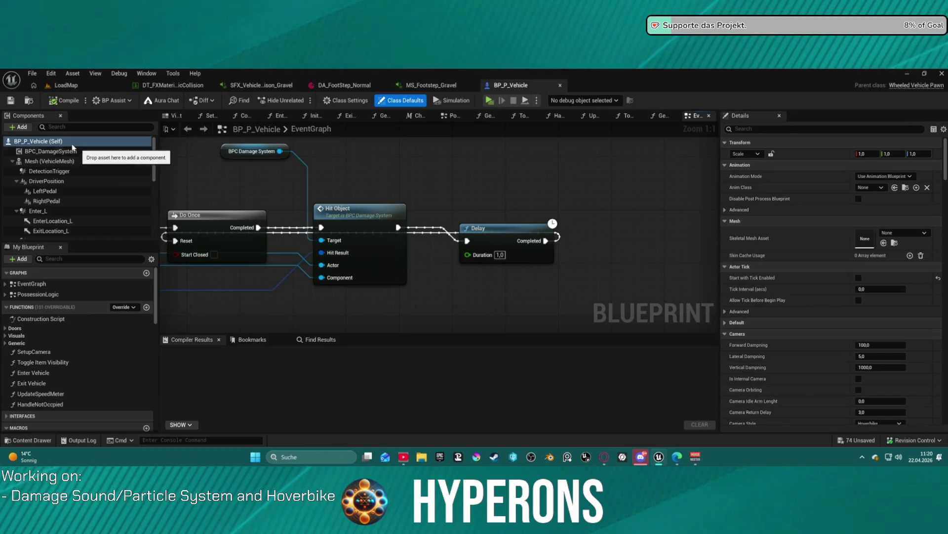
- Edit the BPC_DamageSystem component and open its IMPACT graph's SpawnFX function
right_click(74, 153)
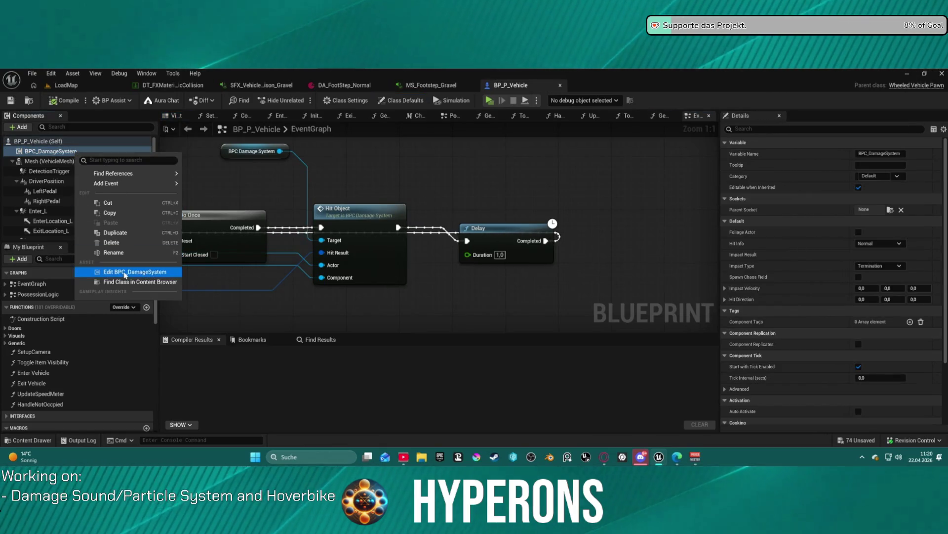
click(127, 272)
scroll(down, 3)
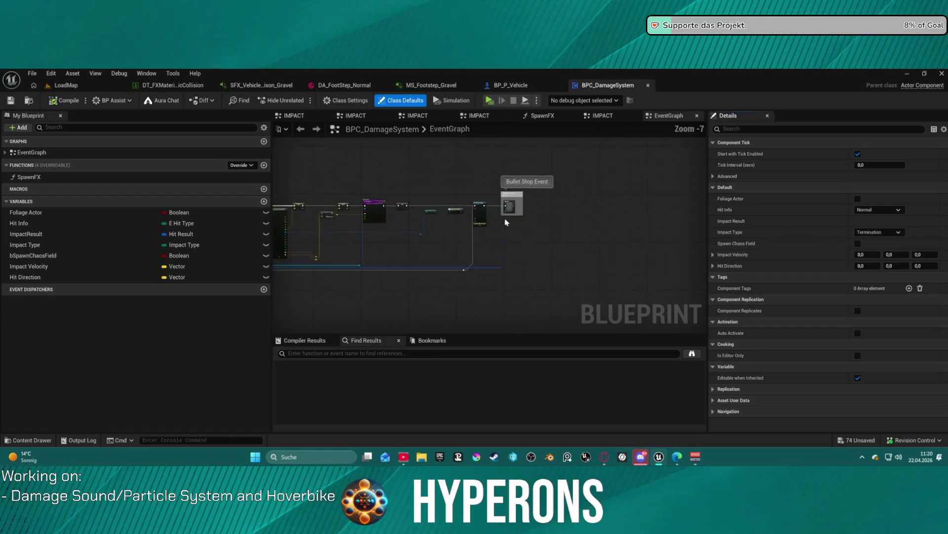
scroll(up, 3)
double_click(531, 205)
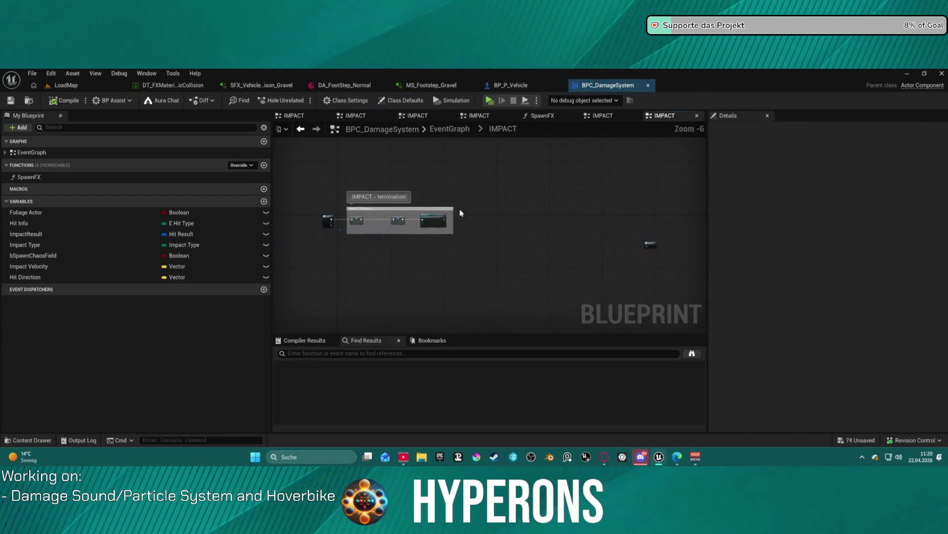
scroll(up, 3)
click(433, 223)
double_click(433, 223)
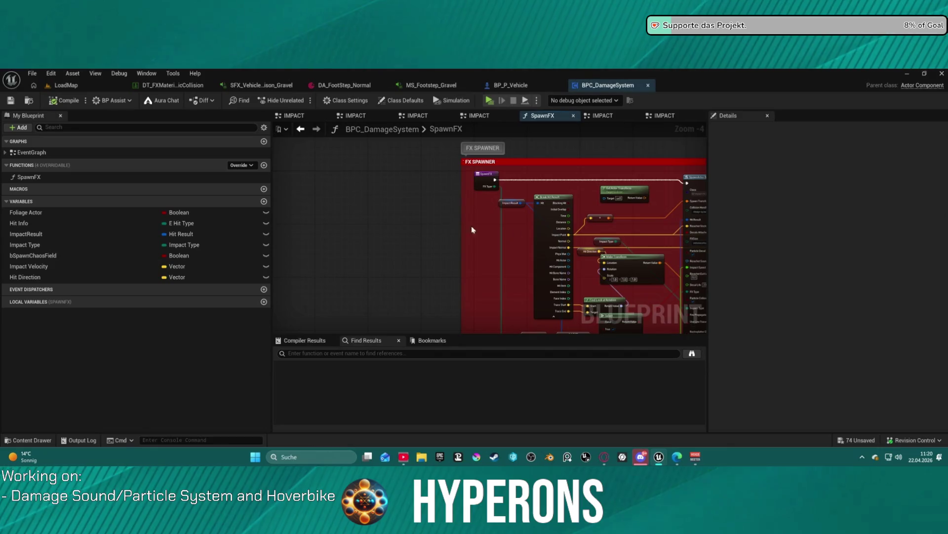
- Locate the BP Impact FX Spawner class from the SpawnActor node and open BP_ImpactFX_Spawner
scroll(up, 3)
scroll(up, 3)
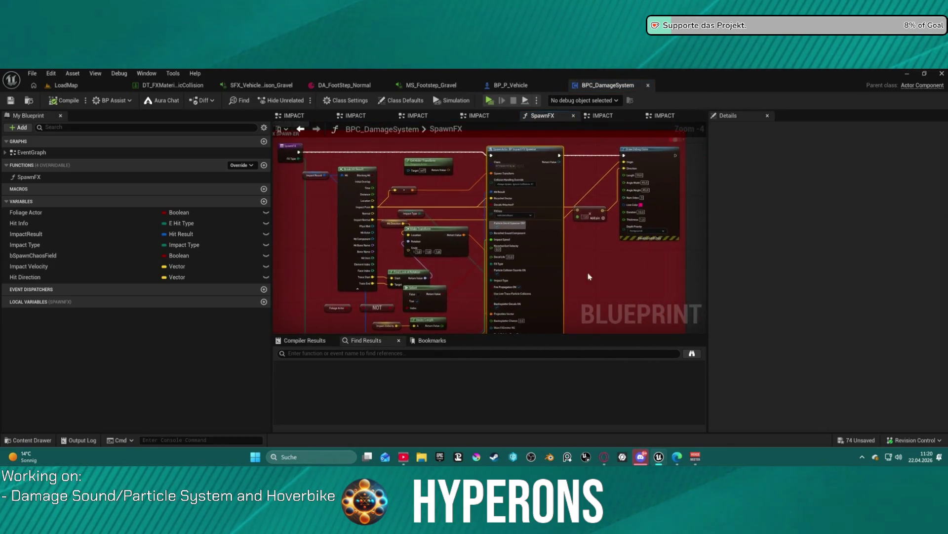
drag(522, 235, 440, 425)
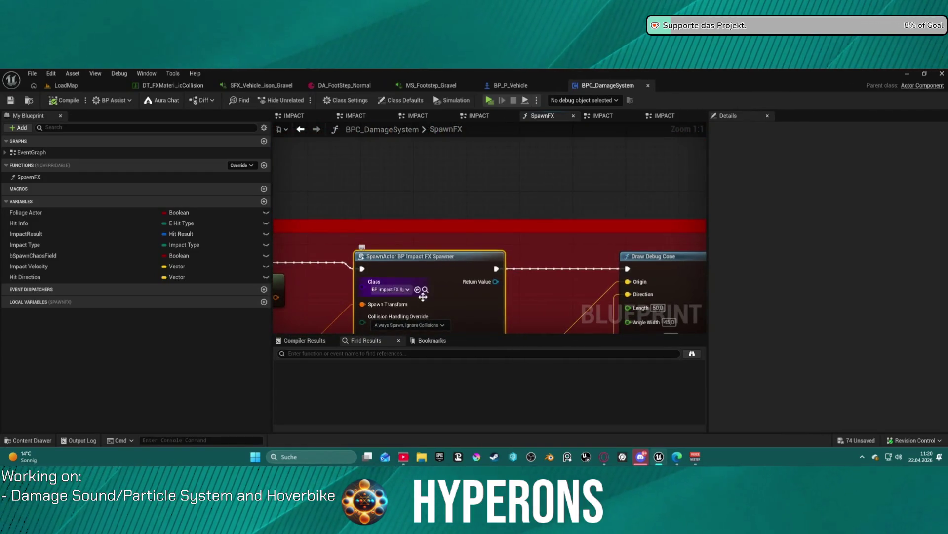
click(429, 264)
double_click(220, 275)
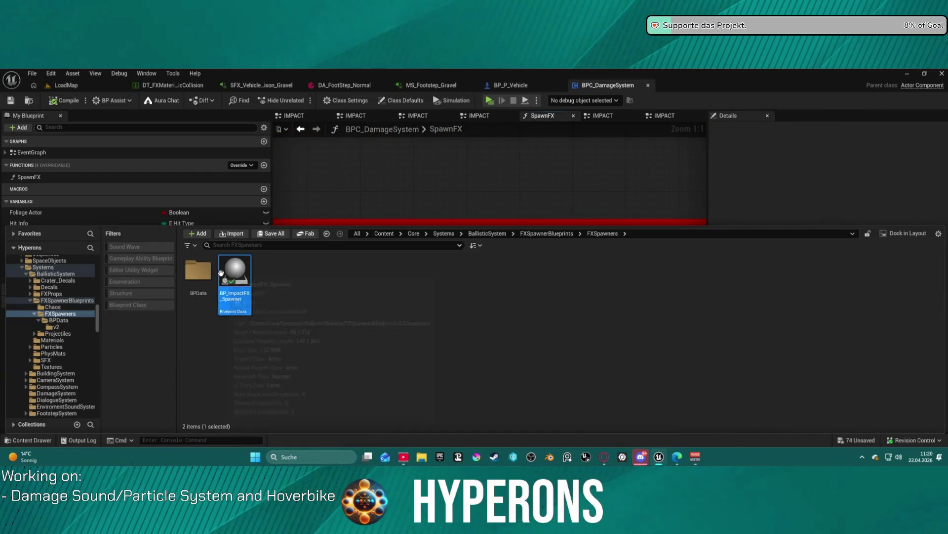
scroll(down, 3)
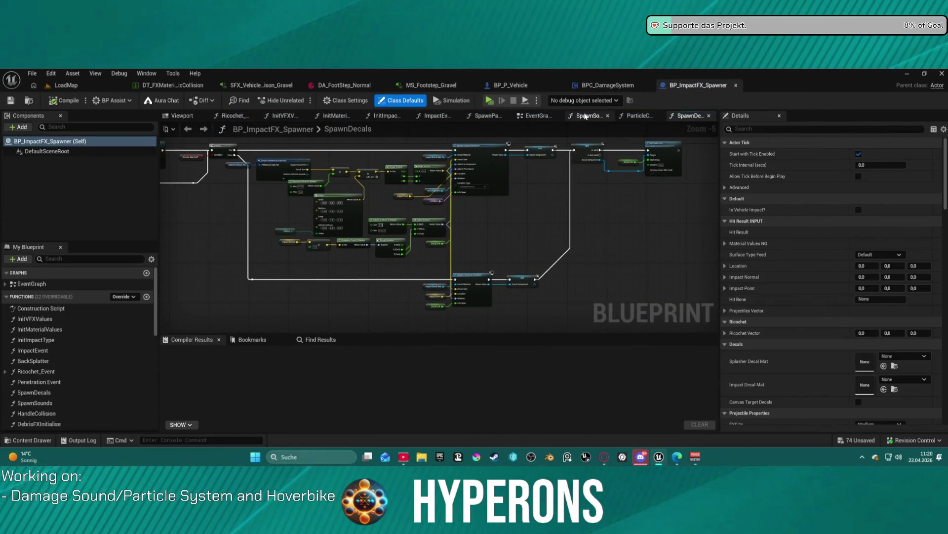
- In SpawnSounds, set Spawn Sound at Location's Attenuation Settings to SA_Generic
click(586, 116)
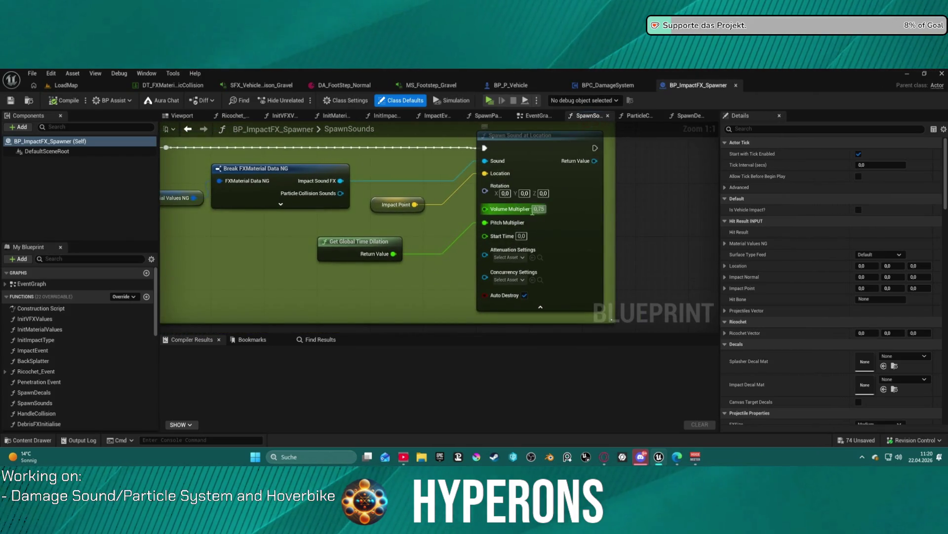
drag(375, 237, 463, 267)
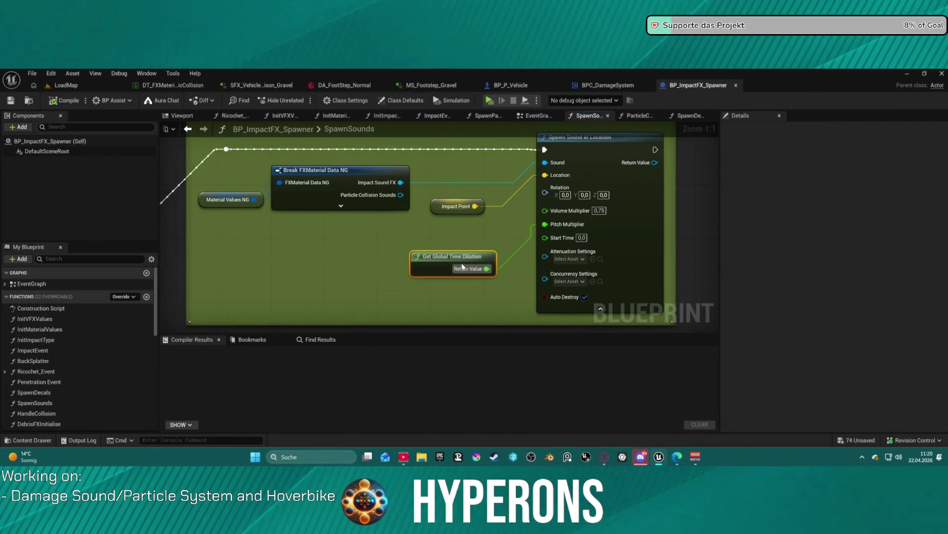
click(568, 259)
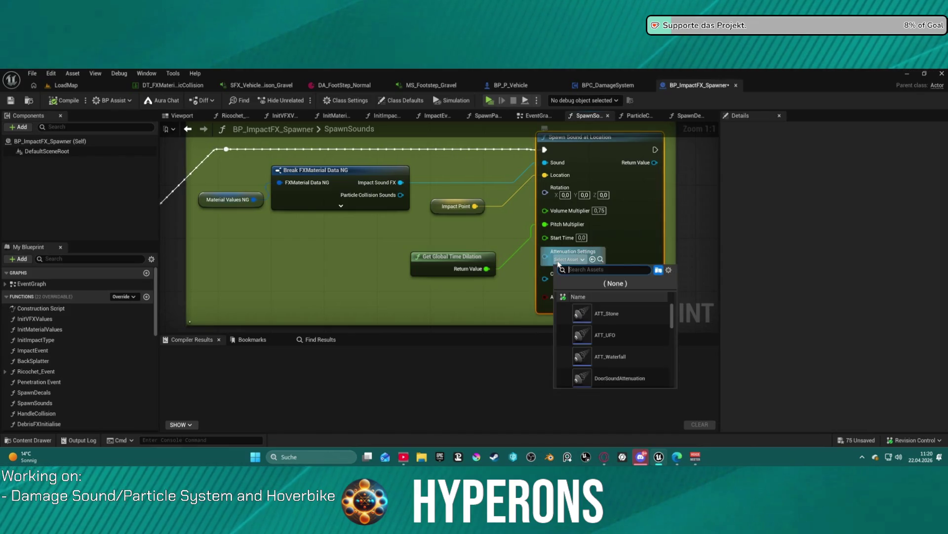
scroll(down, 3)
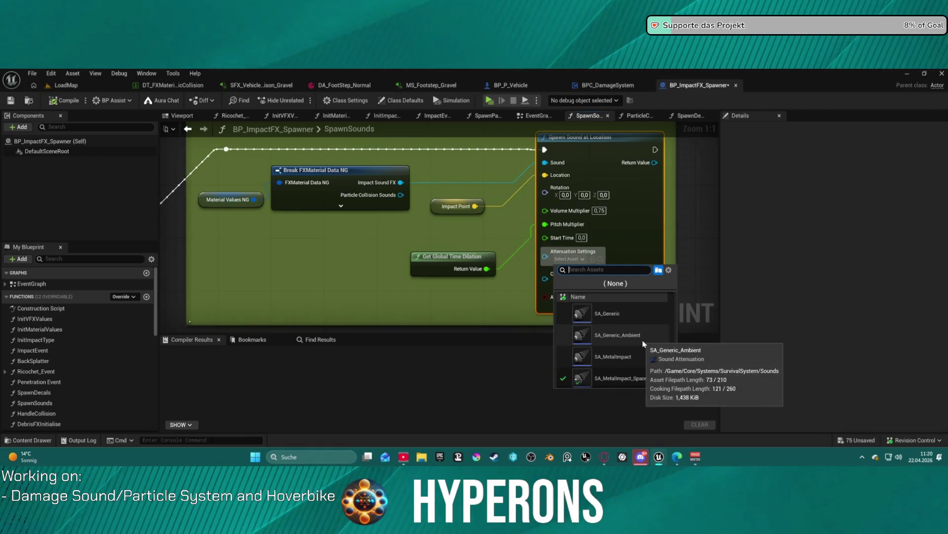
click(625, 310)
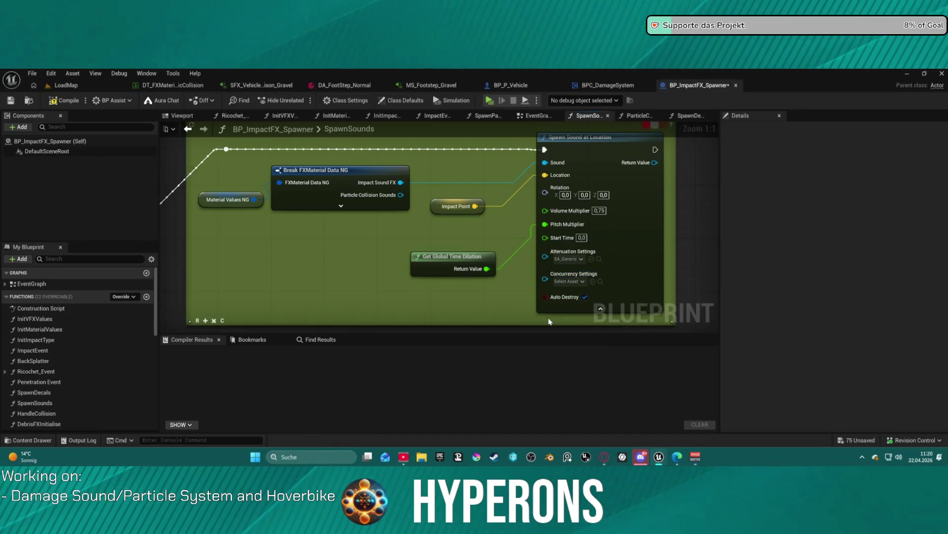
- Browse the Concurrency Settings assets but leave the field empty
click(566, 282)
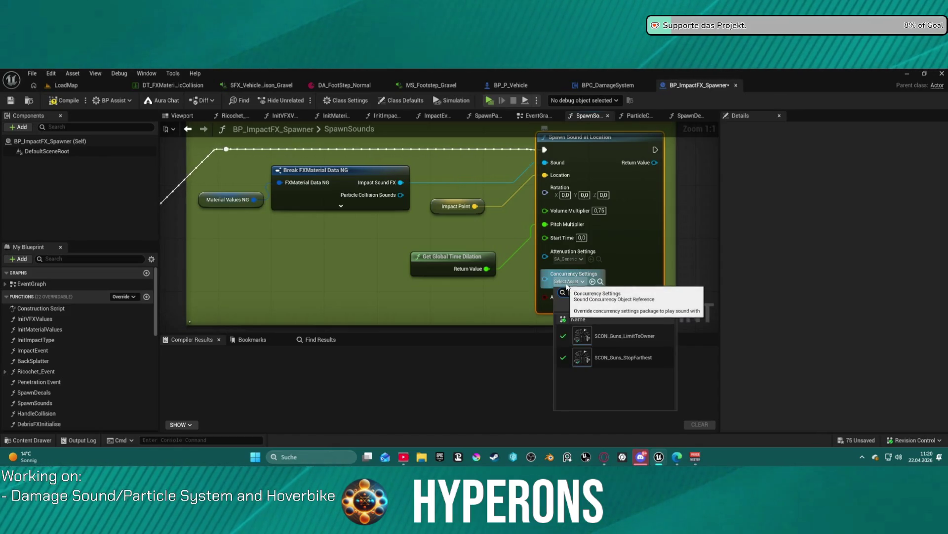
click(567, 284)
click(567, 285)
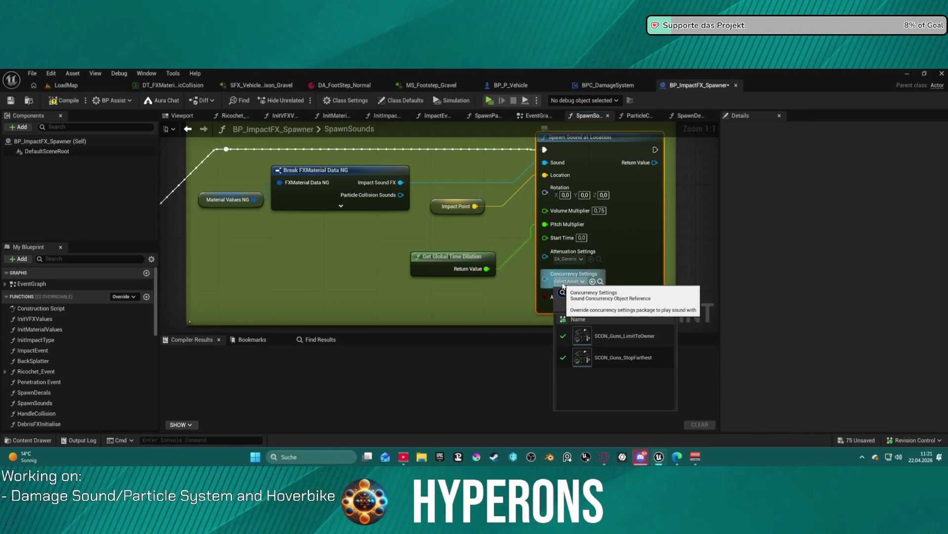
click(469, 295)
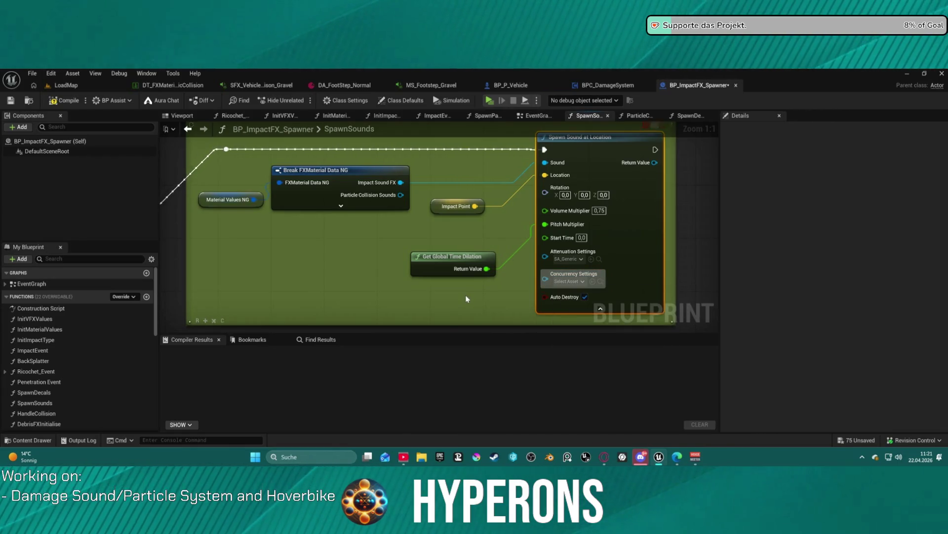
click(466, 295)
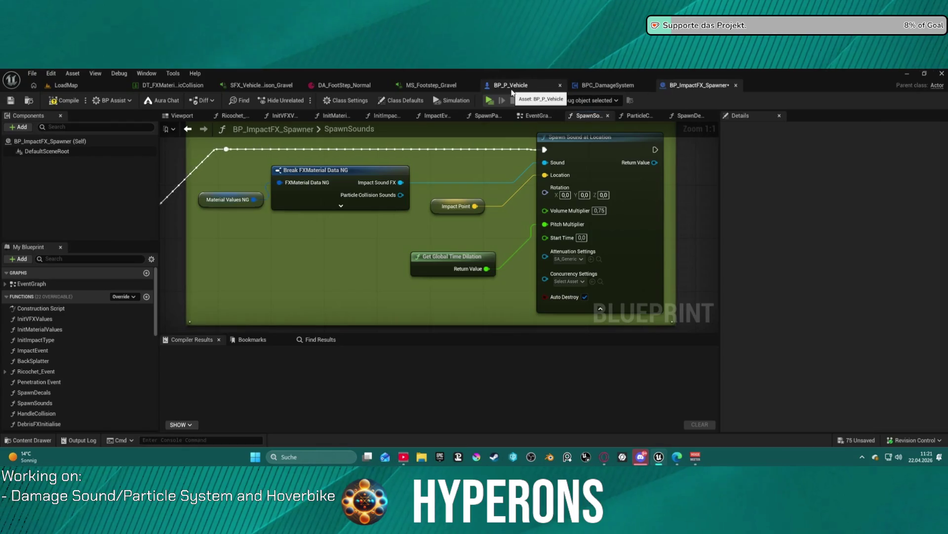
- Close the DA_FootStep_Normal and MS_Footstep_Gravel editor tabs
click(511, 89)
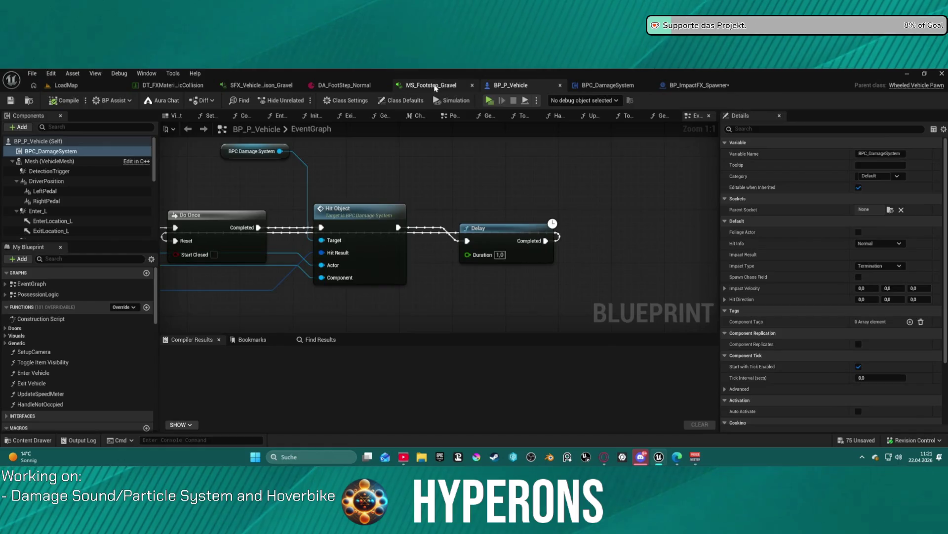
click(434, 85)
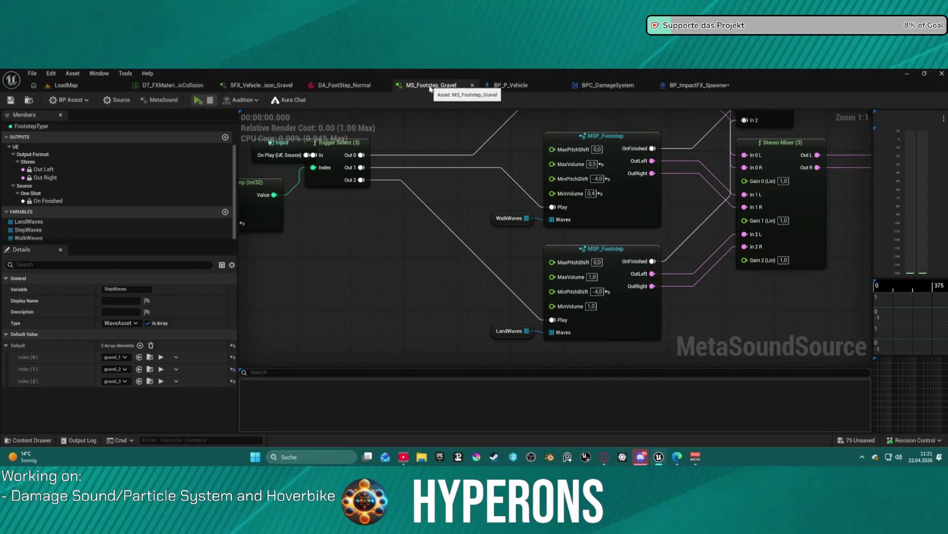
key(ctrl+space)
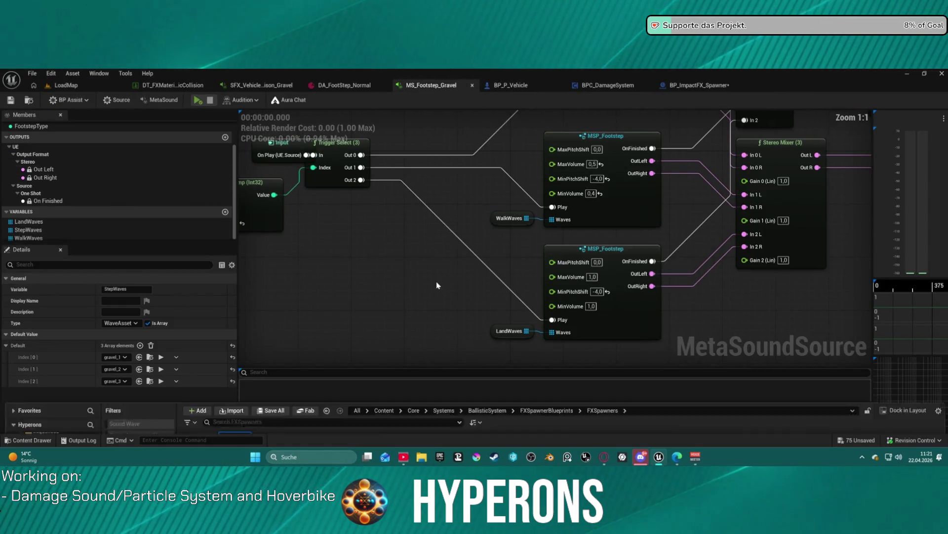
click(607, 86)
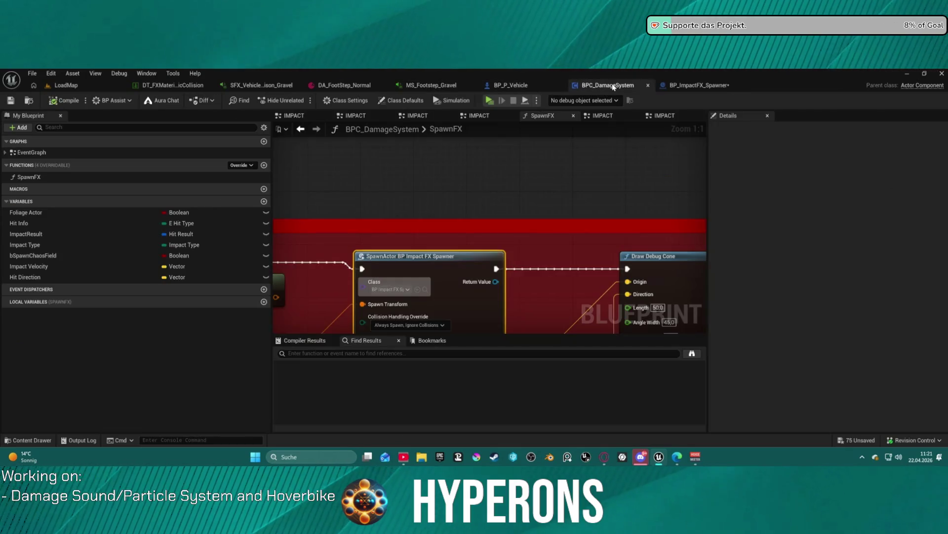
key(ctrl+space)
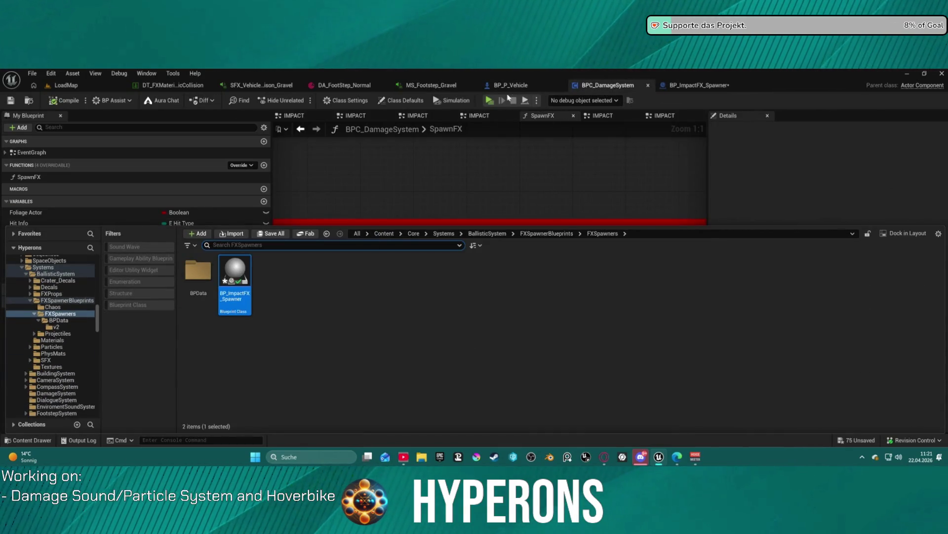
click(445, 87)
middle_click(342, 85)
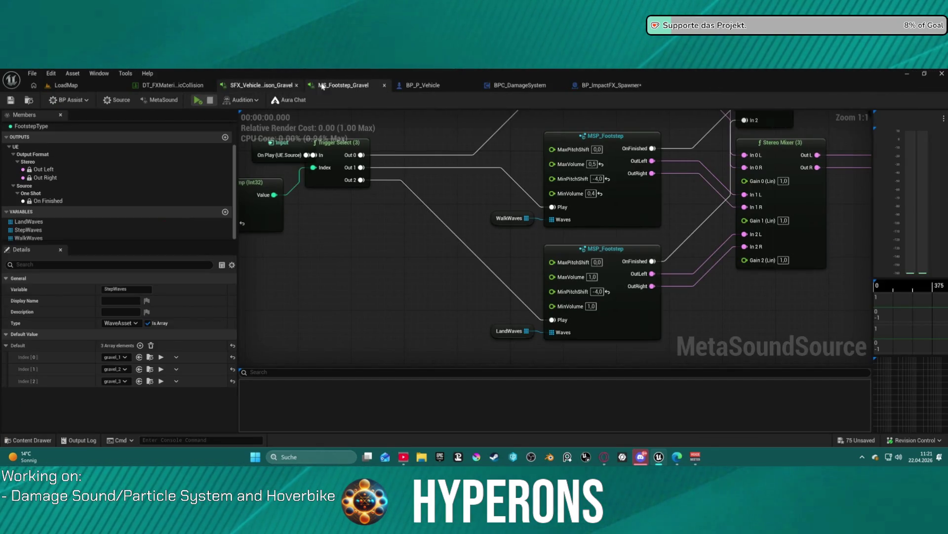
click(384, 85)
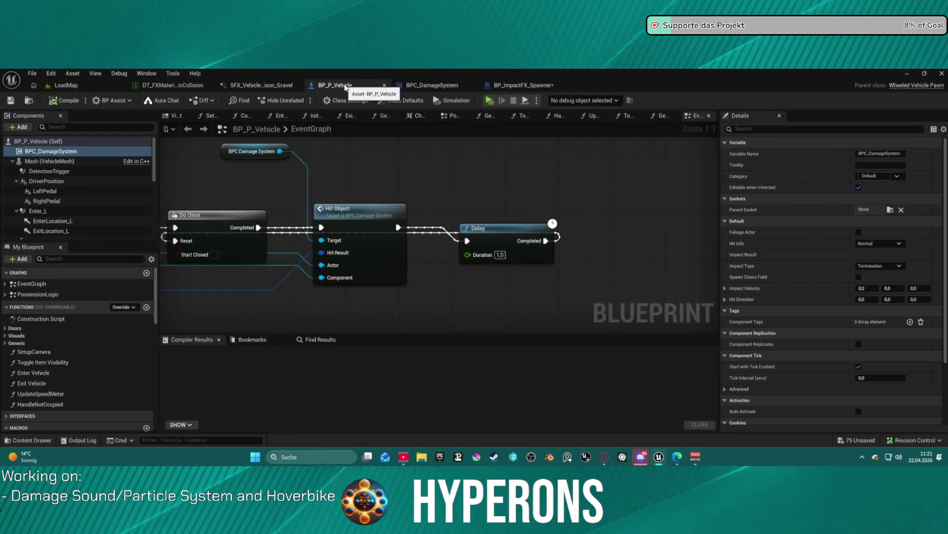
- Shift-select the four SFX_Vehicle_Collision sounds in the Hits/Destruction folder
click(261, 85)
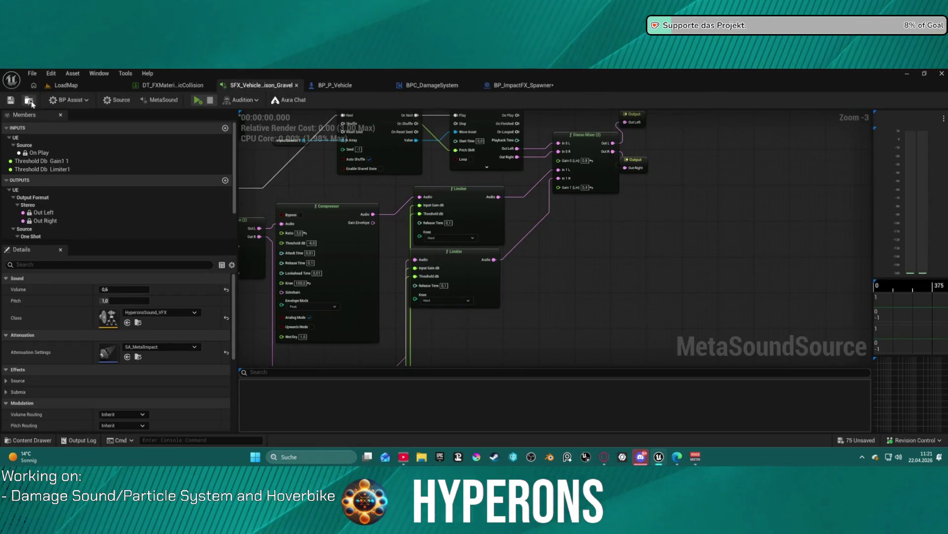
click(30, 100)
click(636, 341)
click(526, 341)
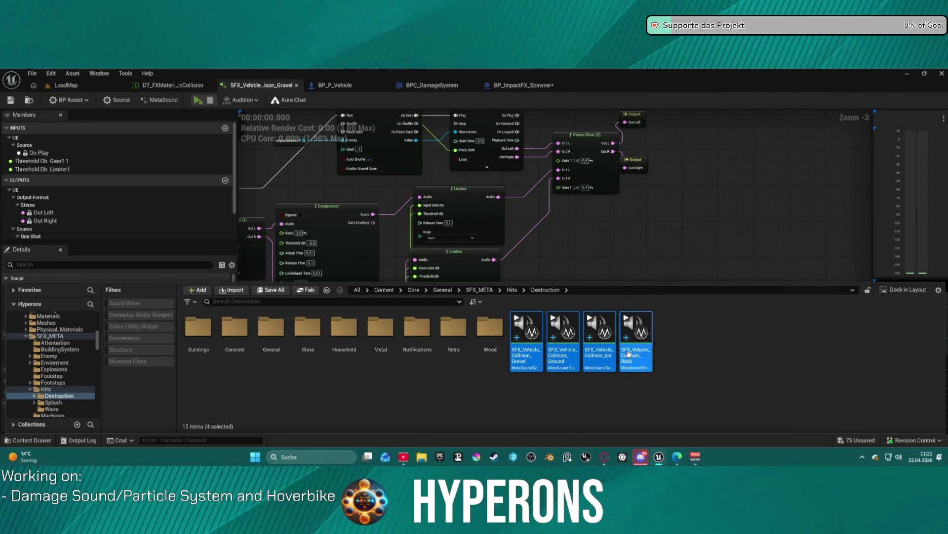
- Open the selected collision MetaSounds for editing and adjust a sound's Volume
right_click(634, 341)
click(665, 172)
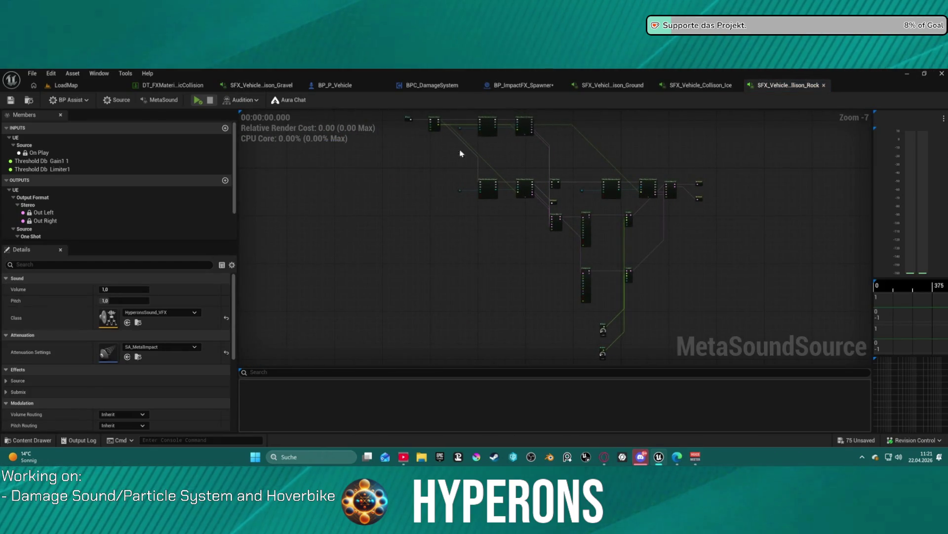
click(103, 289)
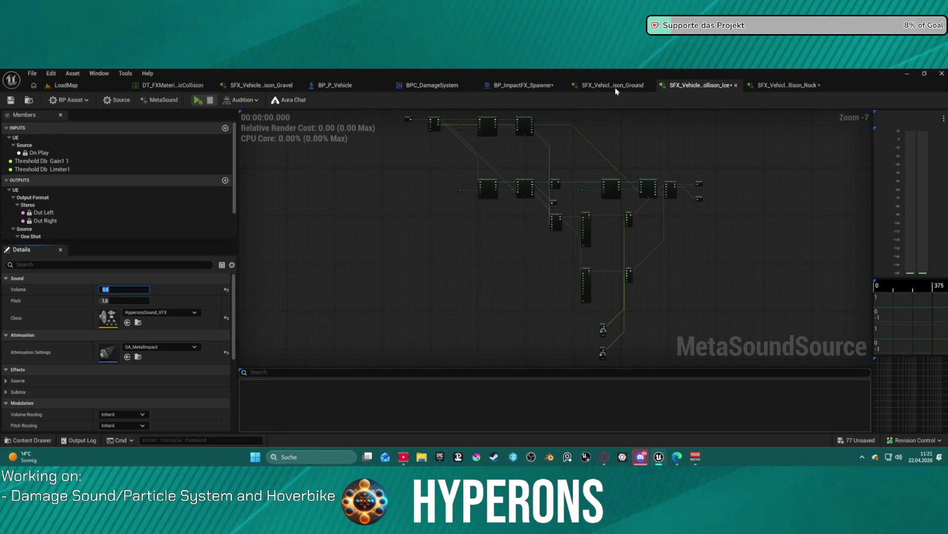
- Preview the Ground collision sound, then return to the LoadMap level
click(615, 88)
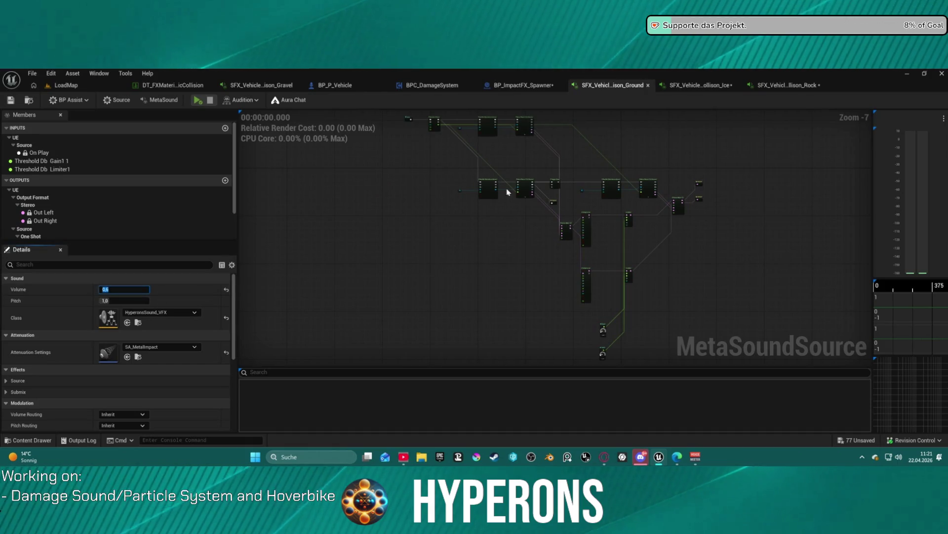
scroll(up, 3)
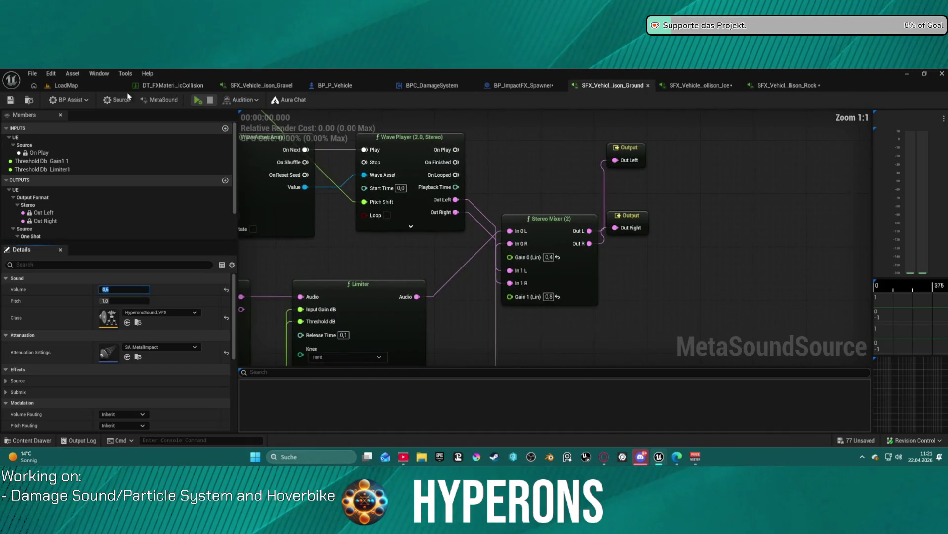
click(197, 100)
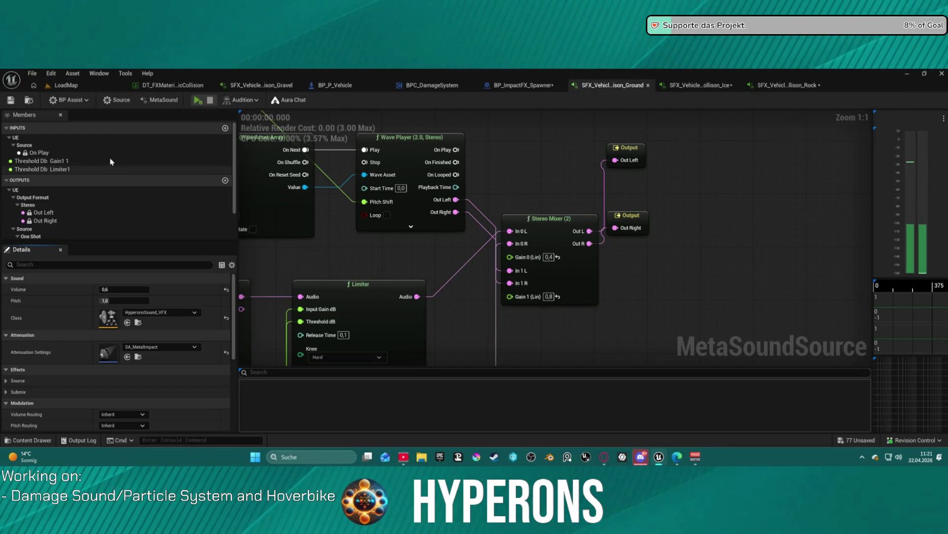
click(63, 85)
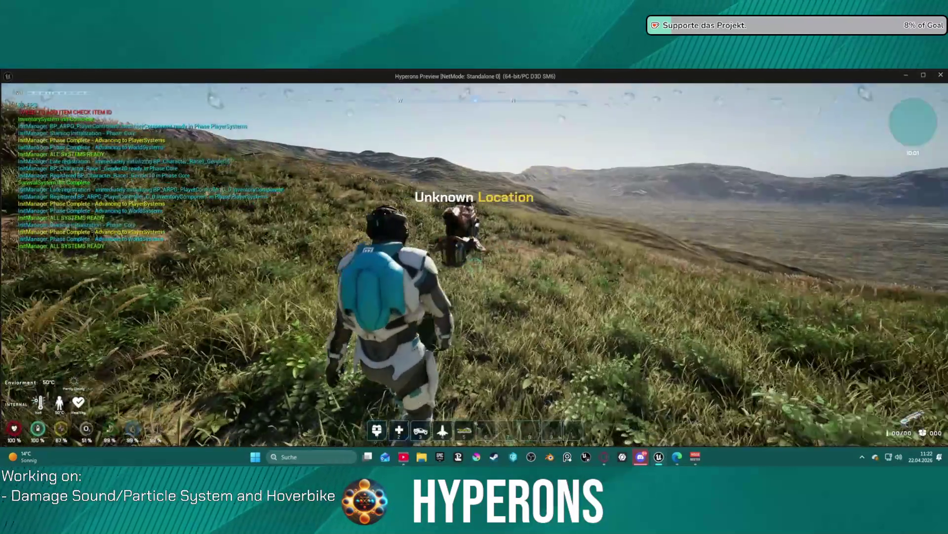
key(Escape)
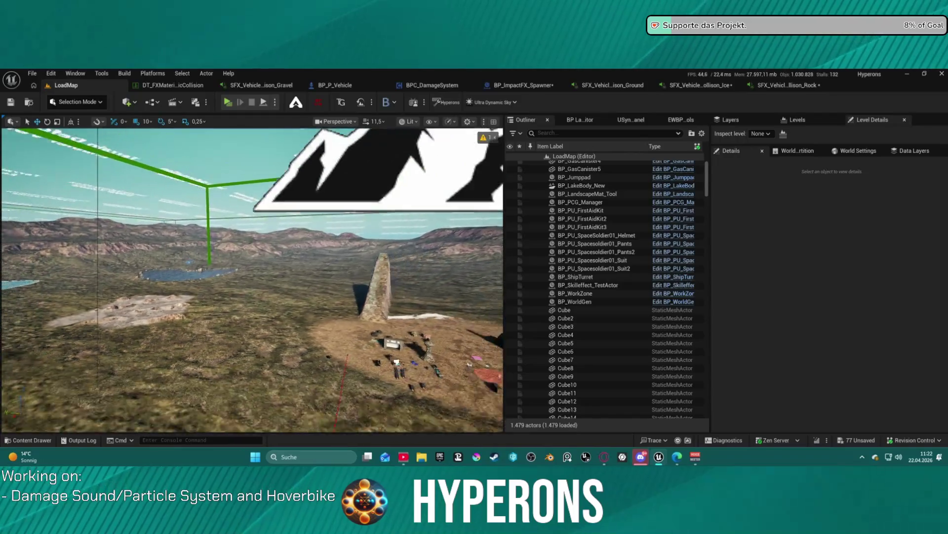
scroll(down, 3)
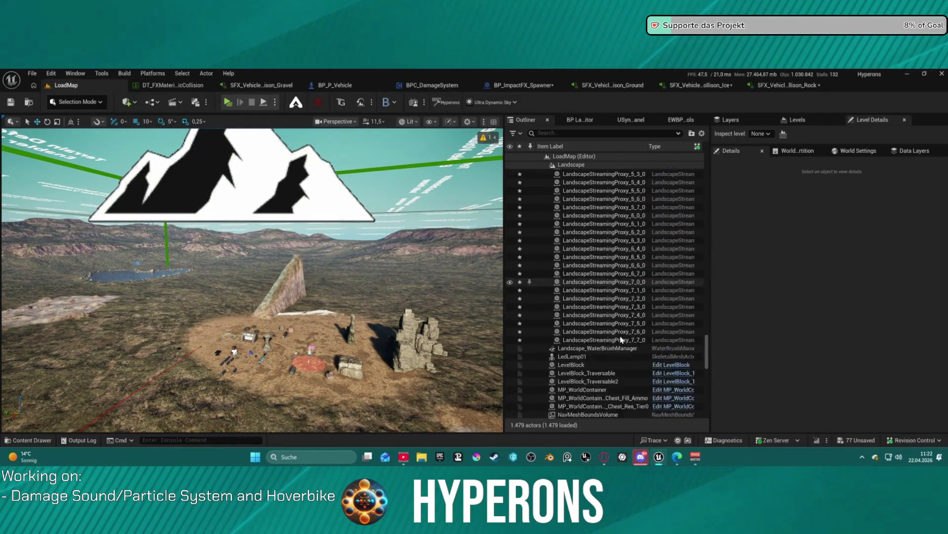
- Focus the view on PlayerStart and drag it to a new spot on the terrain
scroll(down, 3)
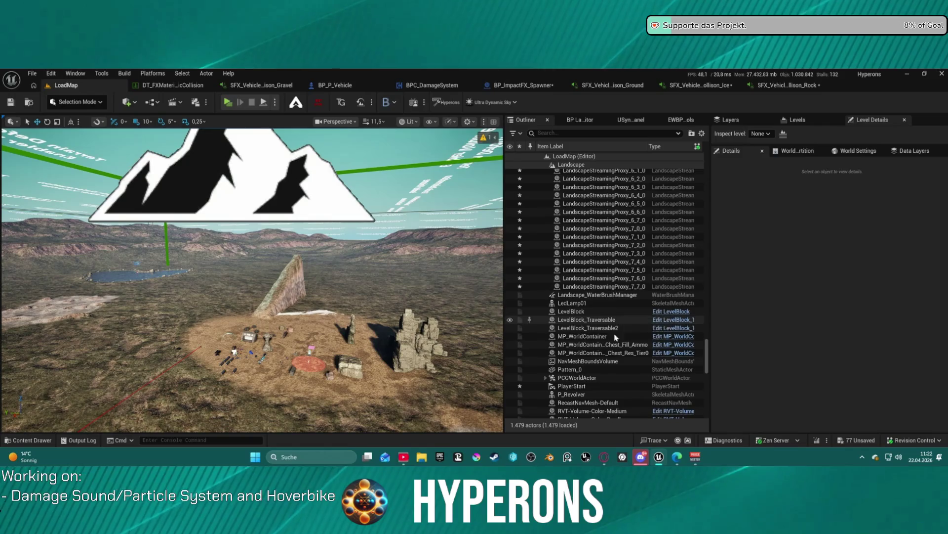
double_click(572, 386)
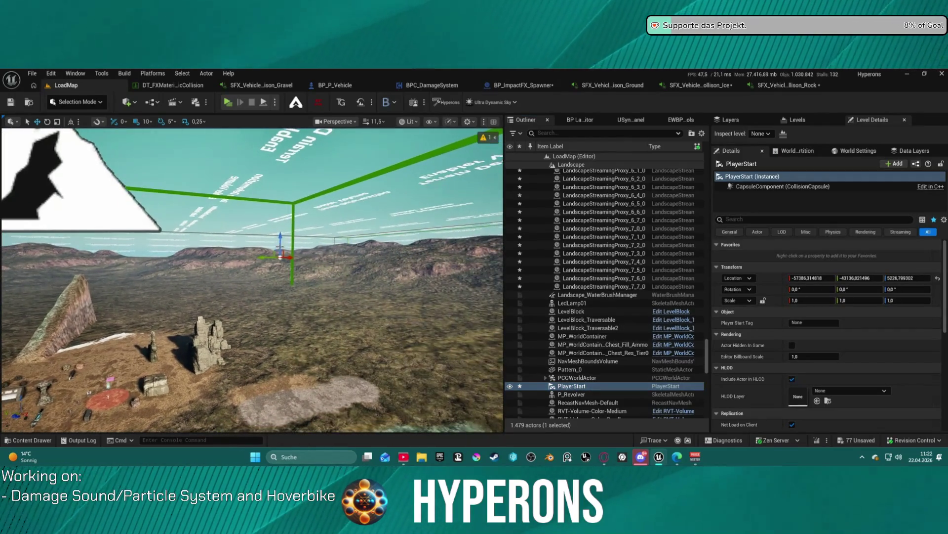
drag(34, 356, 166, 368)
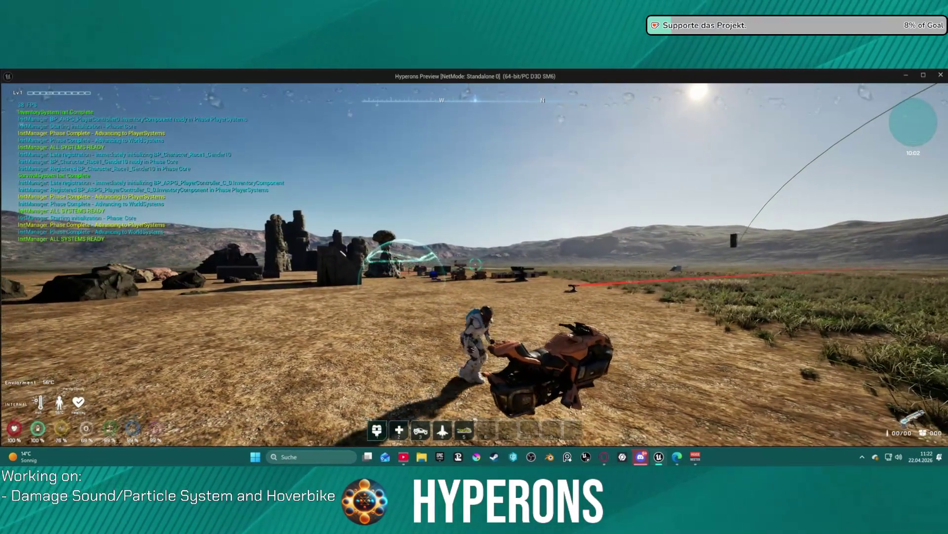
- Mount the hoverbike, ride it forward into the rocks, then dismount and walk to the rock face
key(e)
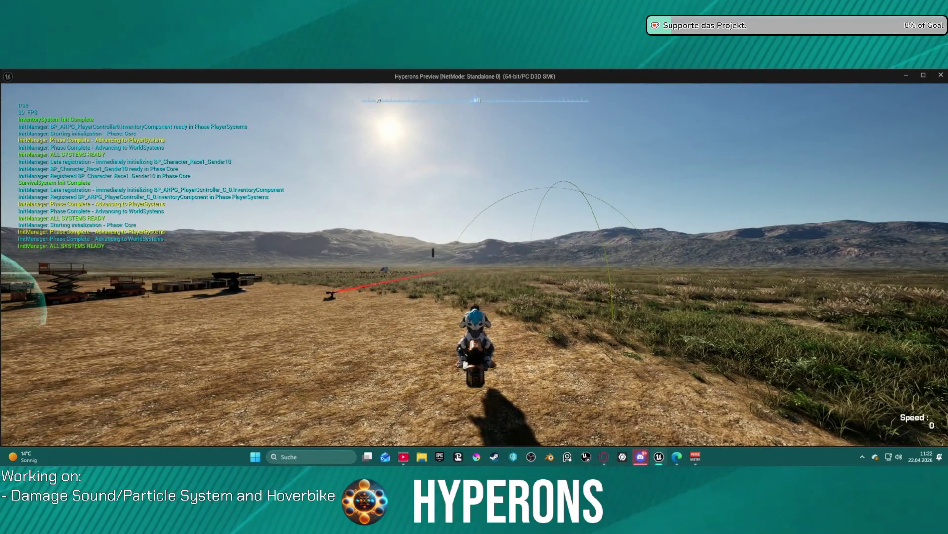
key(w)
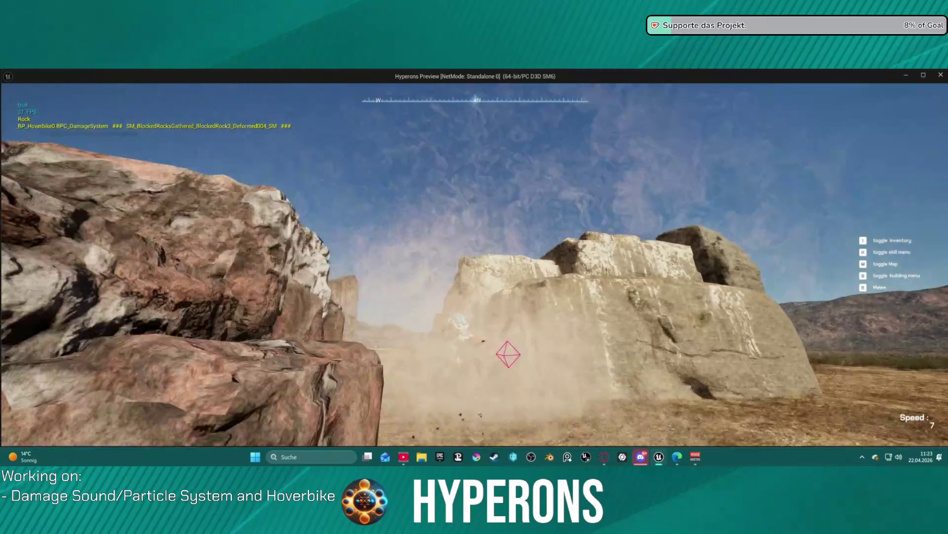
key(f)
key(w)
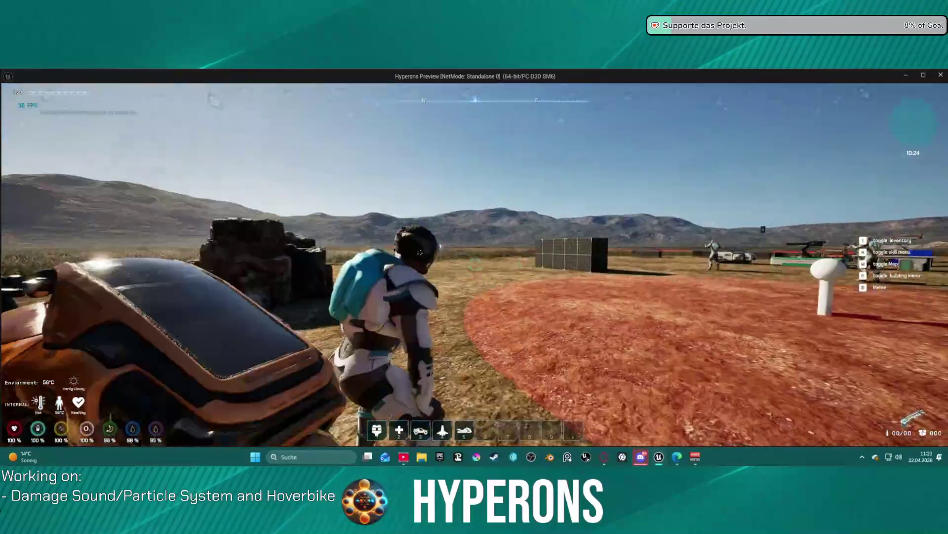
key(w)
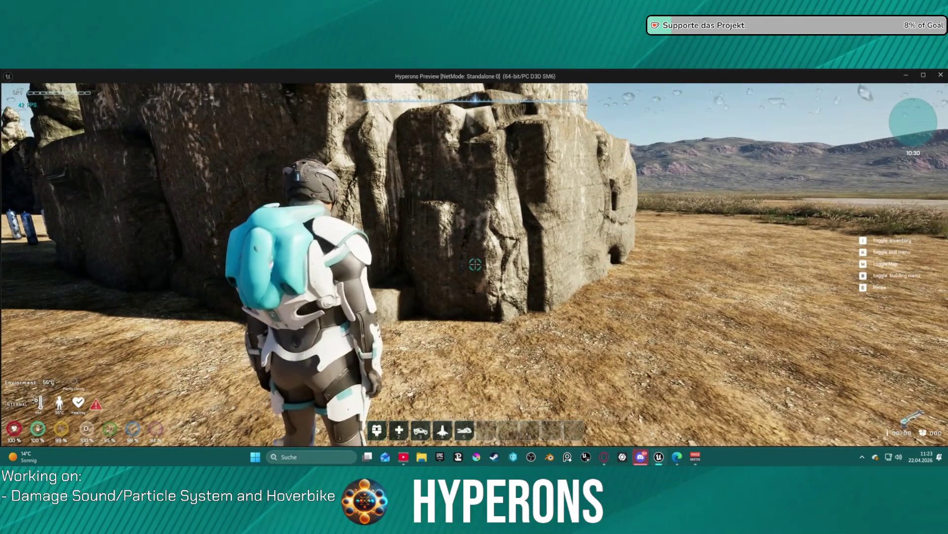
- Walk to the orange hoverbike, mount it, drive toward the ramp rock and dismount
key(w)
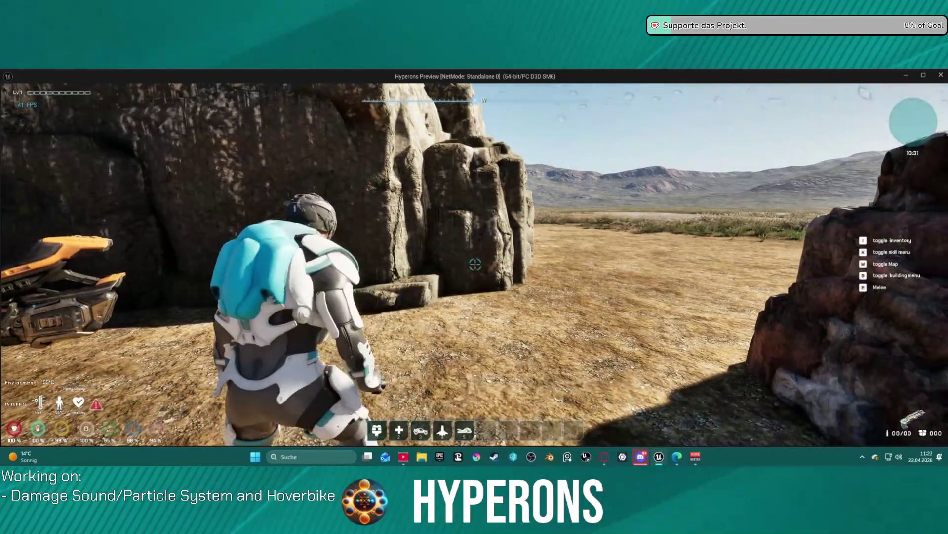
key(w)
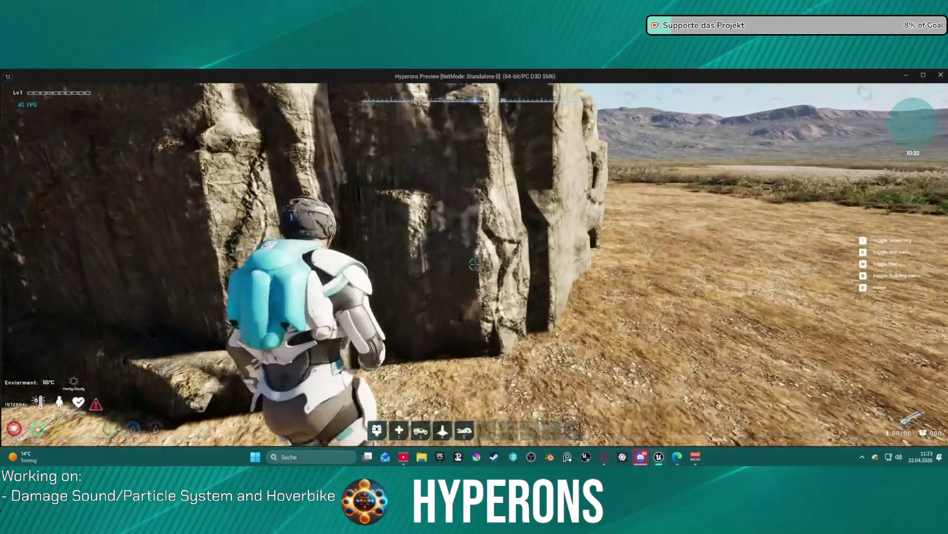
key(w)
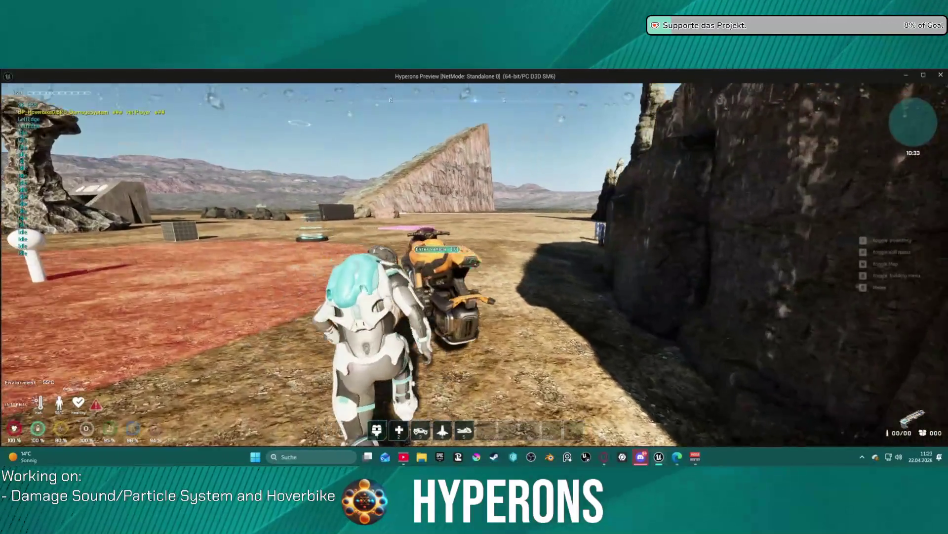
key(e)
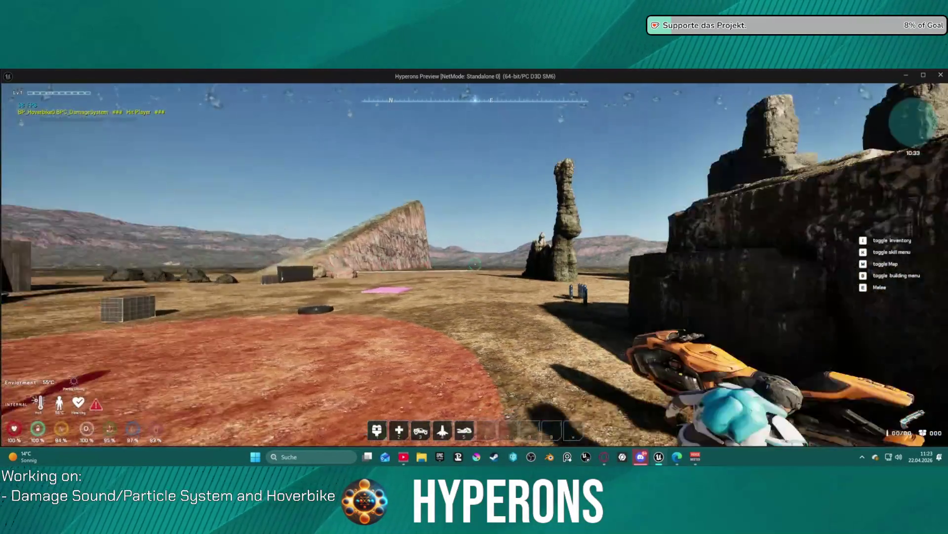
key(w)
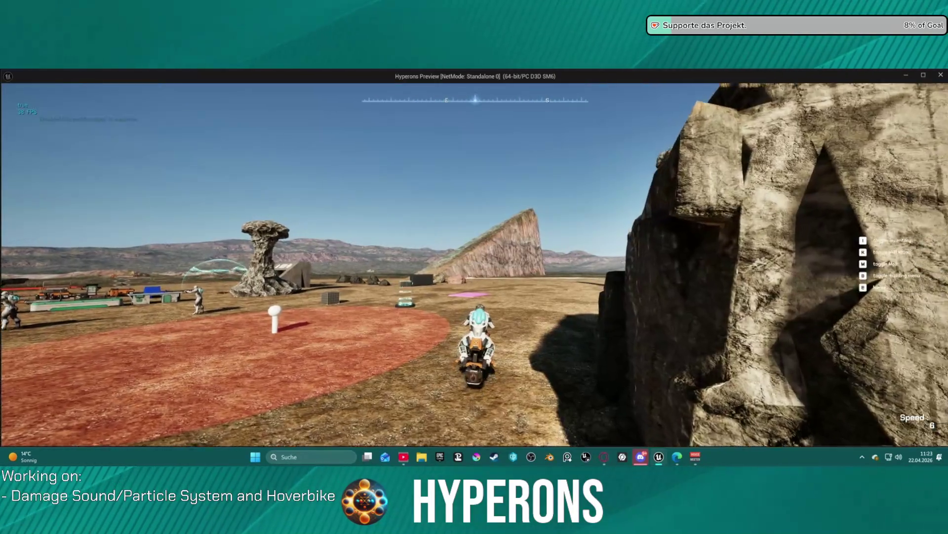
key(w)
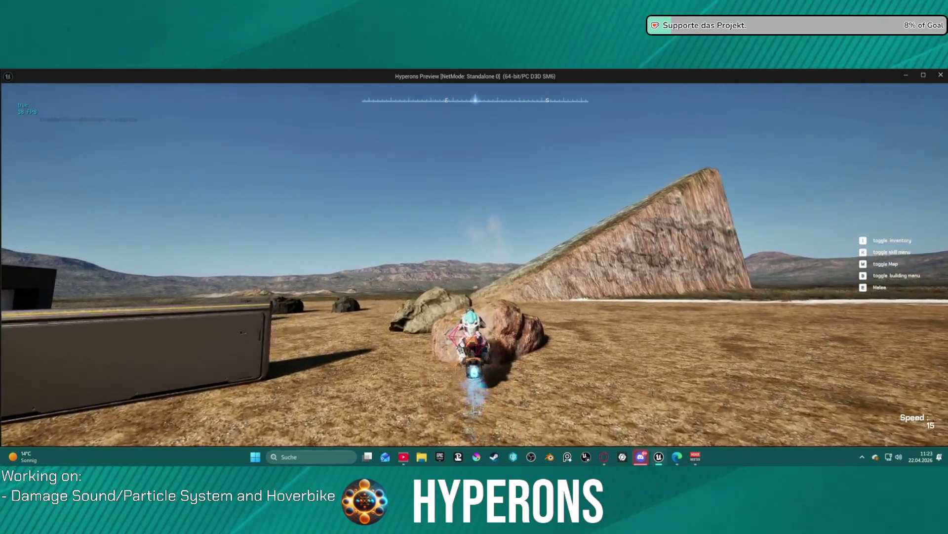
key(f)
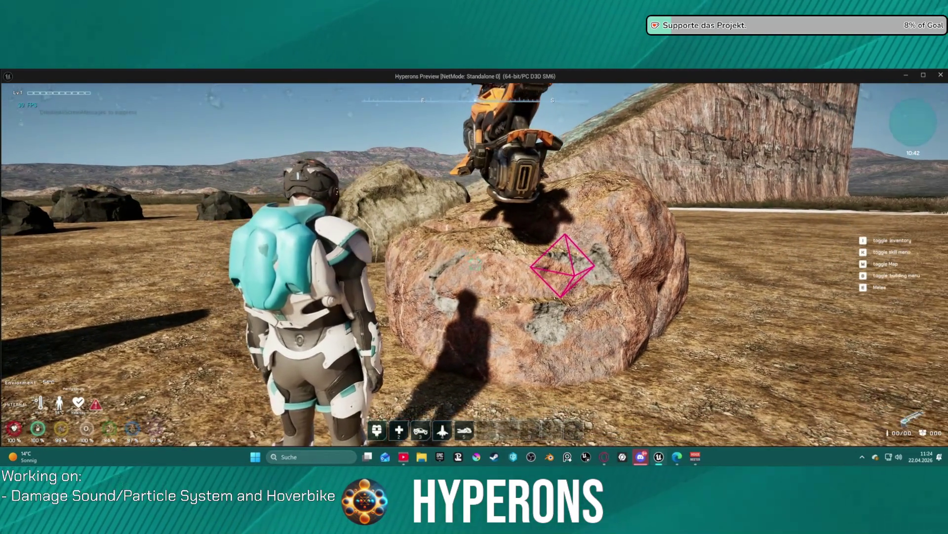
- Climb the rock beside the hoverbike, try remounting, then circle and jump off the large rock
key(w)
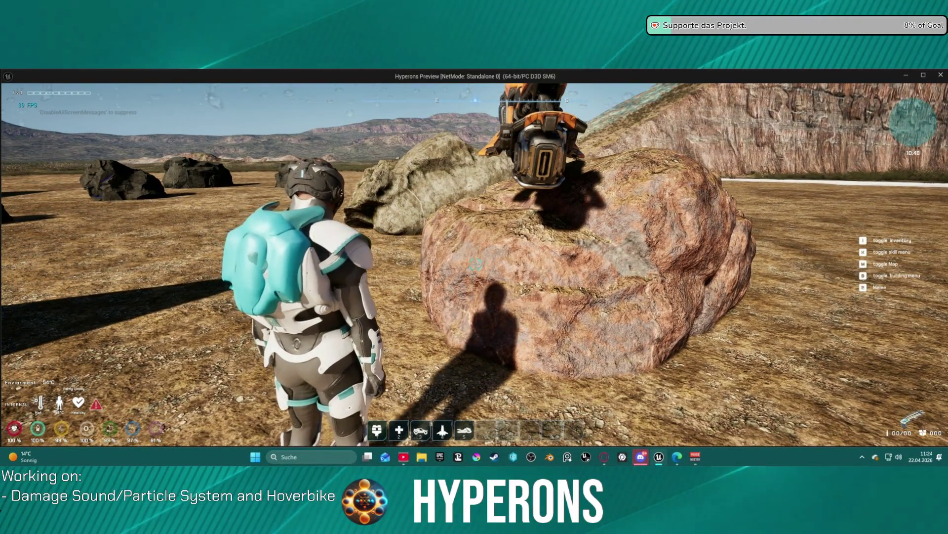
key(w)
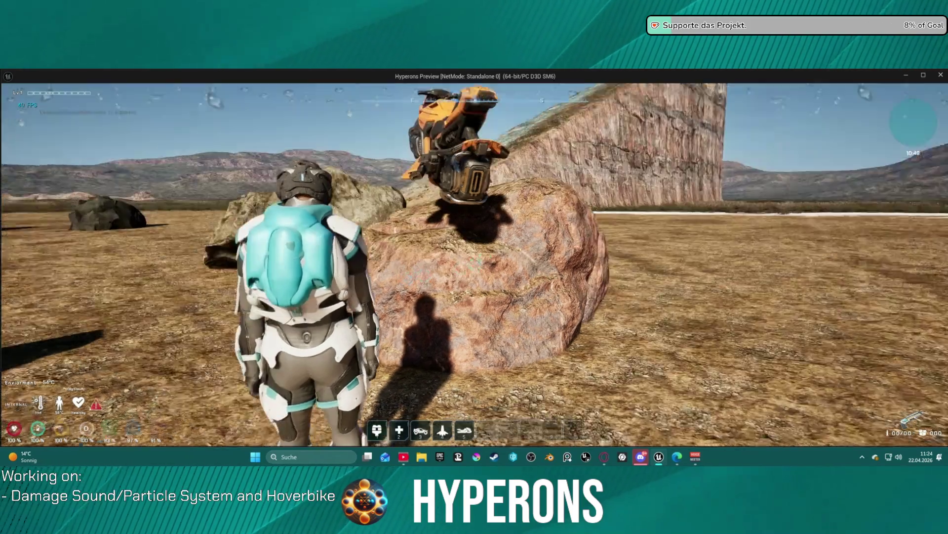
key(space)
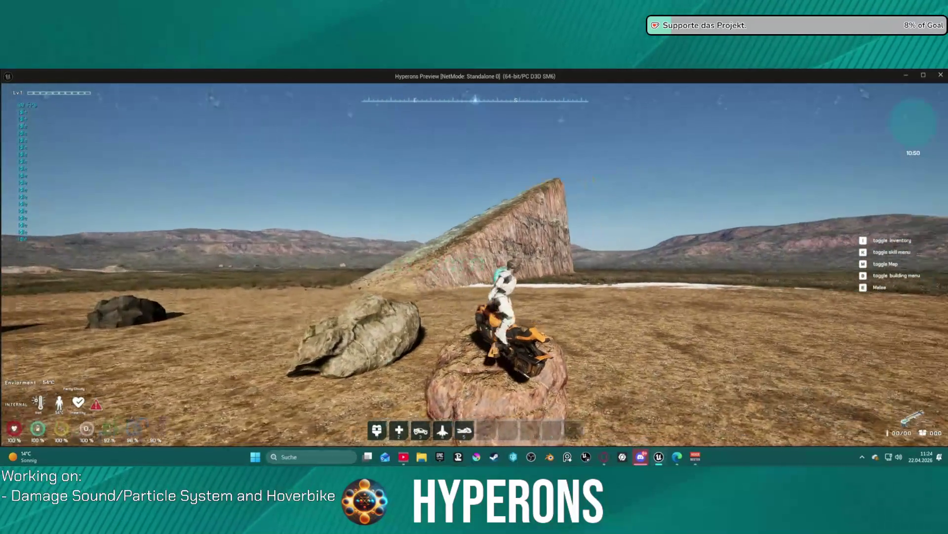
key(f)
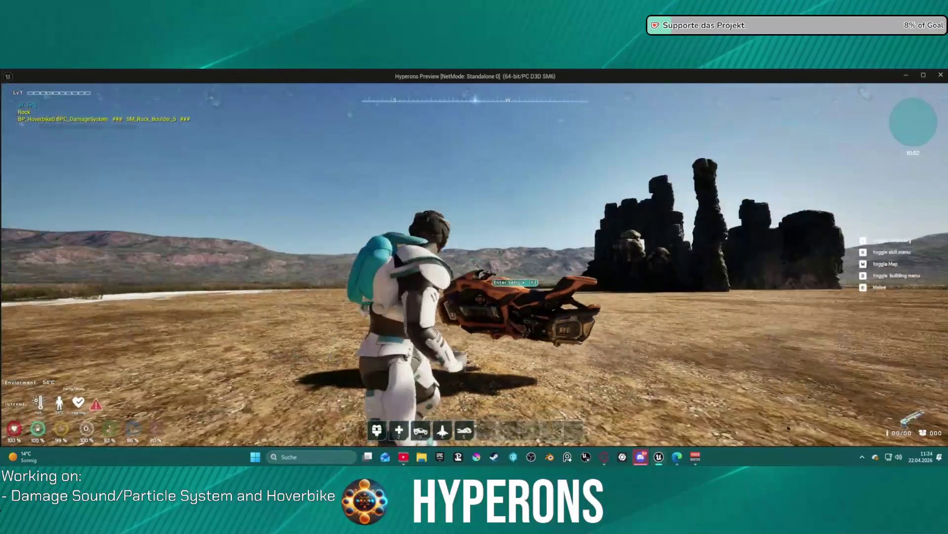
key(w)
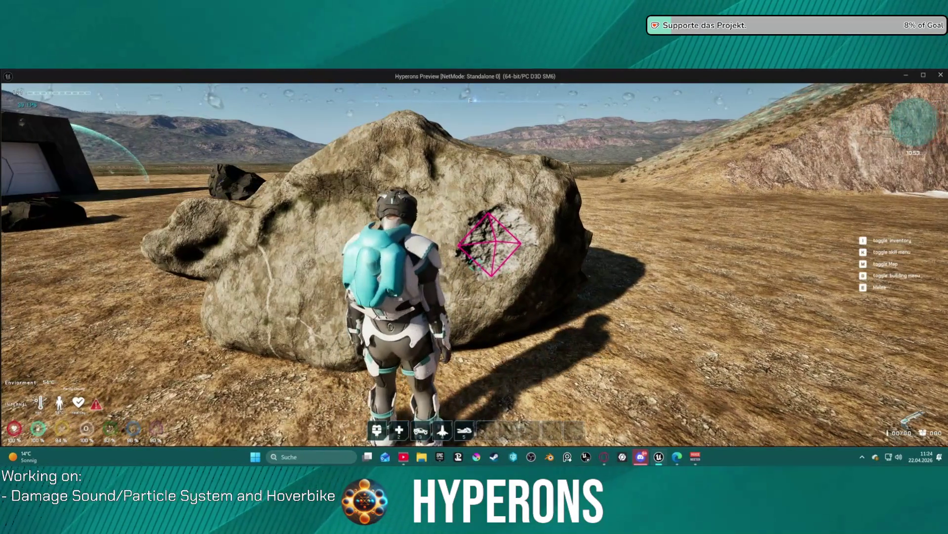
key(a)
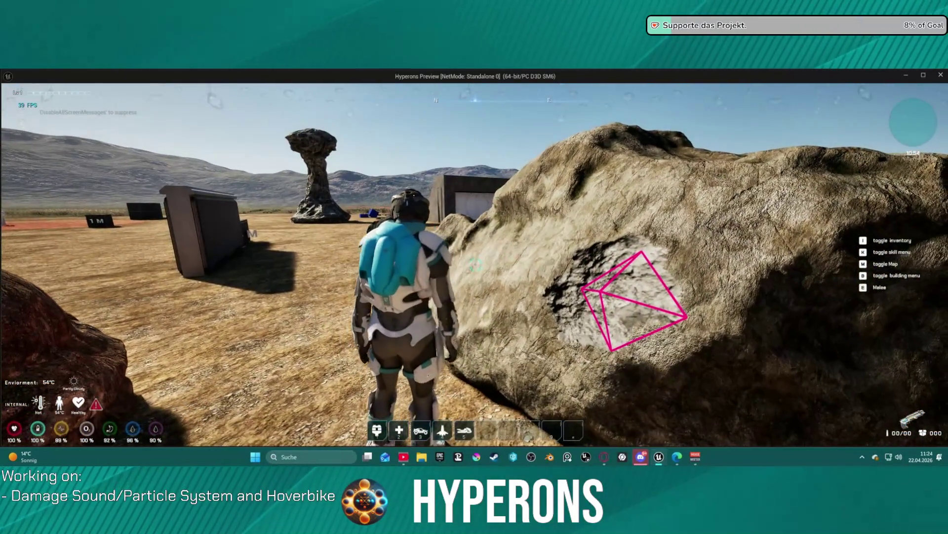
key(s)
key(space)
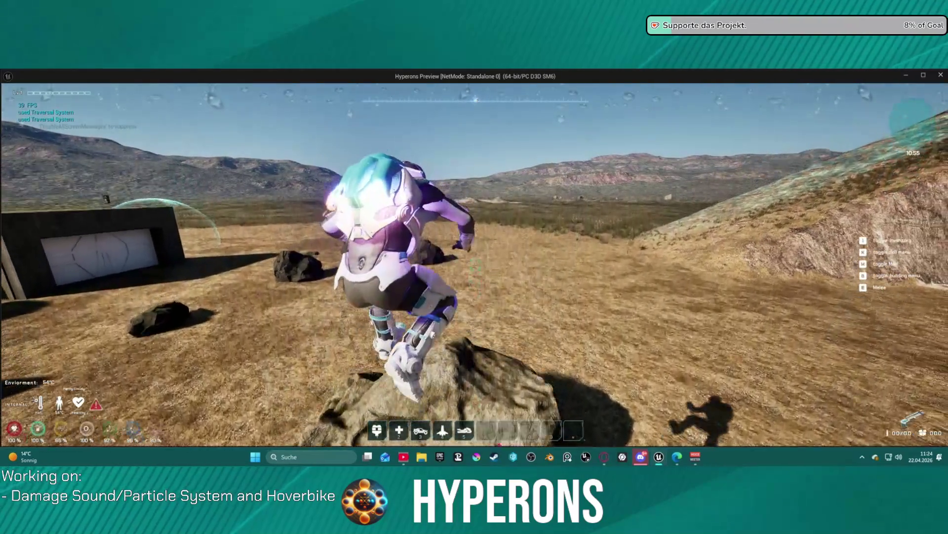
- Run across the plain to the hoverbike, attempt to enter it, then stop the play session
key(w)
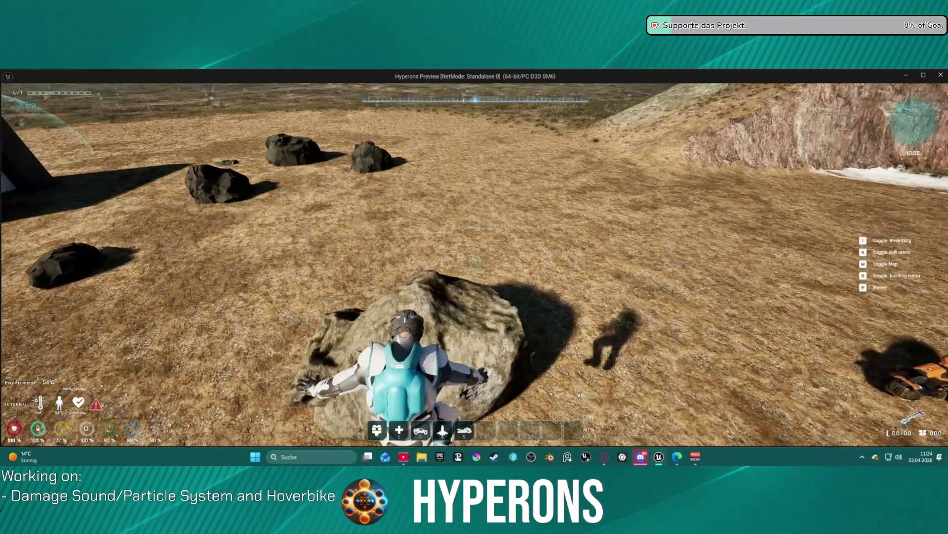
key(w)
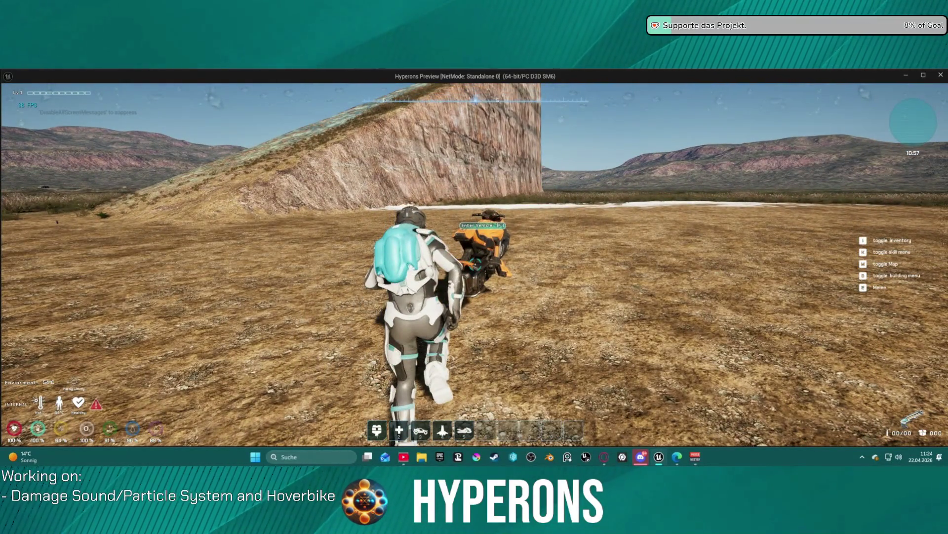
key(w)
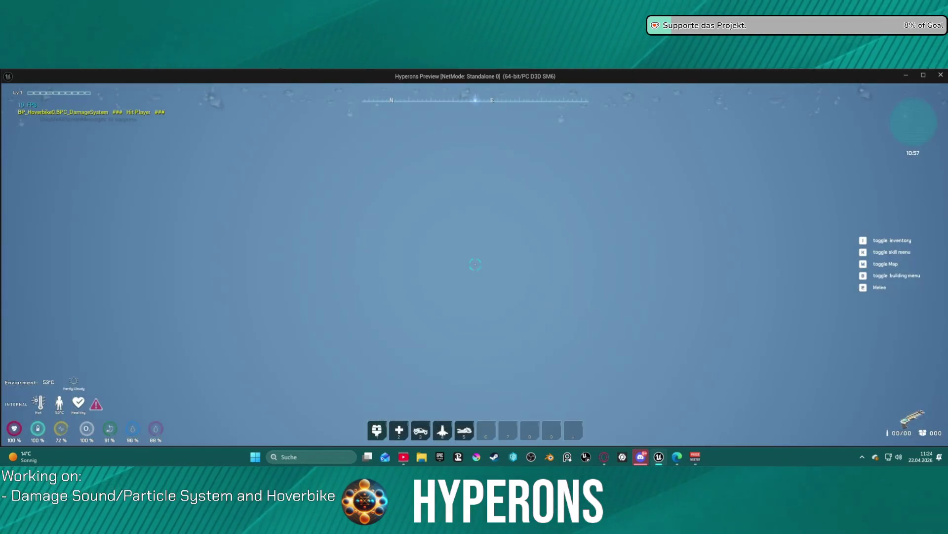
key(Escape)
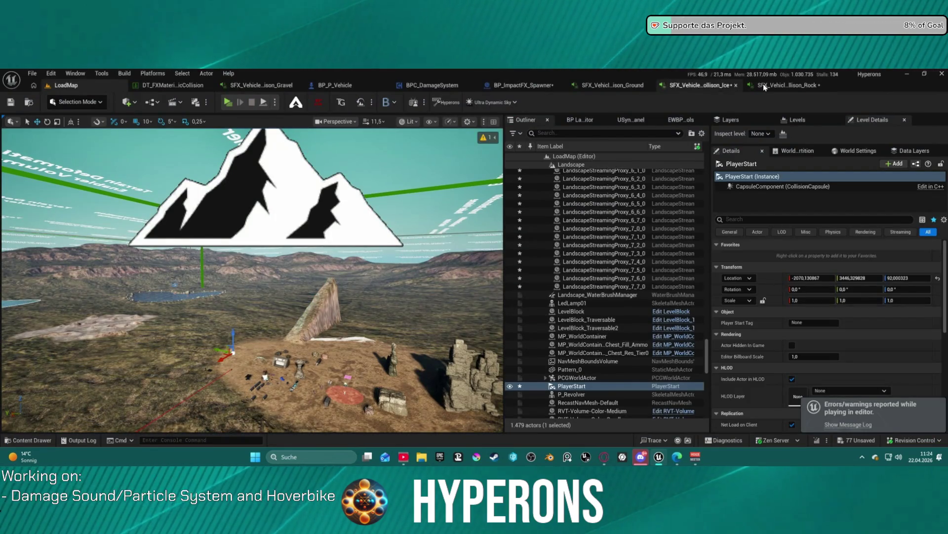
- Close the Ground and Gravel collision sounds, BP_ImpactFX_Spawner and collision FX data table tabs, showing BP_P_Vehicle
middle_click(626, 89)
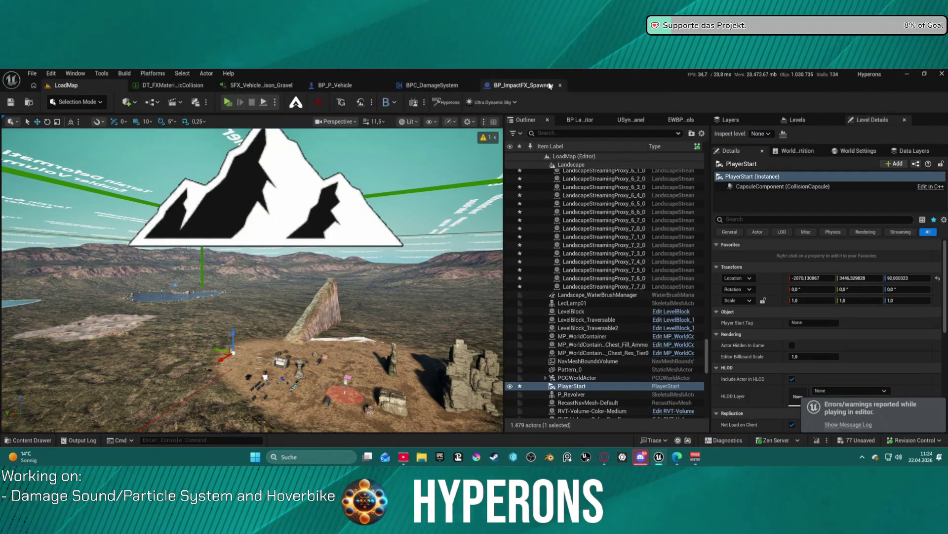
middle_click(495, 85)
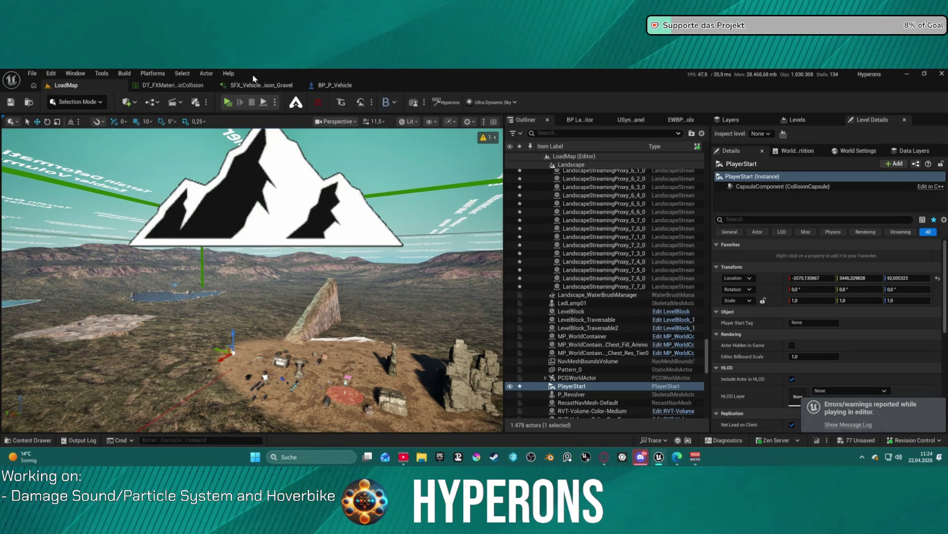
middle_click(187, 89)
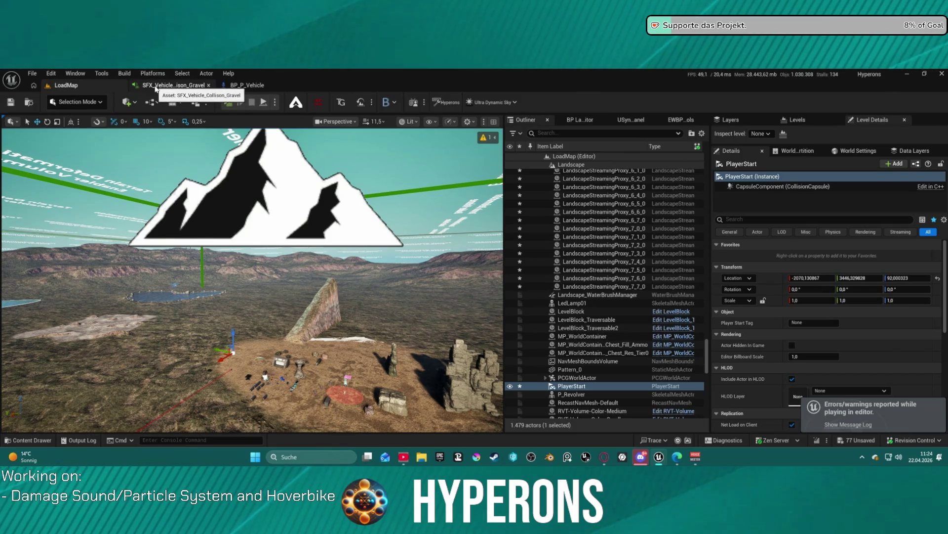
middle_click(187, 90)
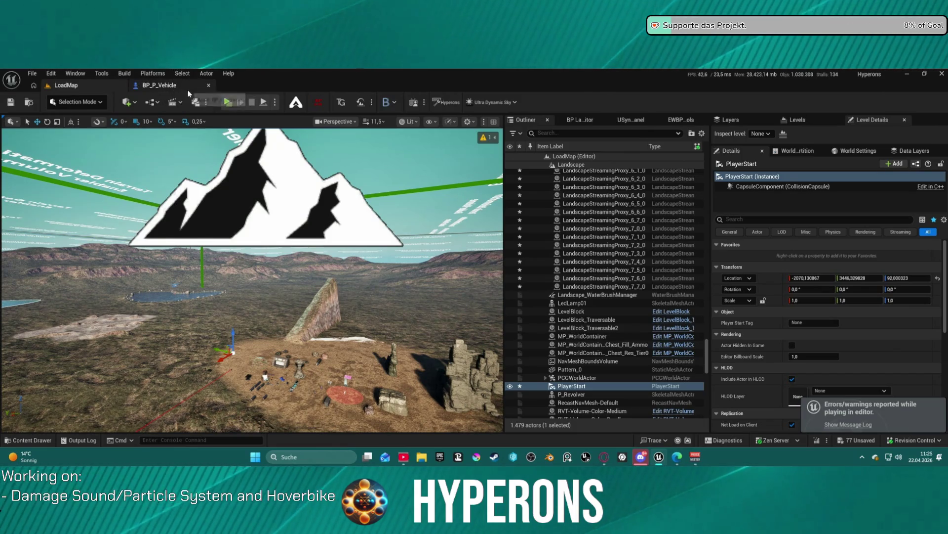
click(183, 89)
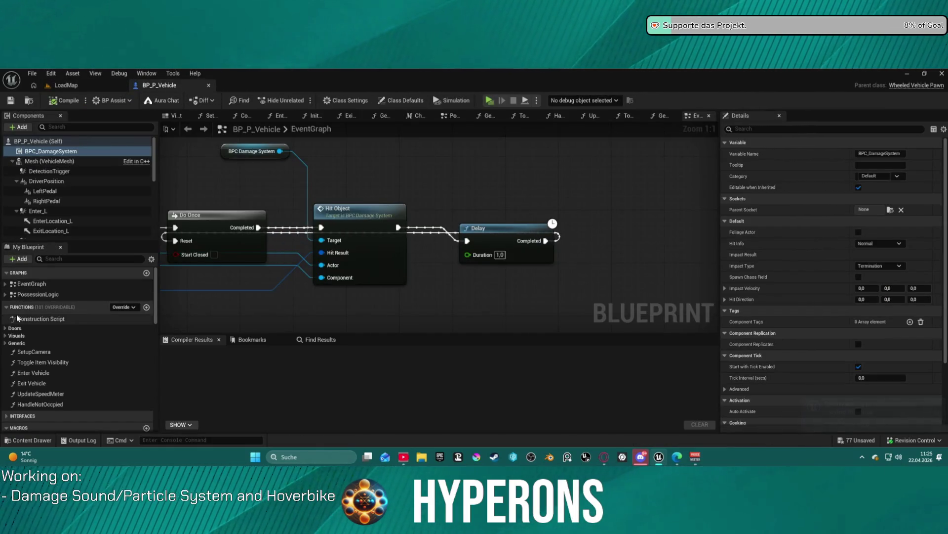
scroll(down, 3)
click(7, 364)
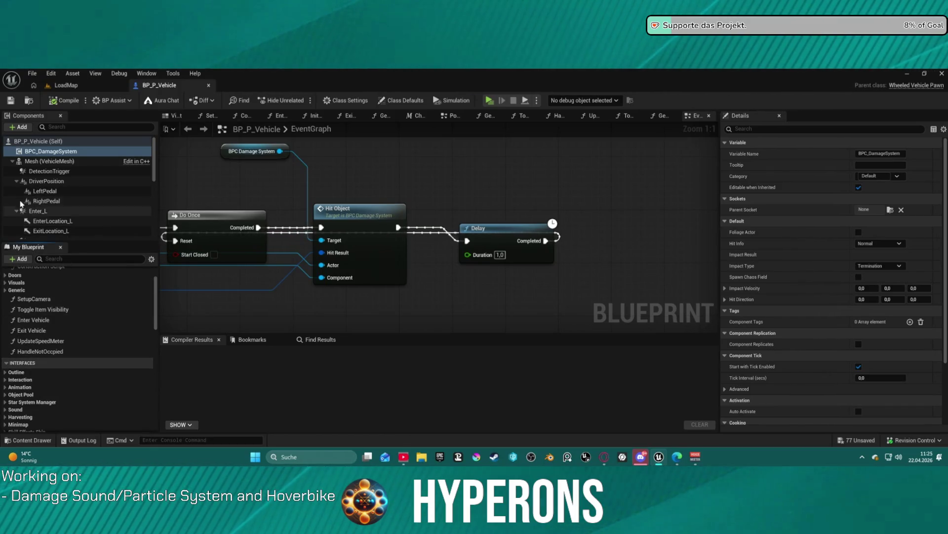
scroll(down, 3)
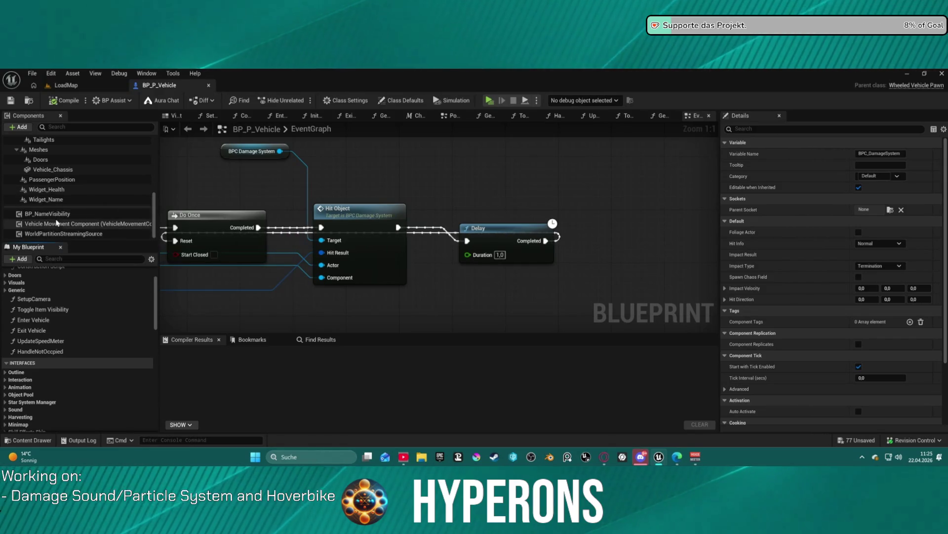
scroll(down, 3)
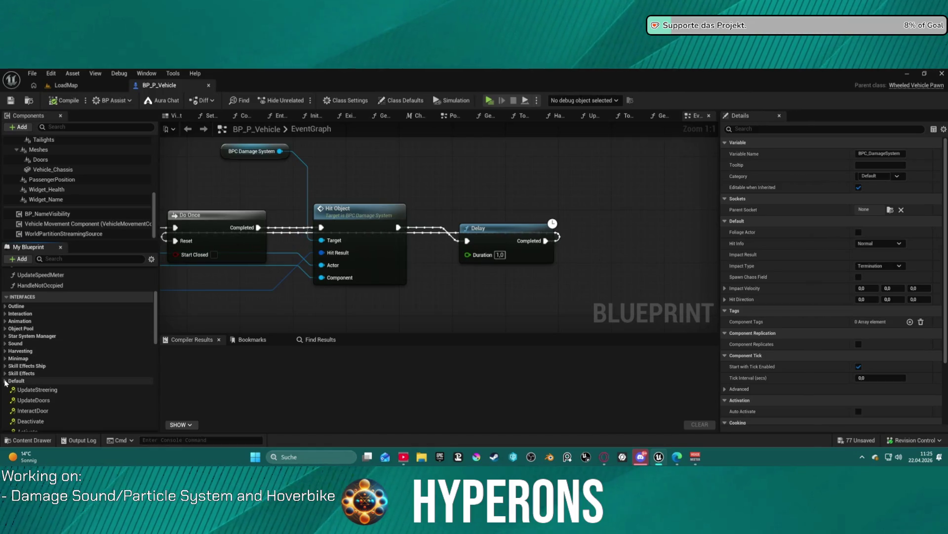
click(5, 373)
scroll(down, 3)
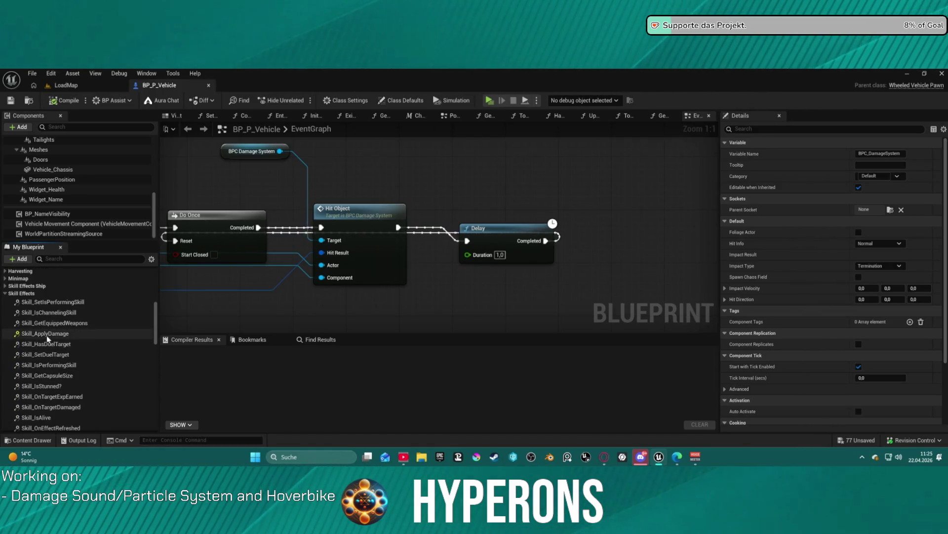
double_click(47, 334)
scroll(down, 3)
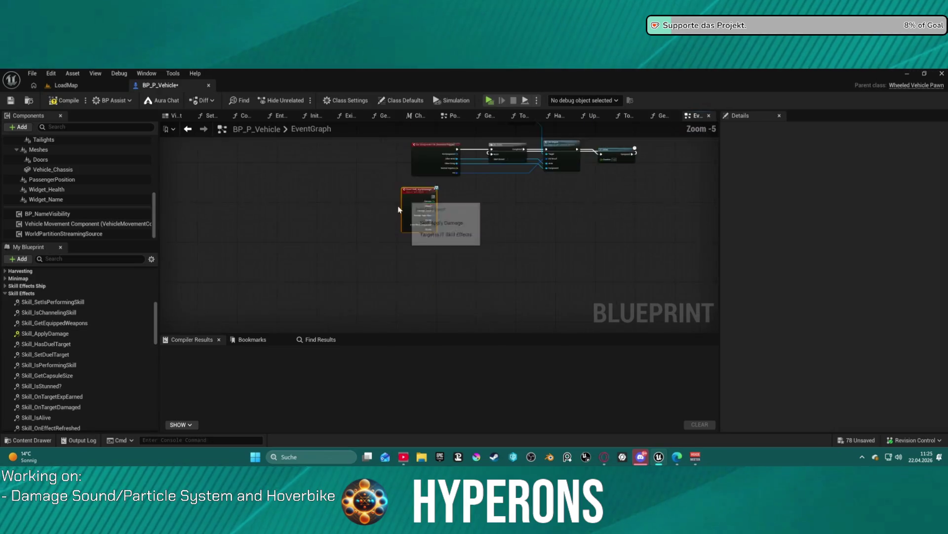
scroll(down, 3)
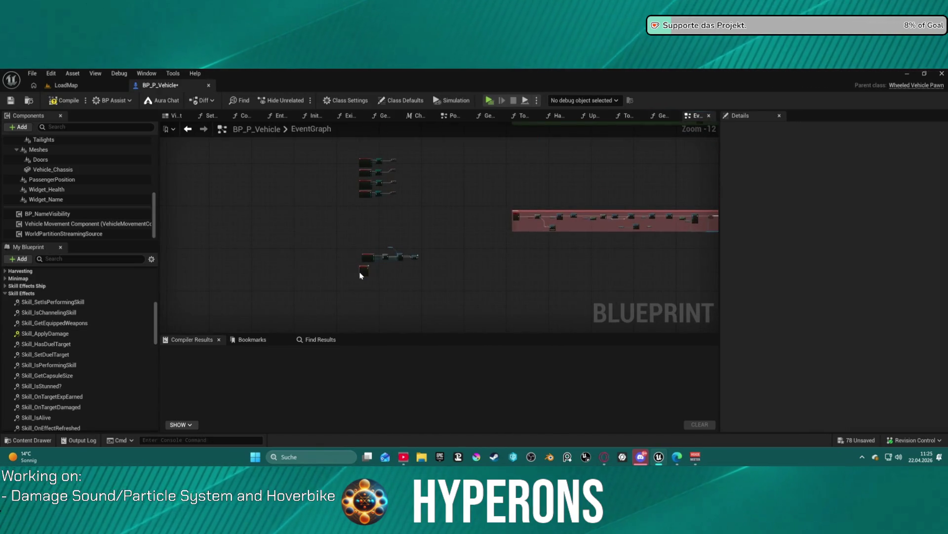
scroll(up, 3)
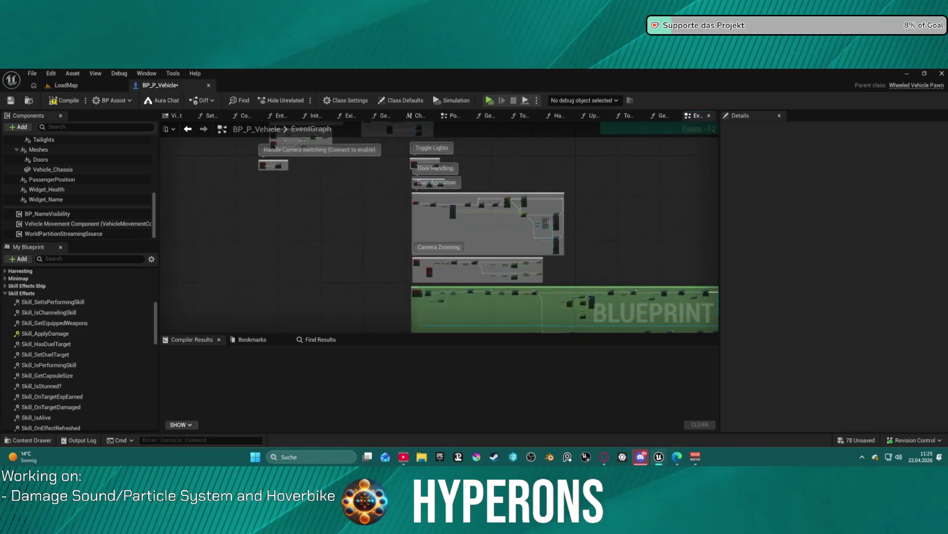
scroll(down, 3)
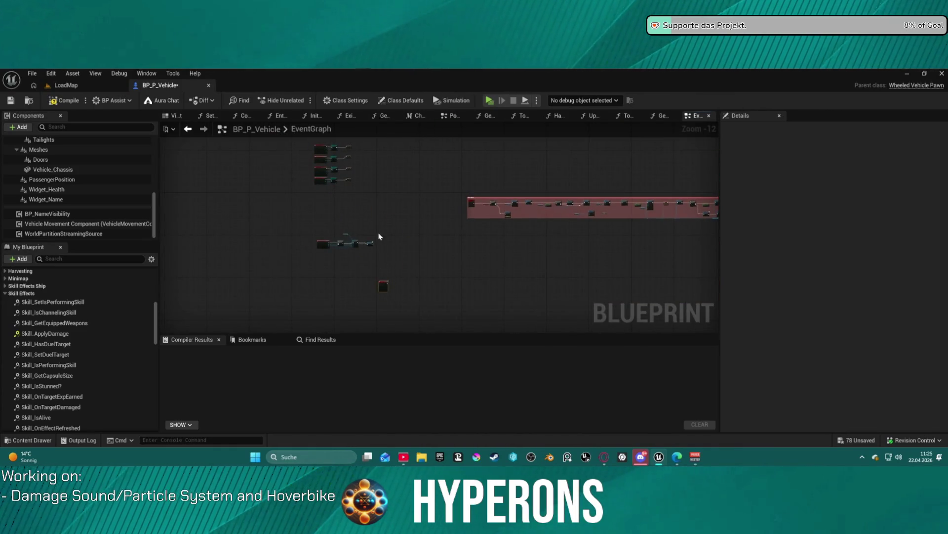
scroll(up, 3)
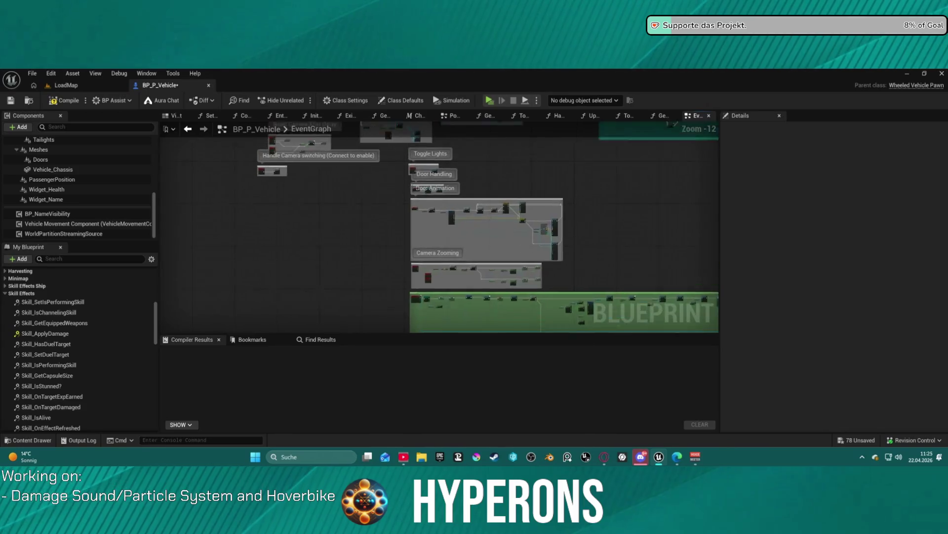
scroll(down, 3)
drag(300, 278, 493, 322)
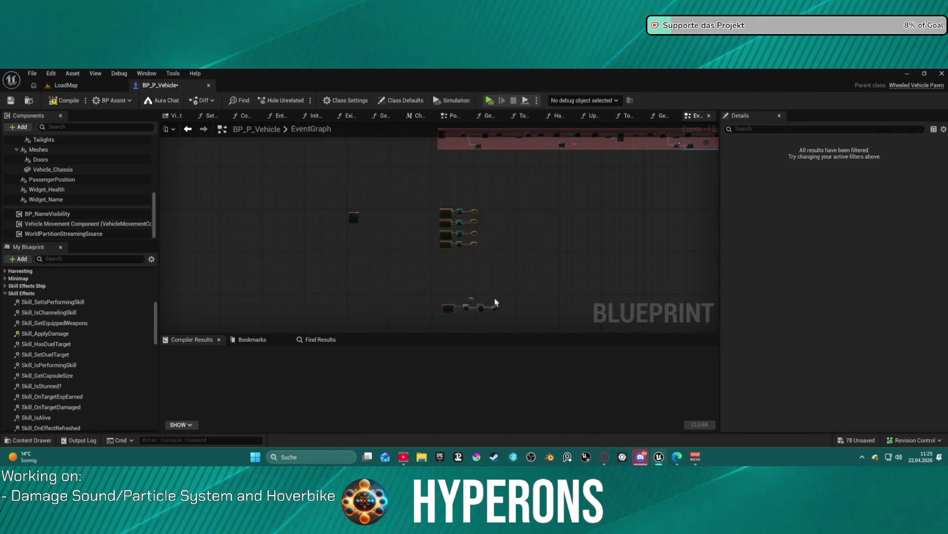
drag(492, 255, 396, 261)
scroll(up, 3)
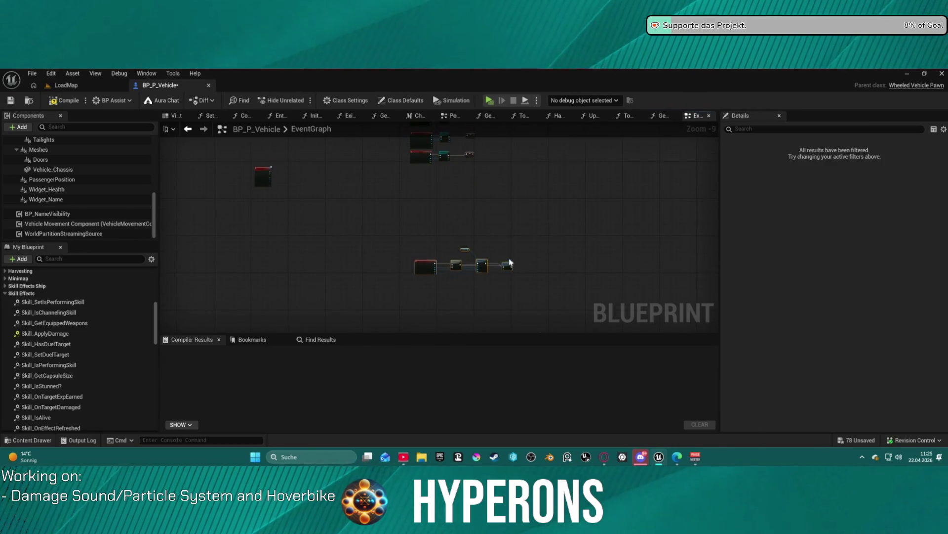
drag(510, 262, 502, 187)
scroll(up, 3)
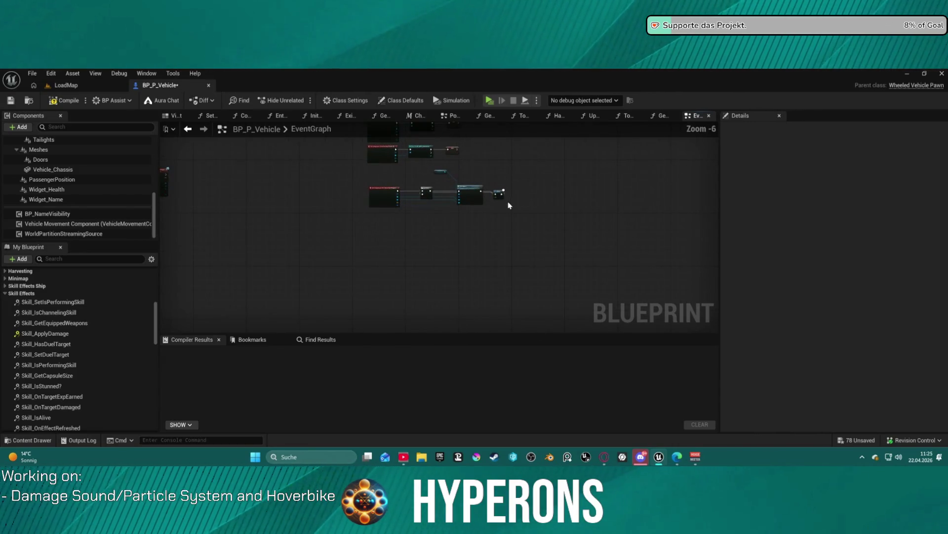
drag(341, 184, 499, 207)
scroll(up, 3)
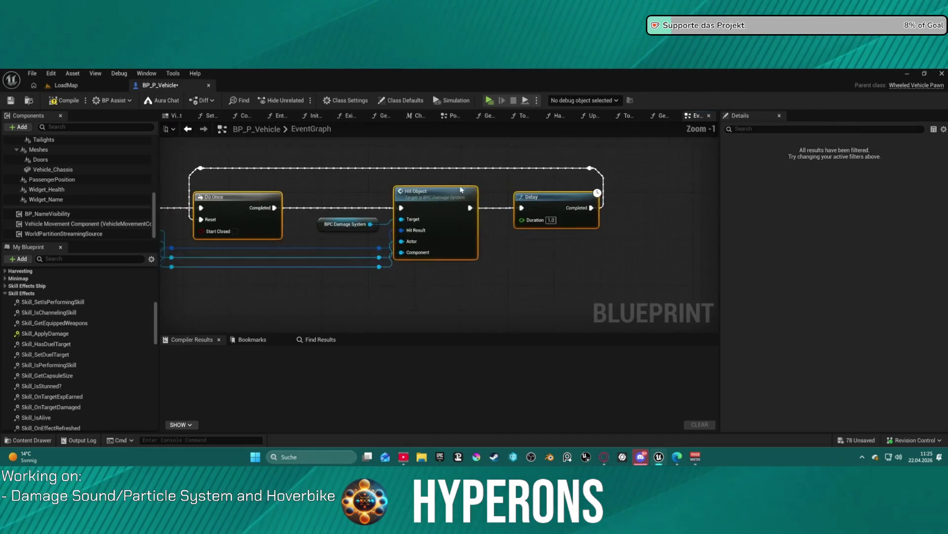
scroll(down, 3)
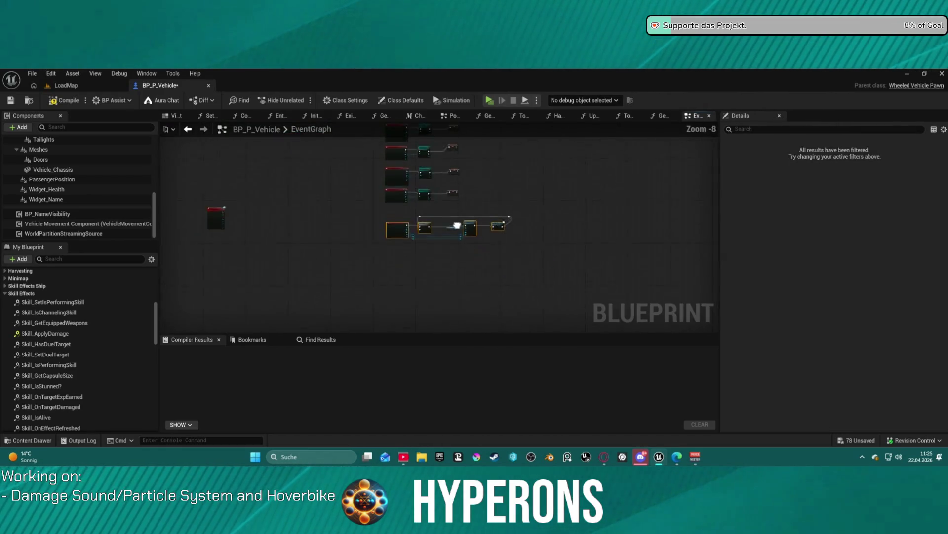
scroll(up, 3)
drag(407, 222, 365, 69)
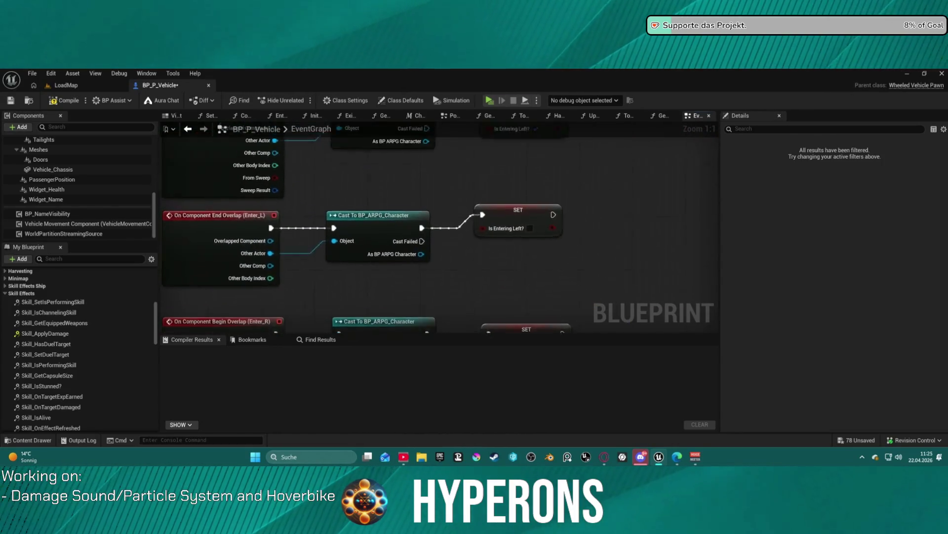
drag(375, 247, 349, 226)
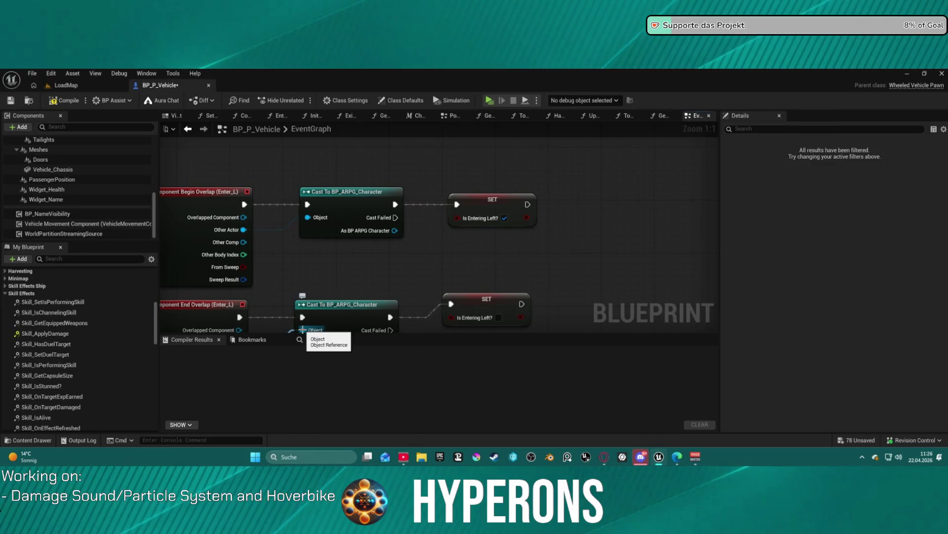
scroll(down, 3)
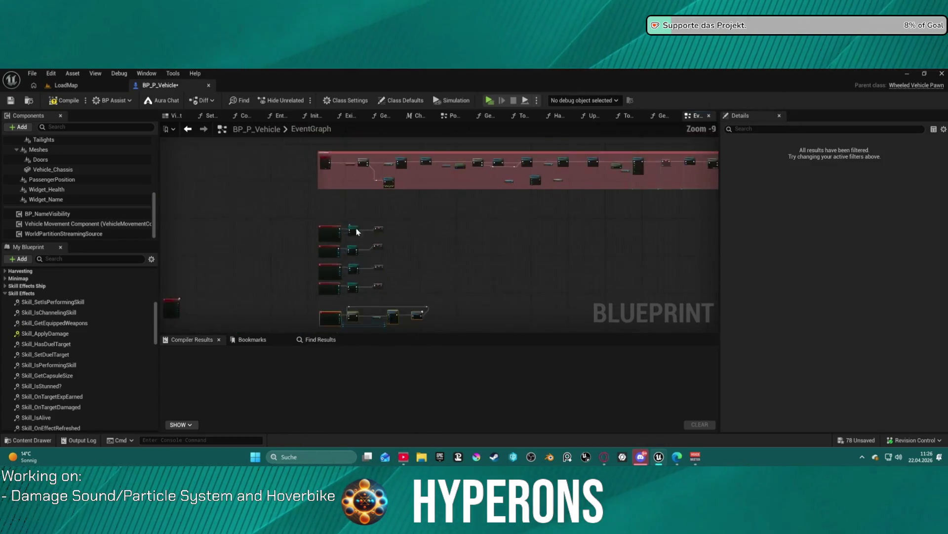
scroll(up, 3)
drag(470, 198, 346, 99)
drag(346, 139, 178, 148)
scroll(down, 3)
scroll(up, 3)
scroll(down, 3)
scroll(down, 3)
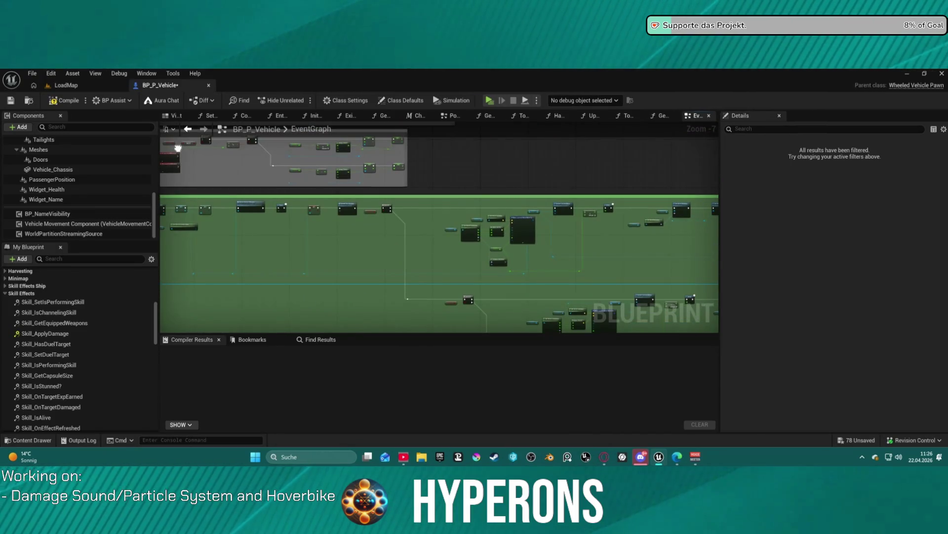
scroll(down, 3)
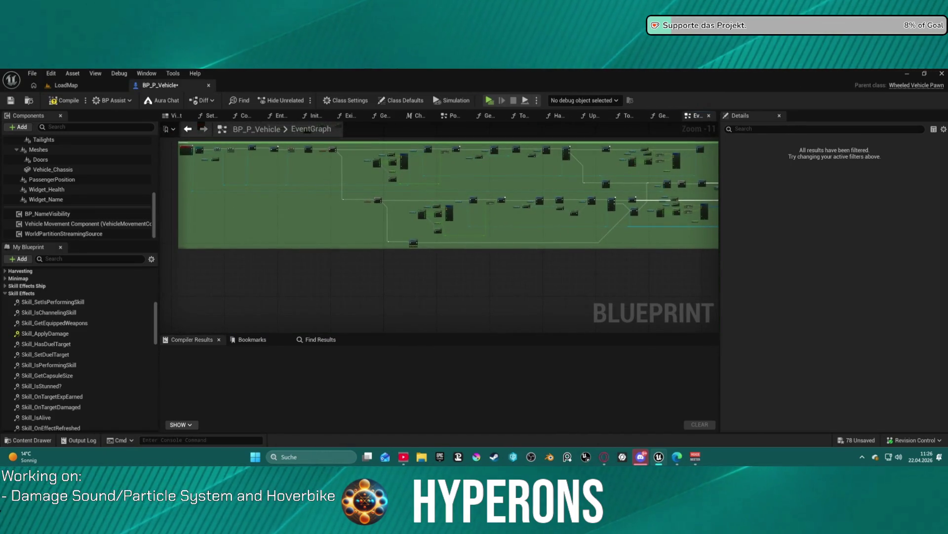
drag(216, 117, 337, 140)
scroll(up, 3)
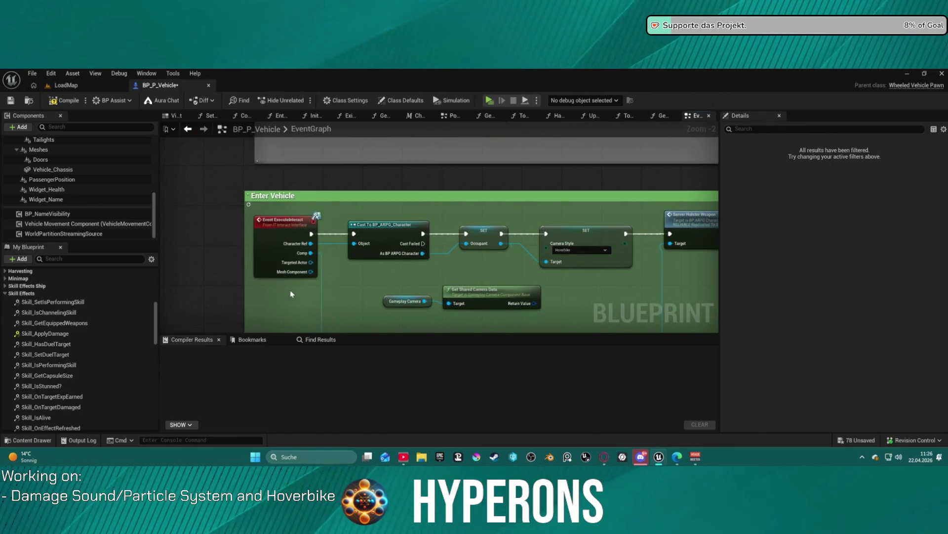
scroll(up, 3)
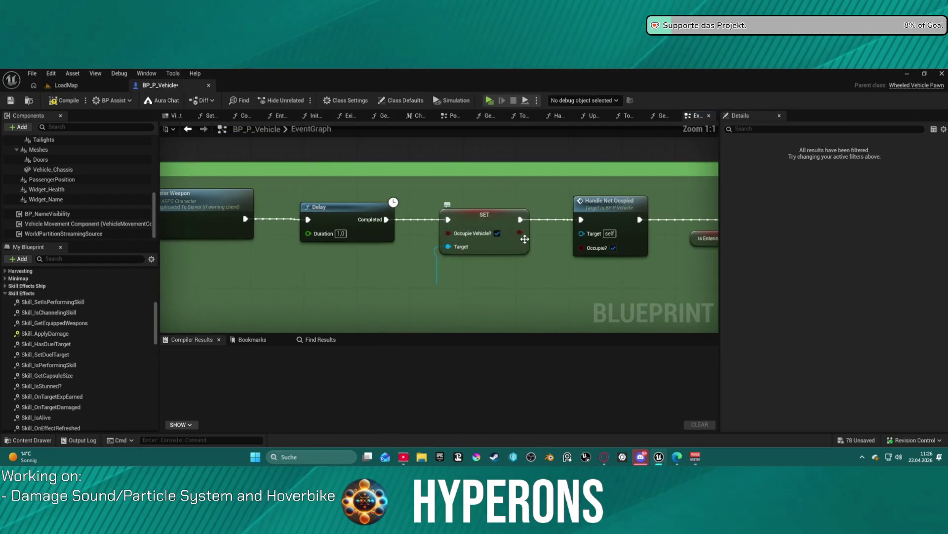
scroll(down, 3)
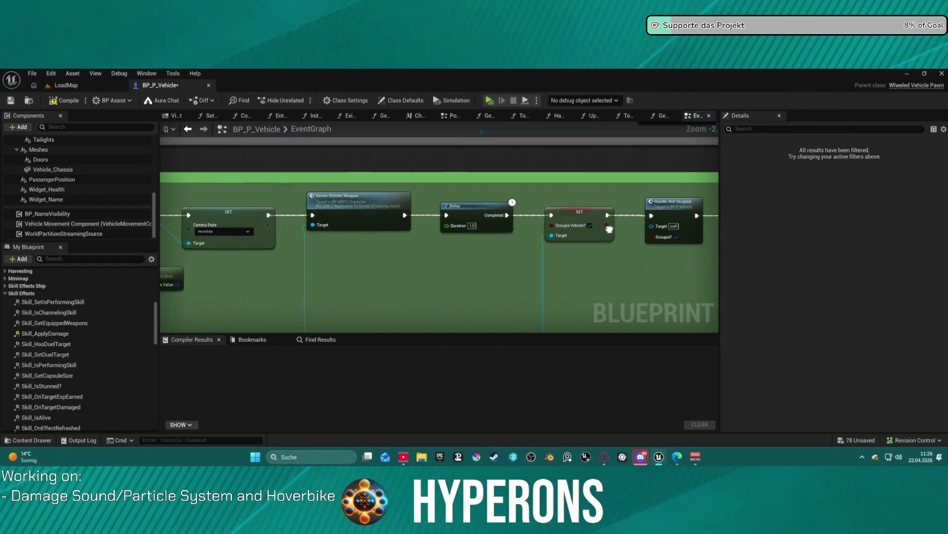
scroll(down, 3)
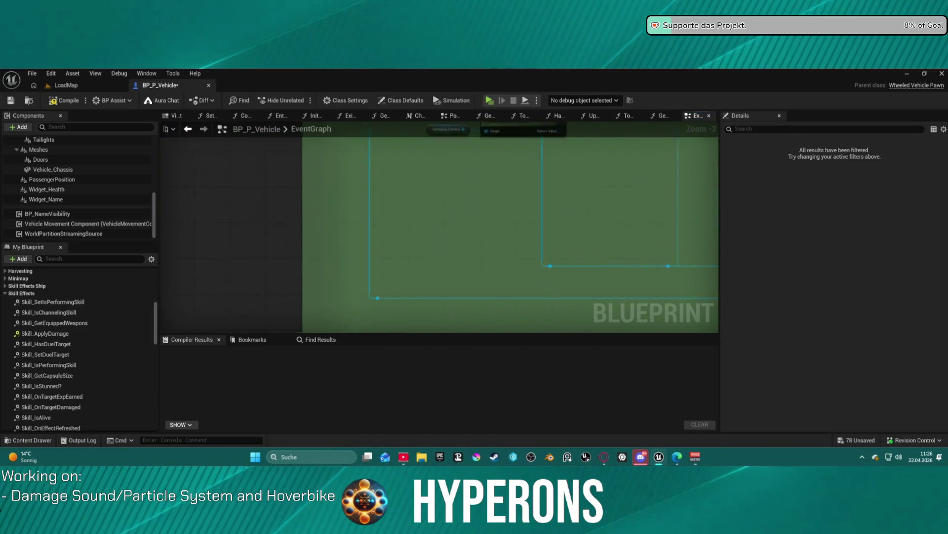
drag(642, 321, 345, 179)
scroll(down, 3)
scroll(down, 3)
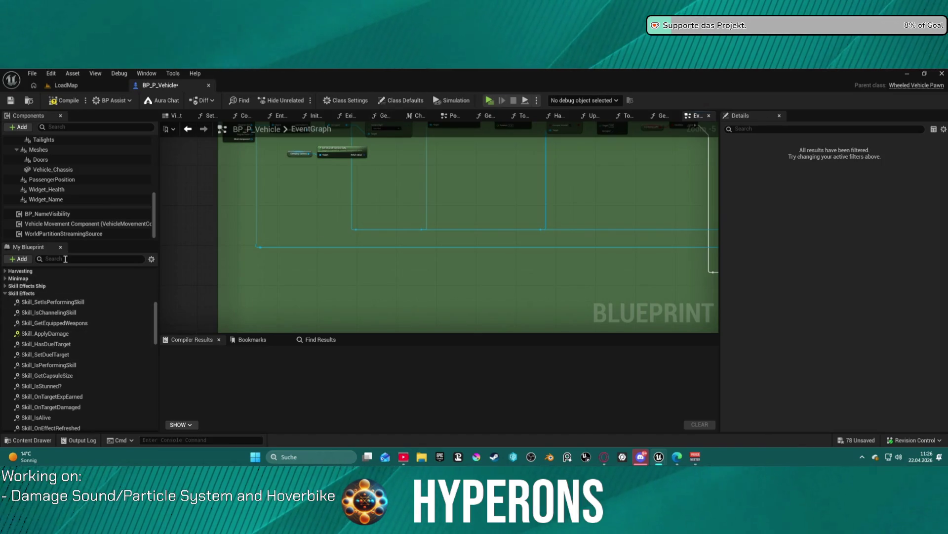
- Finish the 'occu' search in My Blueprint and pan the graph toward the green comment area
text(occu)
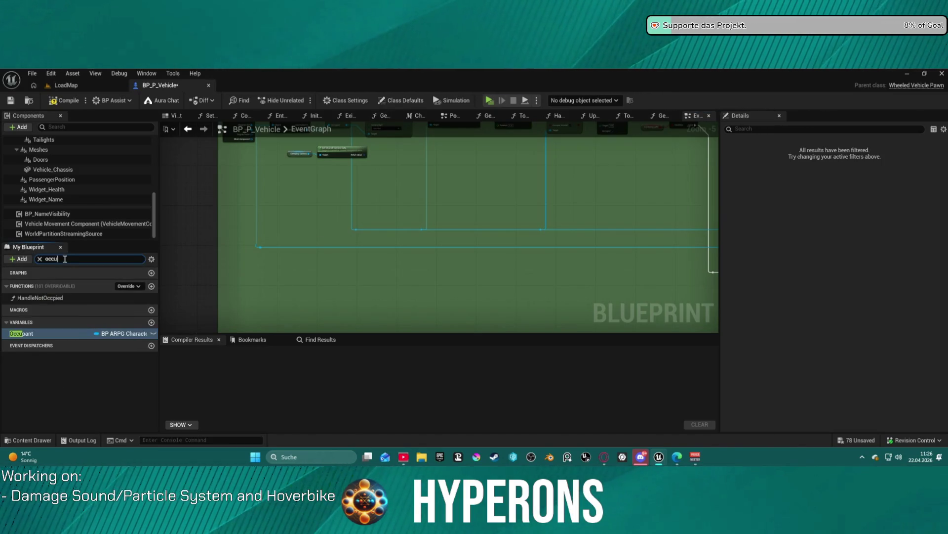
scroll(down, 3)
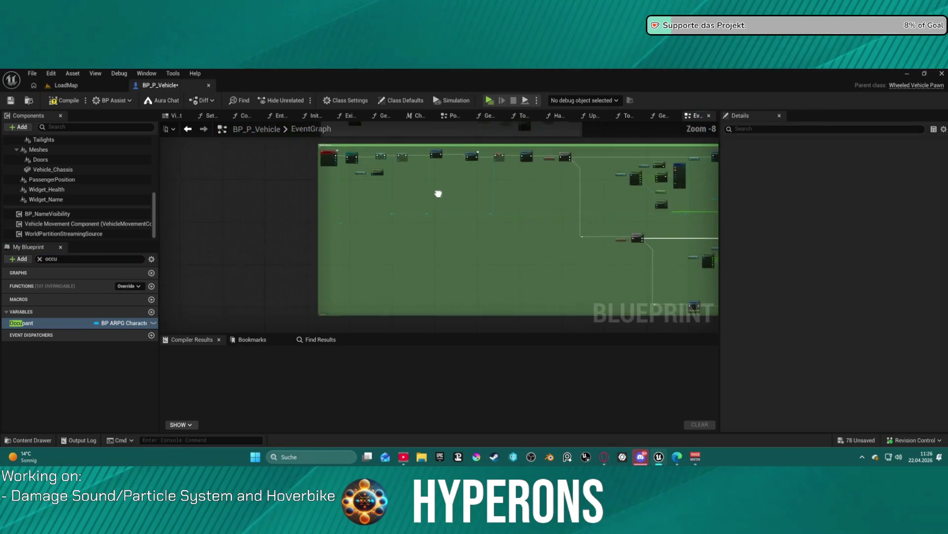
scroll(up, 3)
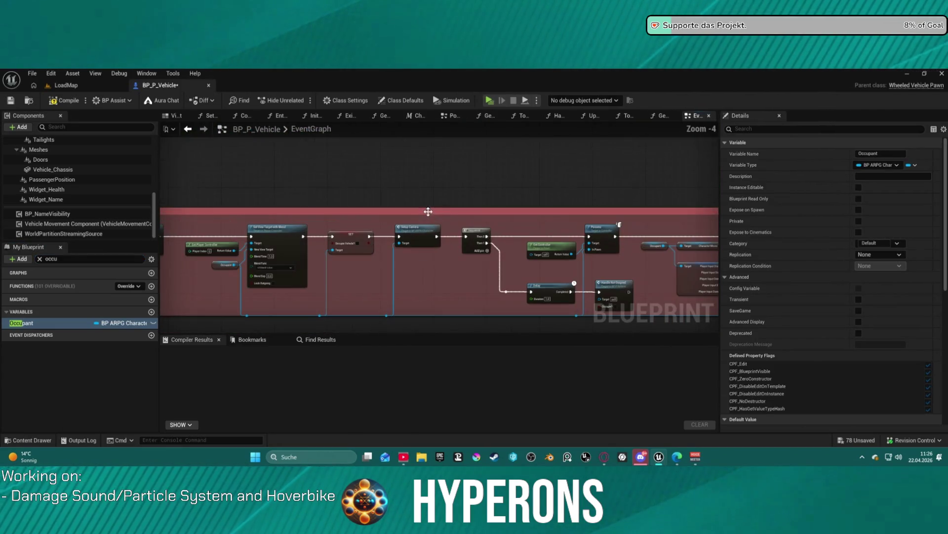
drag(339, 218, 813, 211)
drag(460, 222, 497, 226)
scroll(down, 3)
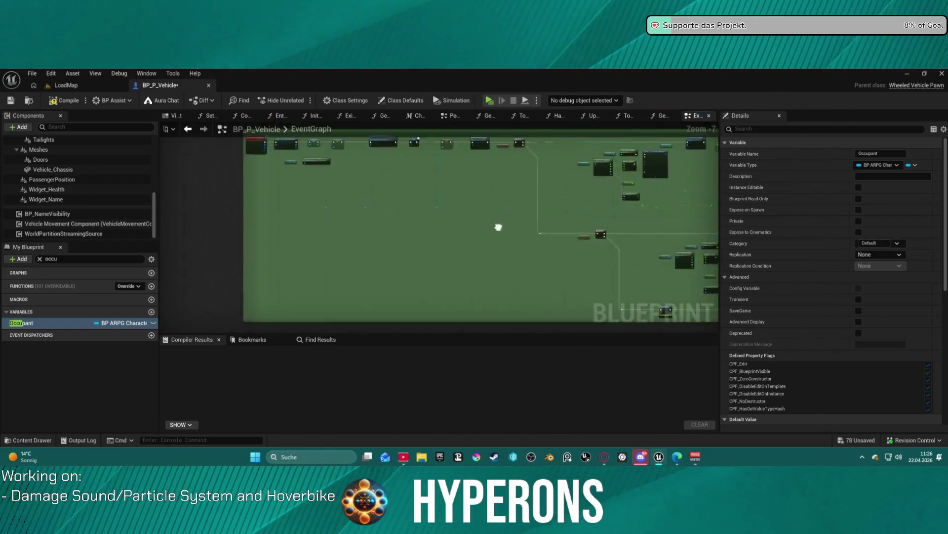
scroll(up, 3)
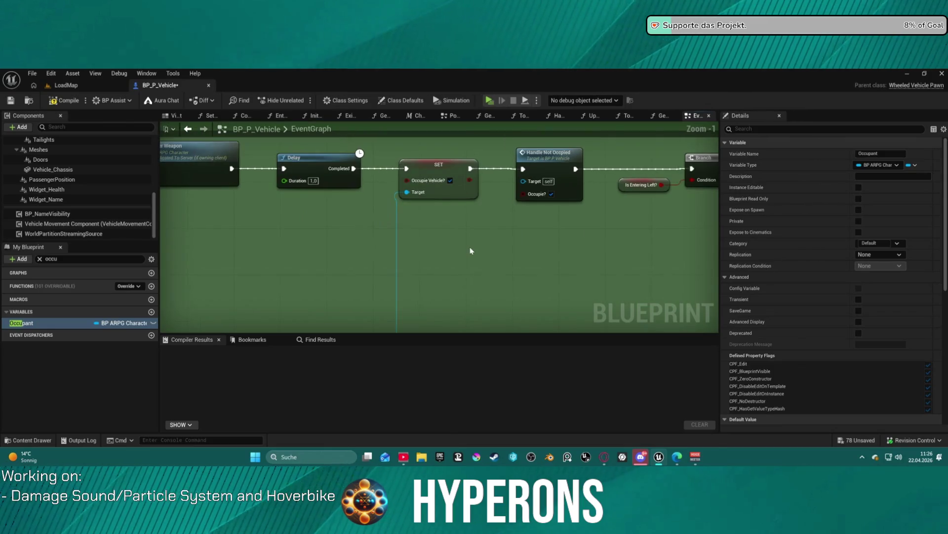
- Inspect the Enter Vehicle chain and select the Set Timer by Function Name node
drag(512, 212, 586, 158)
scroll(down, 3)
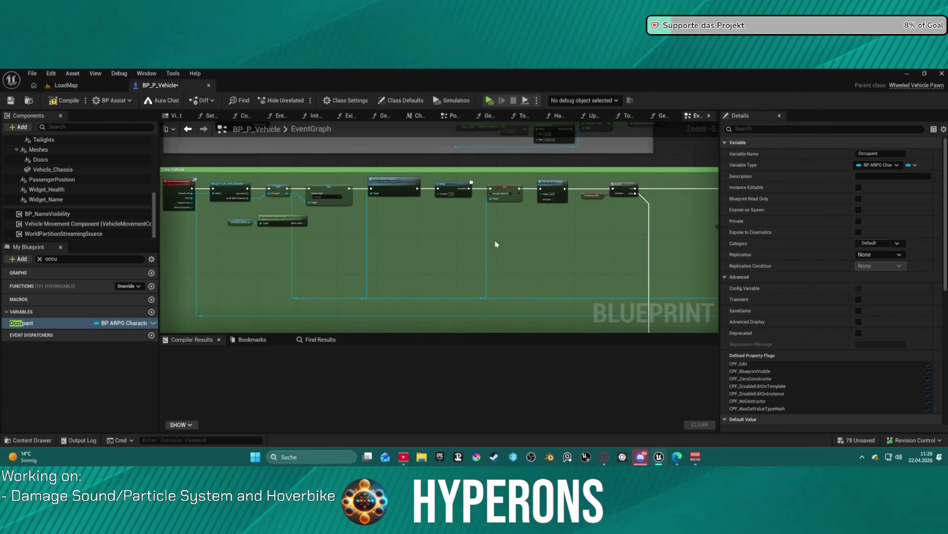
scroll(down, 3)
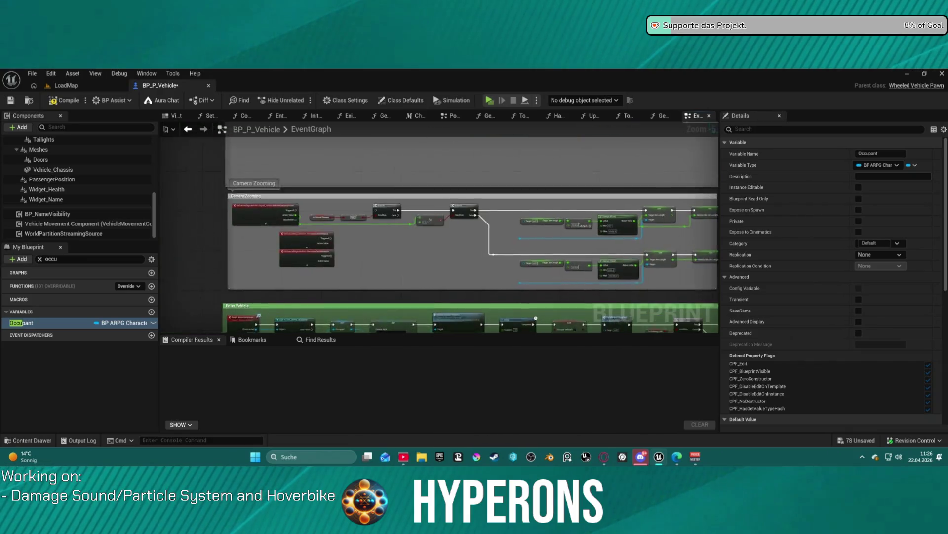
drag(423, 247, 389, 259)
scroll(up, 3)
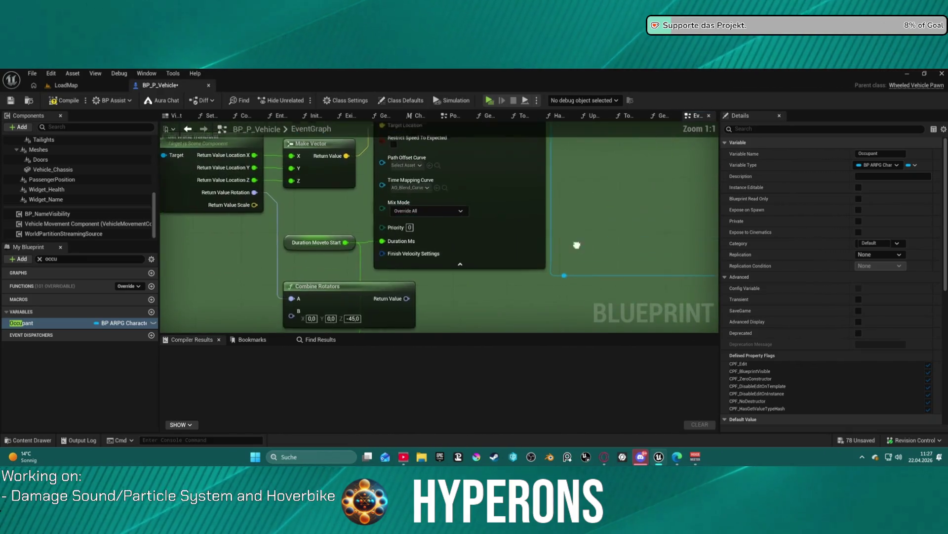
scroll(down, 3)
scroll(up, 3)
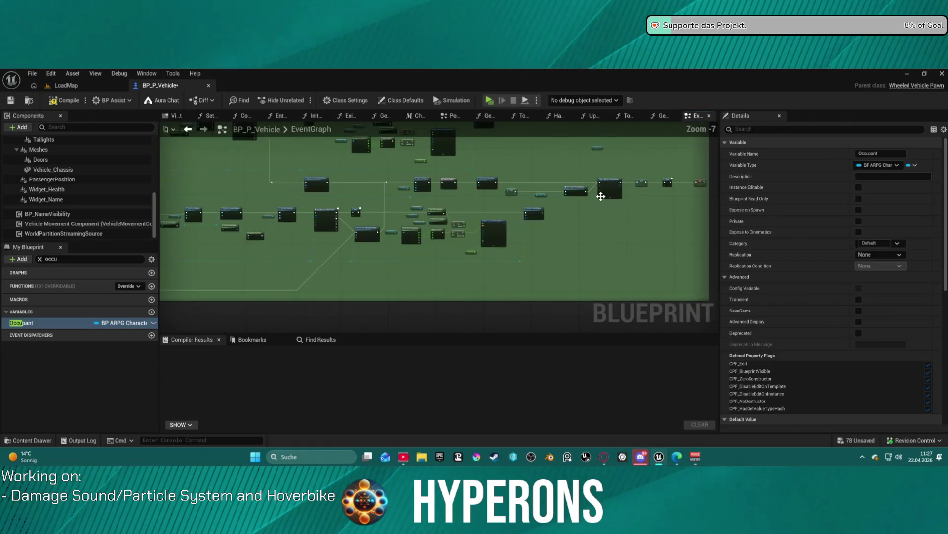
click(223, 248)
drag(224, 248, 204, 269)
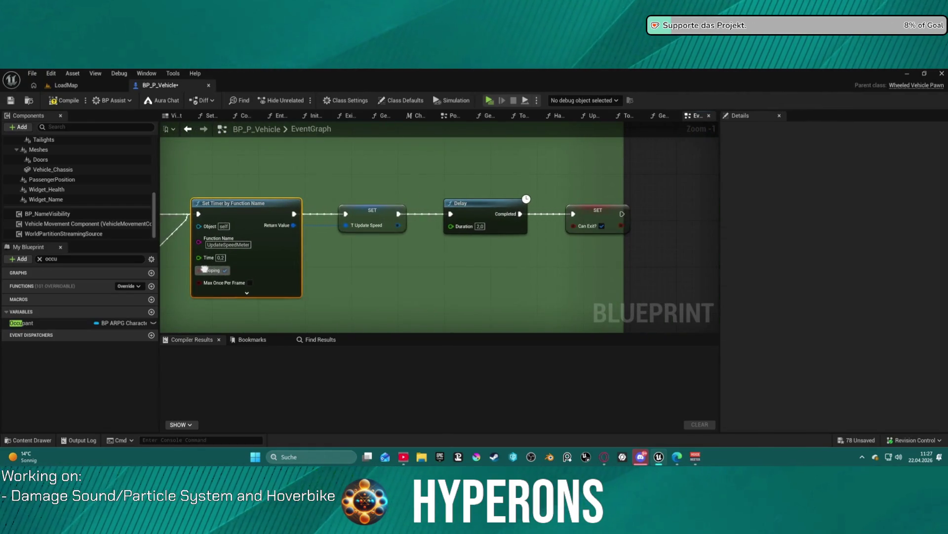
scroll(down, 3)
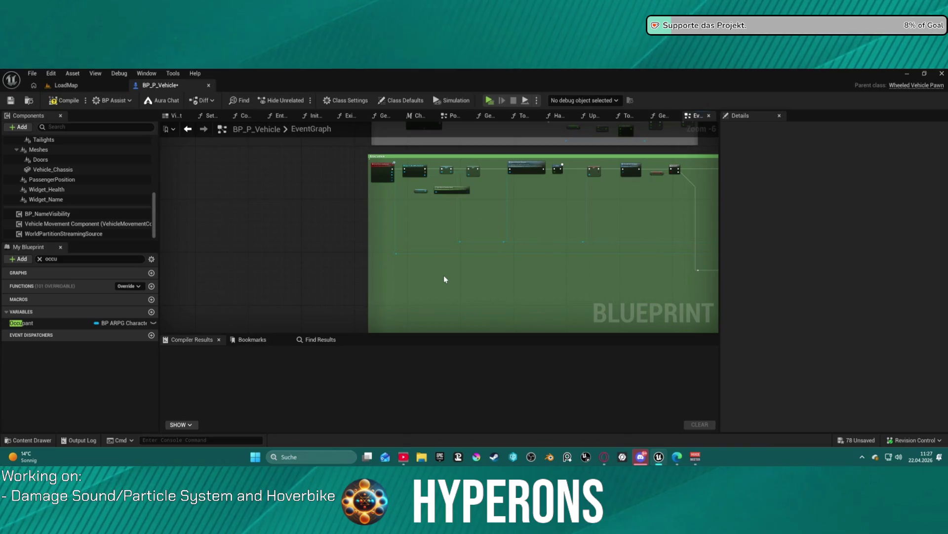
- Add a new Boolean variable named VehicleOccupied? to BP_P_Vehicle
click(151, 313)
text(Occupied)
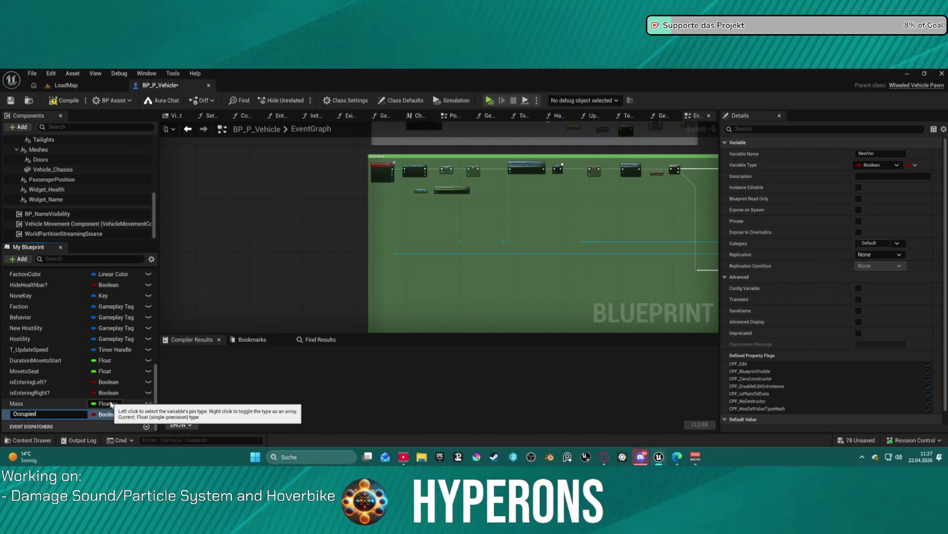
key(Home)
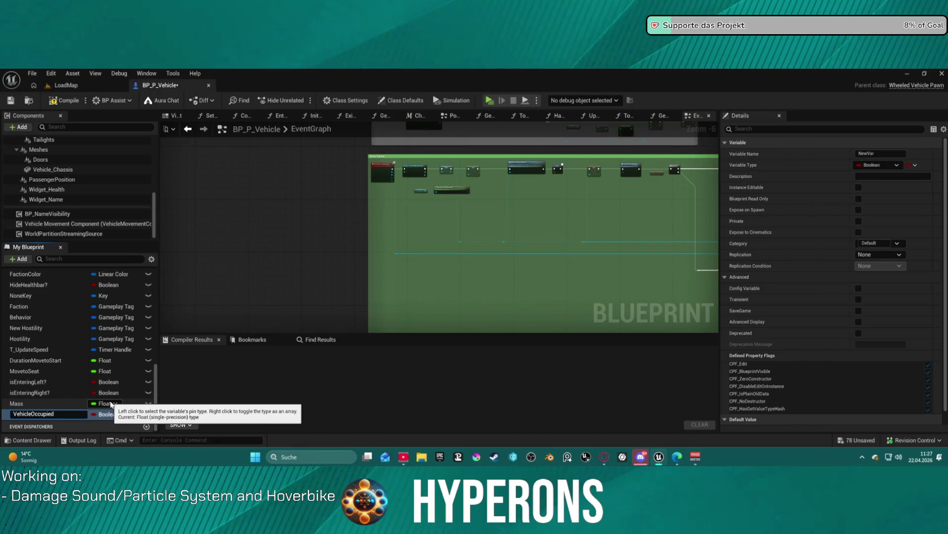
key(Return)
- Place a SET VehicleOccupied? node below the Occupie Vehicle? SET in the Enter Vehicle chain
drag(29, 414, 569, 167)
drag(497, 172, 500, 170)
scroll(up, 3)
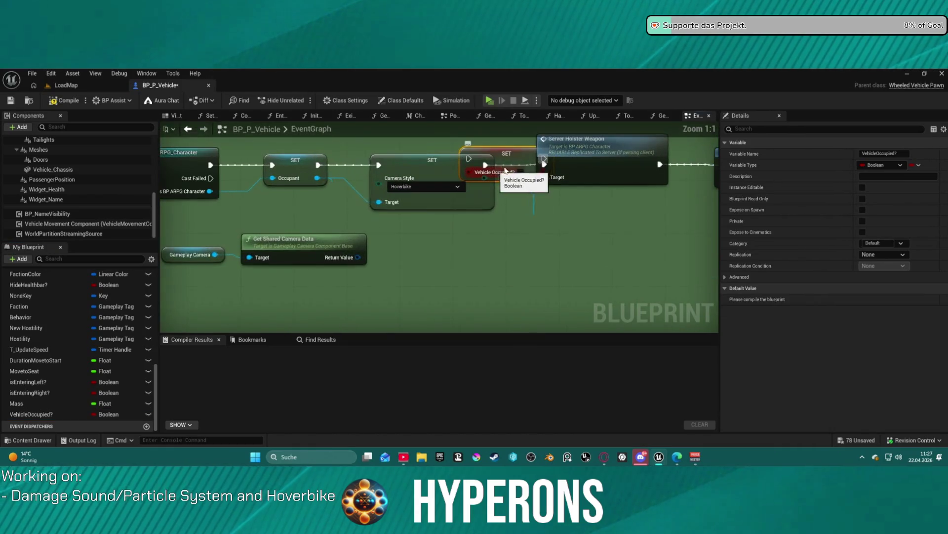
drag(418, 167, 375, 166)
click(503, 171)
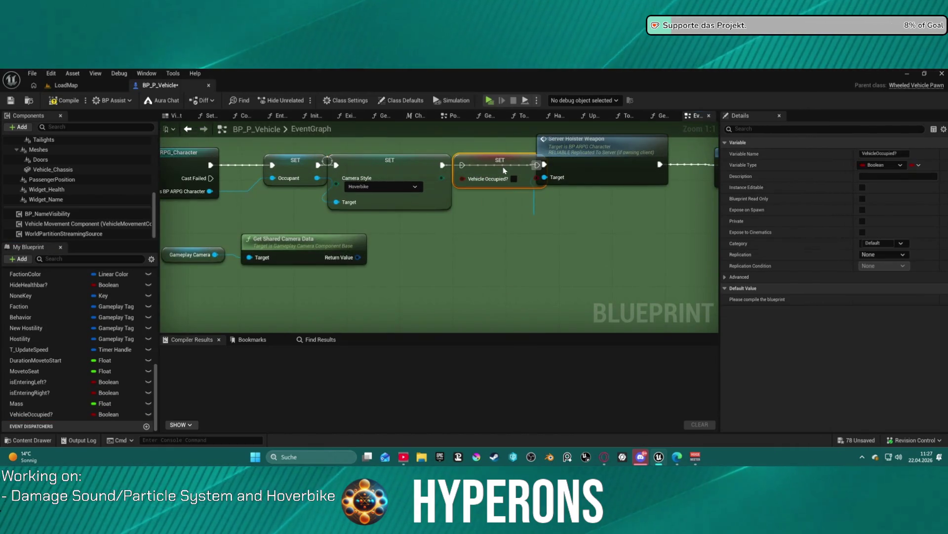
drag(500, 173, 654, 195)
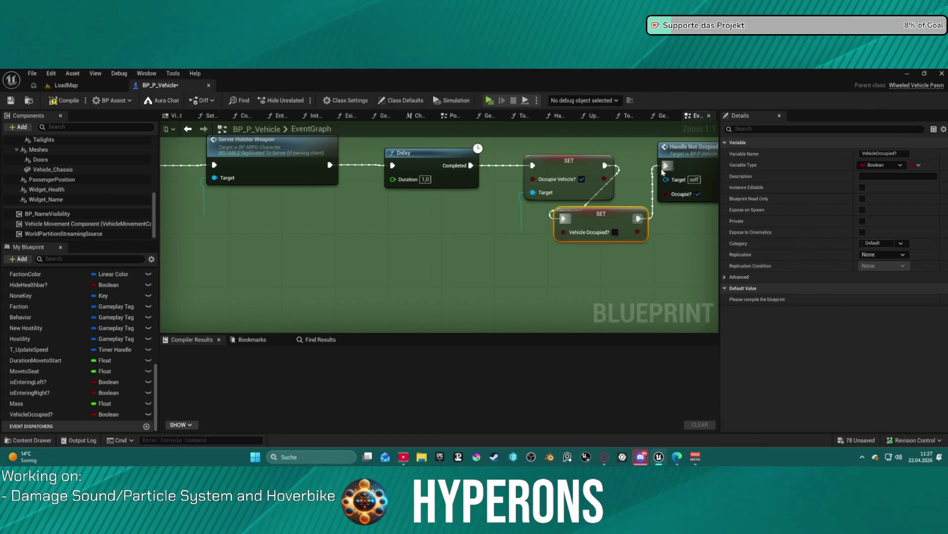
scroll(down, 3)
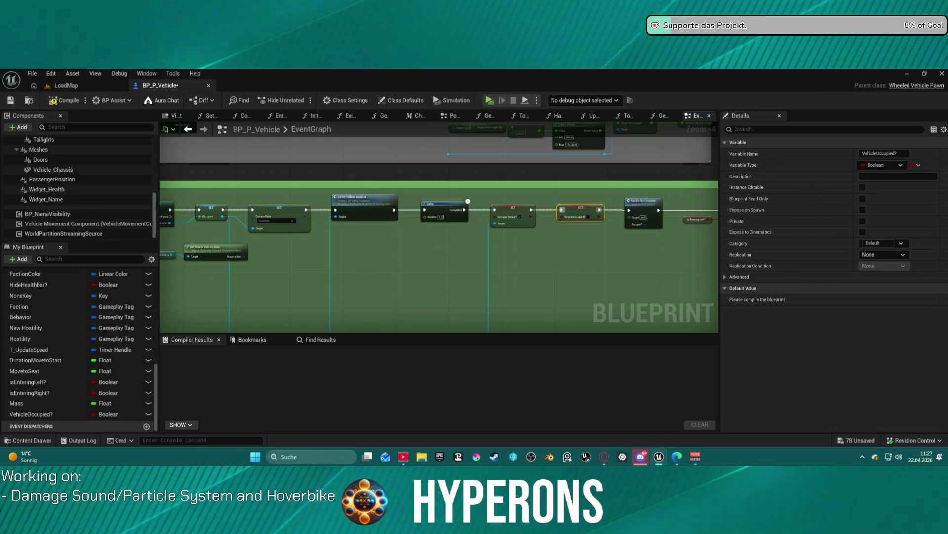
drag(225, 225, 407, 211)
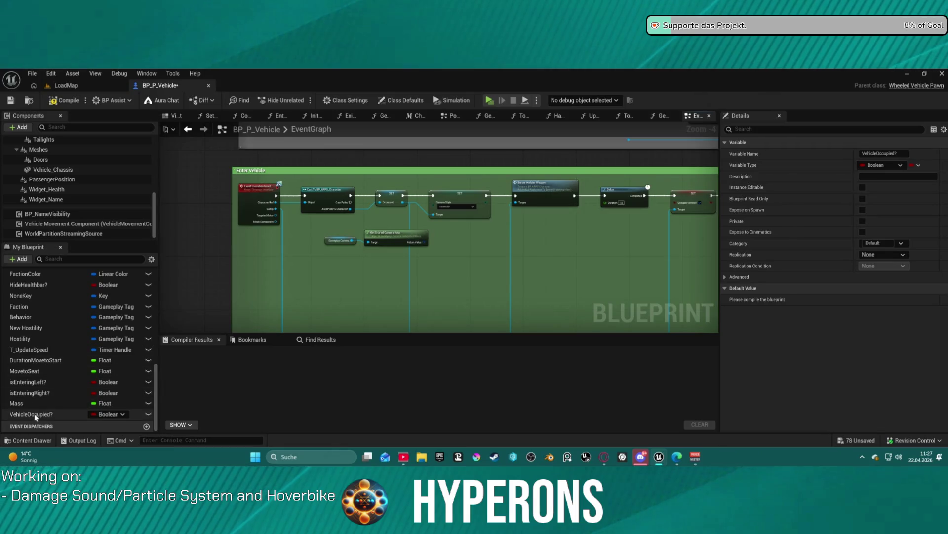
- Add a VehicleOccupied? branch at Enter Vehicle's start, running Cast To BP_ARPG_Character only when false
drag(28, 414, 325, 234)
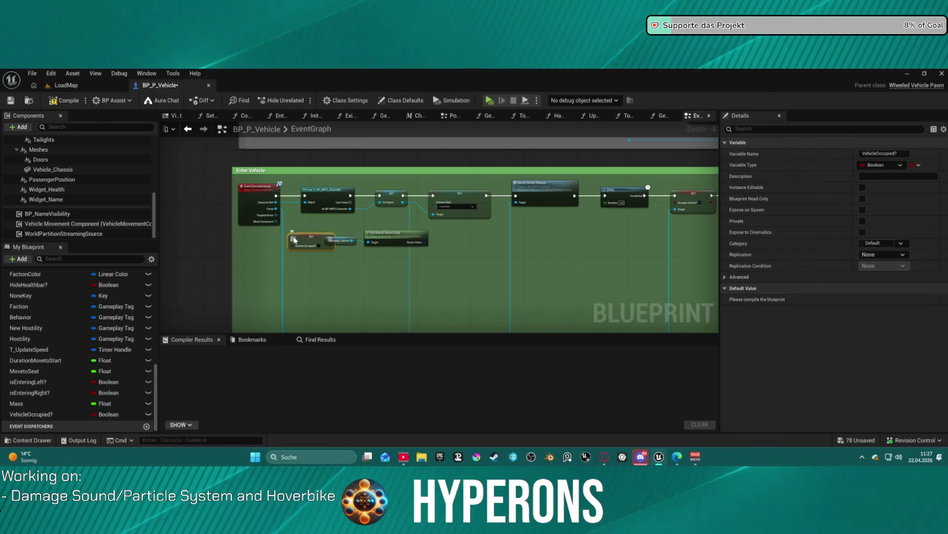
right_click(307, 236)
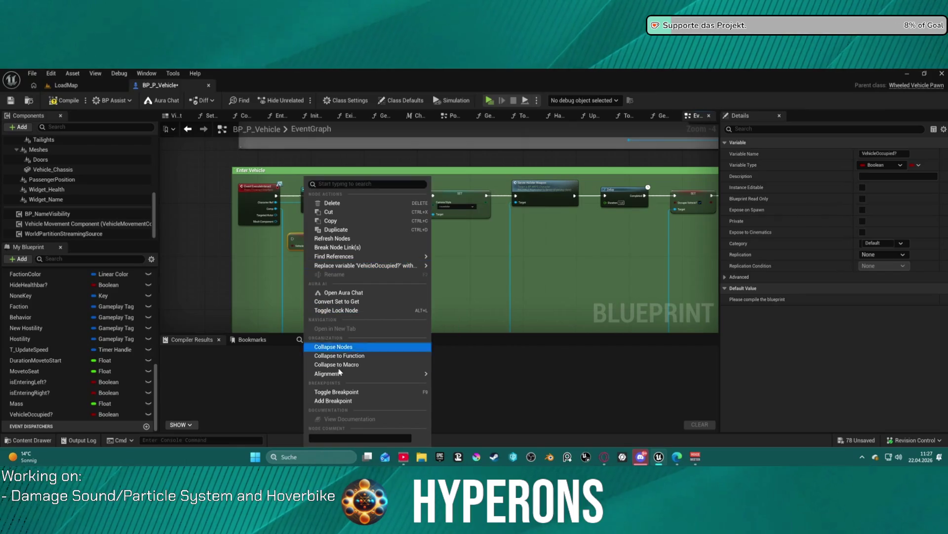
click(347, 302)
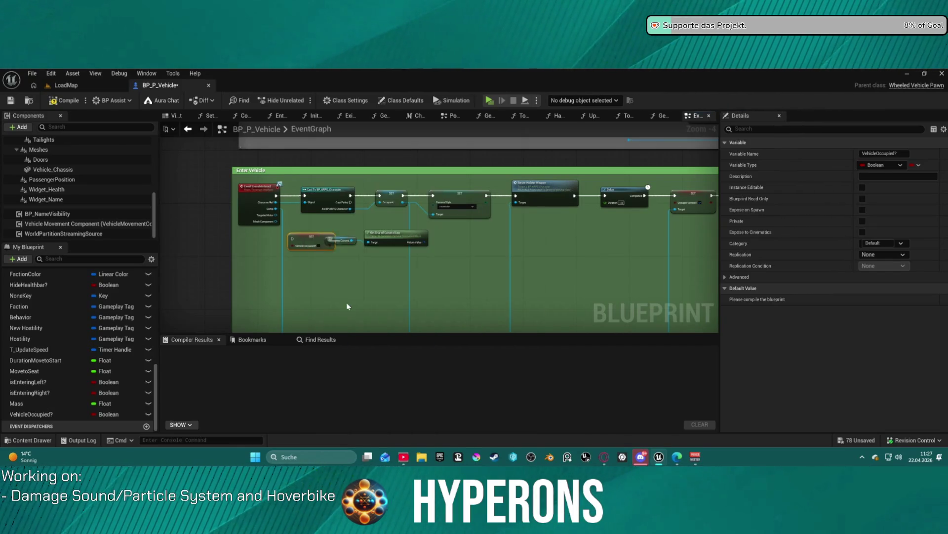
right_click(304, 240)
click(339, 320)
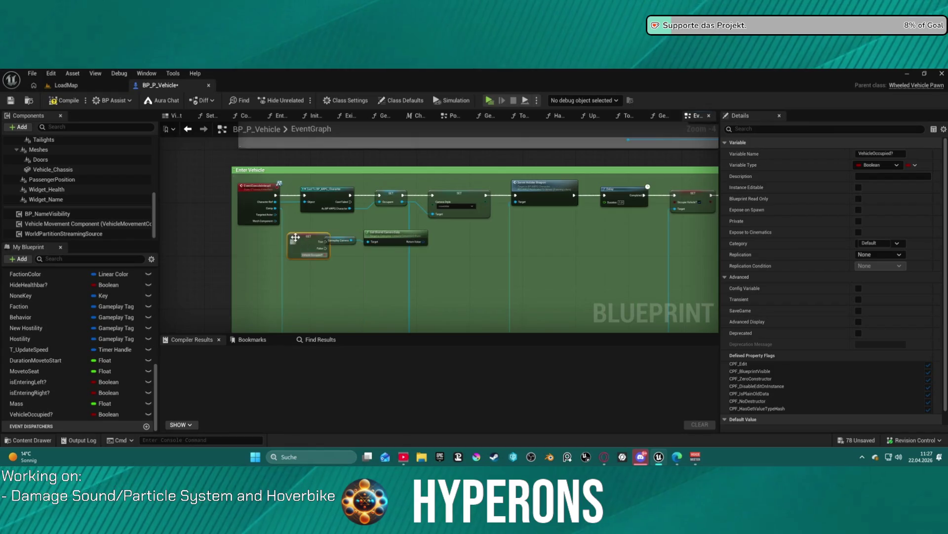
scroll(up, 3)
drag(288, 245, 265, 153)
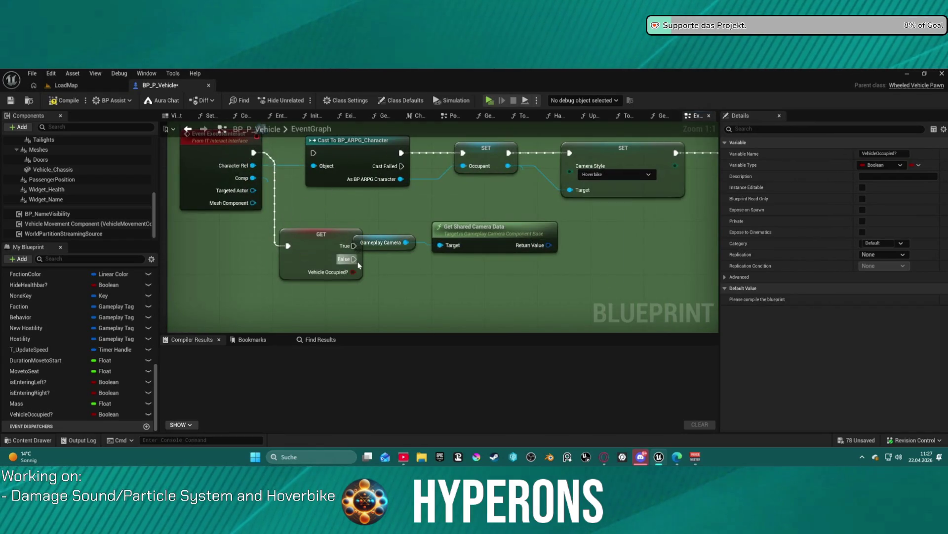
drag(354, 259, 314, 153)
click(354, 152)
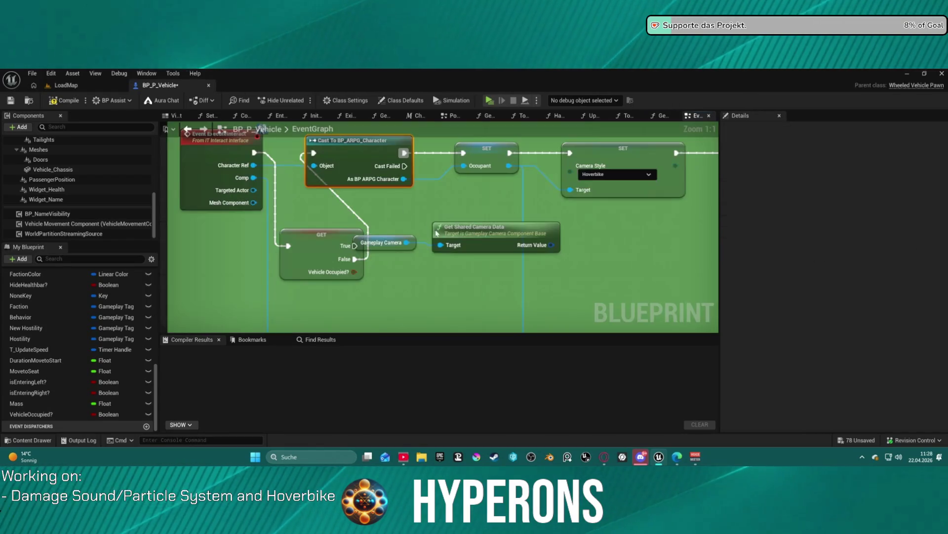
key(f)
- Chain a new VehicleOccupied? setter after the Server Holster Weapon call
scroll(down, 3)
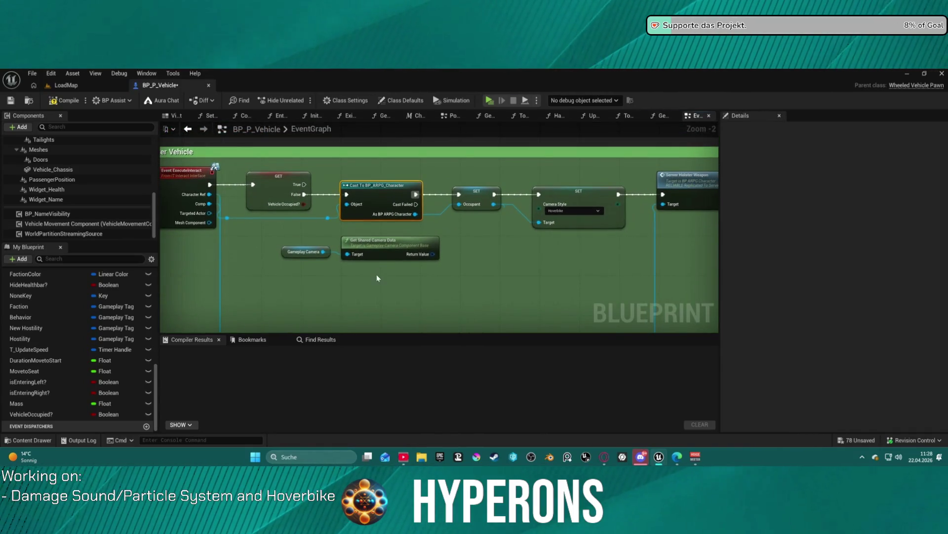
scroll(down, 3)
scroll(down, 3)
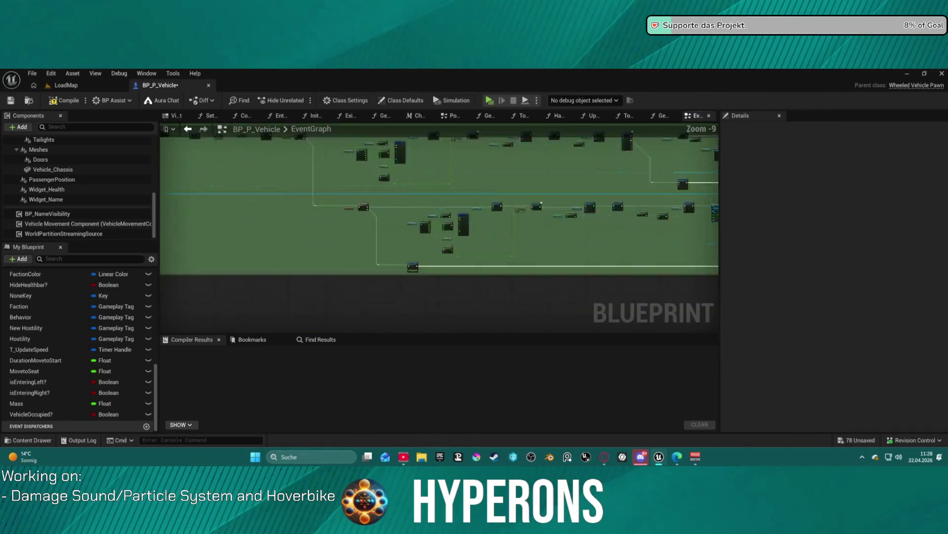
scroll(up, 3)
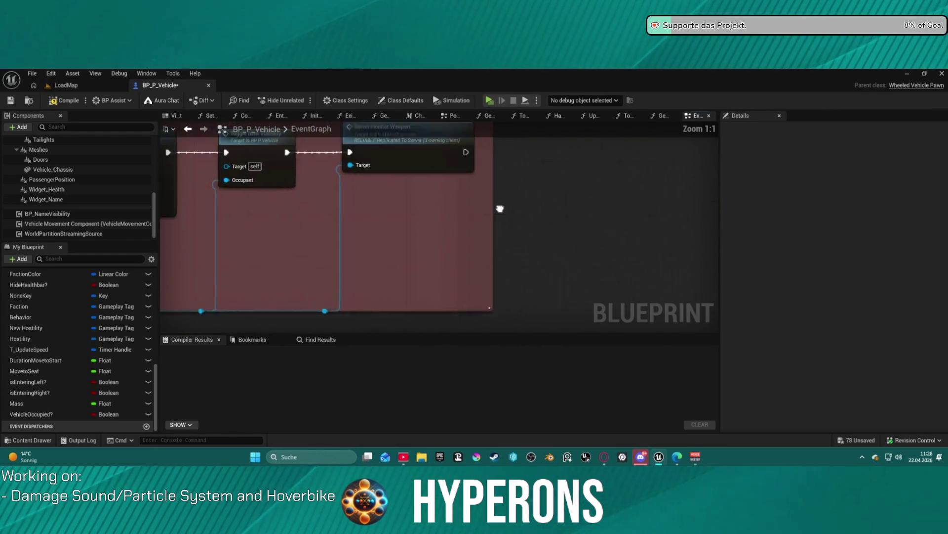
drag(61, 414, 523, 217)
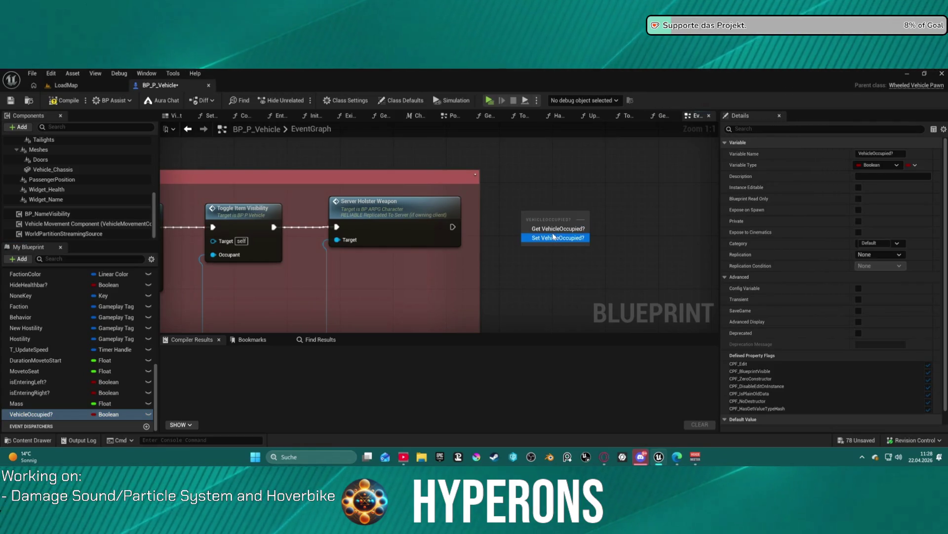
click(554, 237)
drag(452, 227, 607, 216)
drag(463, 228, 455, 212)
right_click(483, 213)
scroll(down, 3)
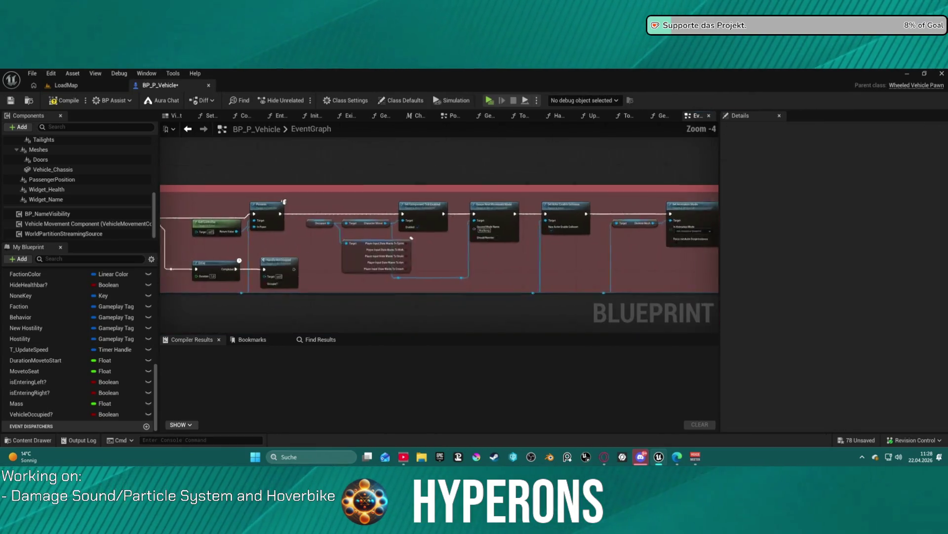
drag(661, 207, 202, 204)
click(665, 205)
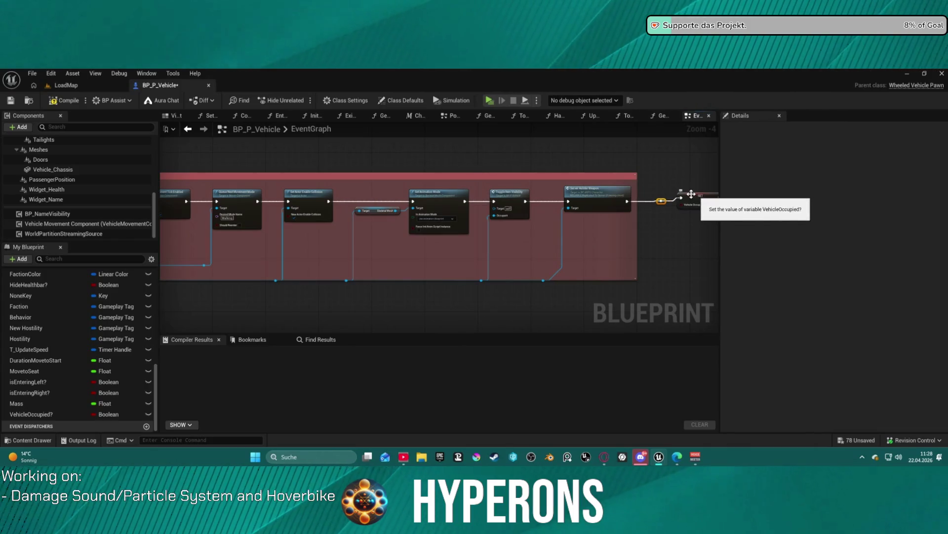
- Wire the setter into Handle Not Occpied, feeding its value to Occupie?, and compile
drag(700, 197, 476, 254)
scroll(up, 3)
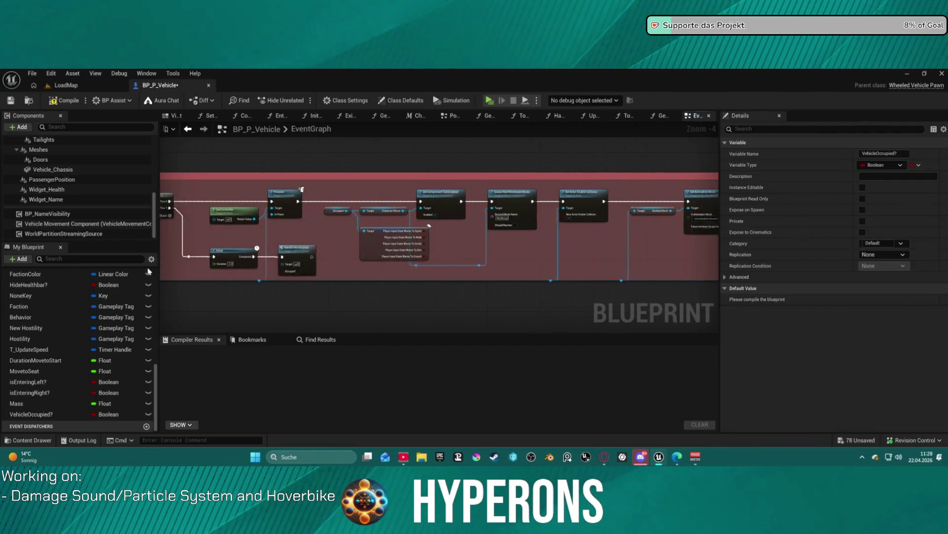
drag(615, 252, 586, 233)
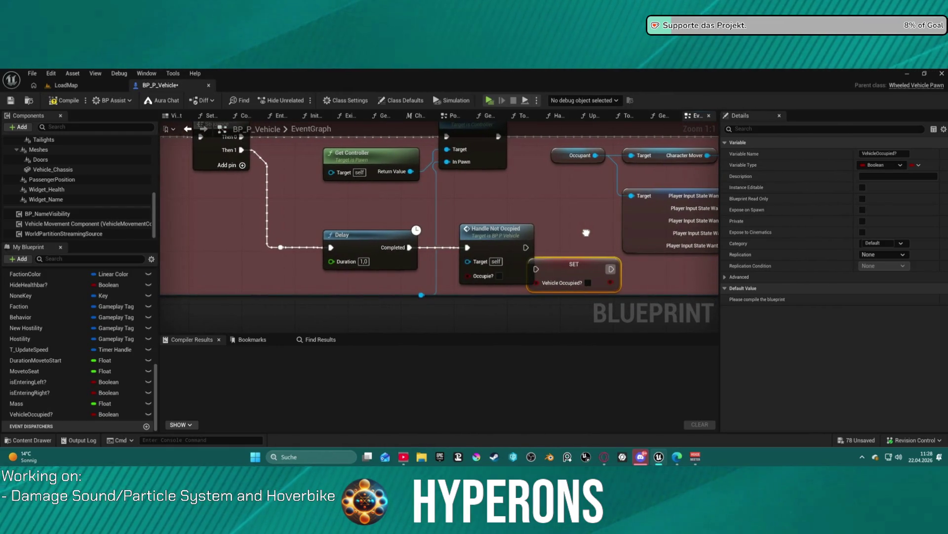
double_click(495, 244)
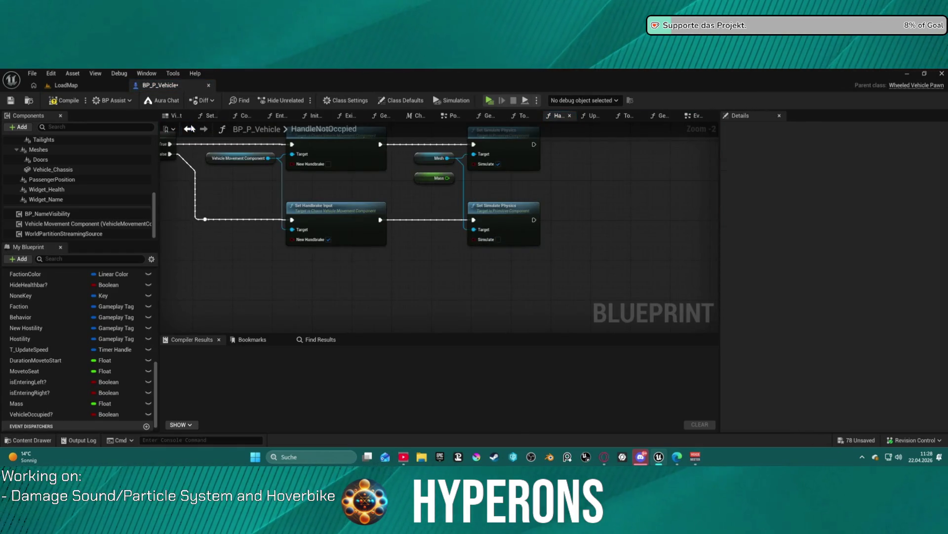
click(190, 129)
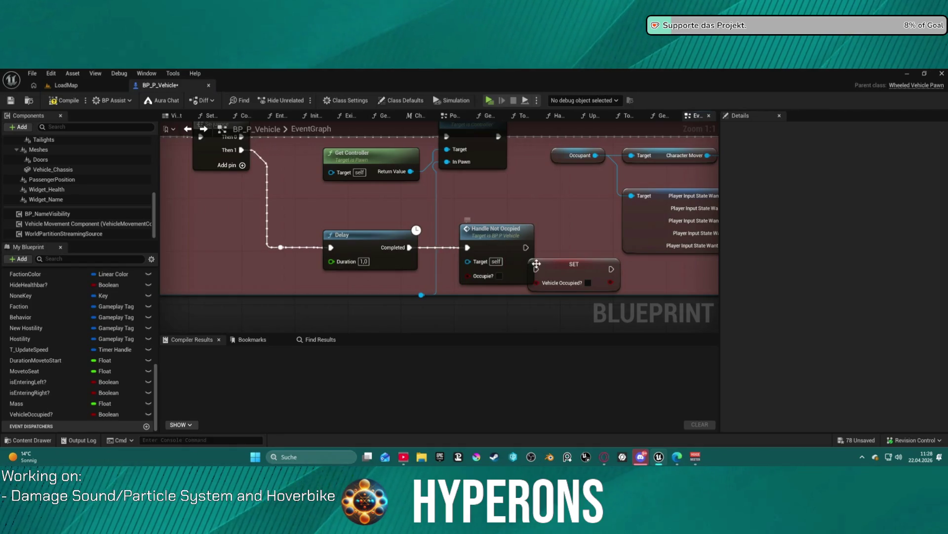
click(536, 264)
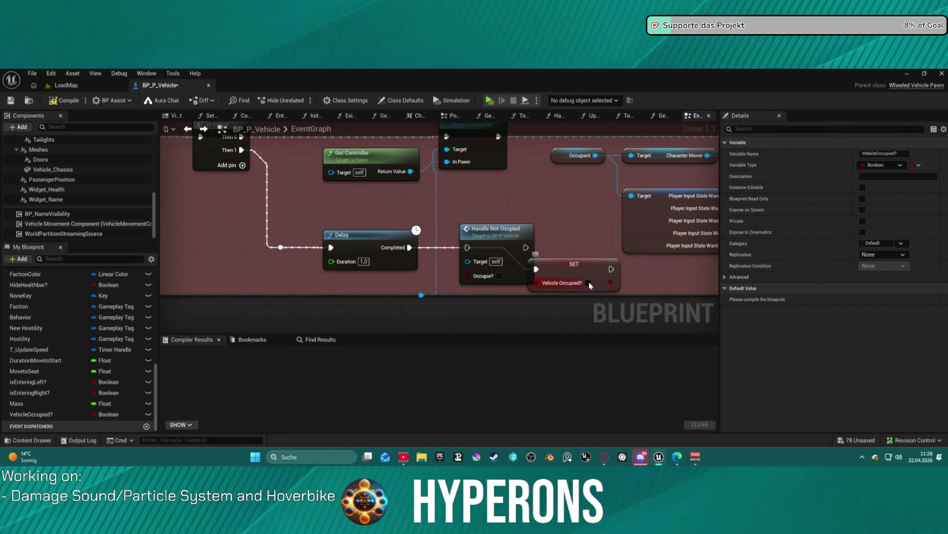
drag(611, 269, 468, 247)
drag(611, 282, 473, 277)
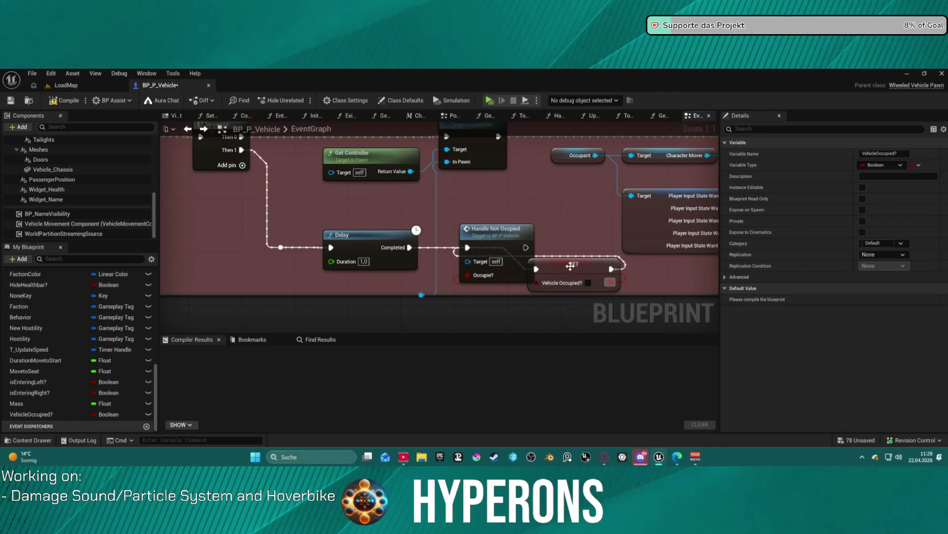
click(571, 266)
scroll(down, 3)
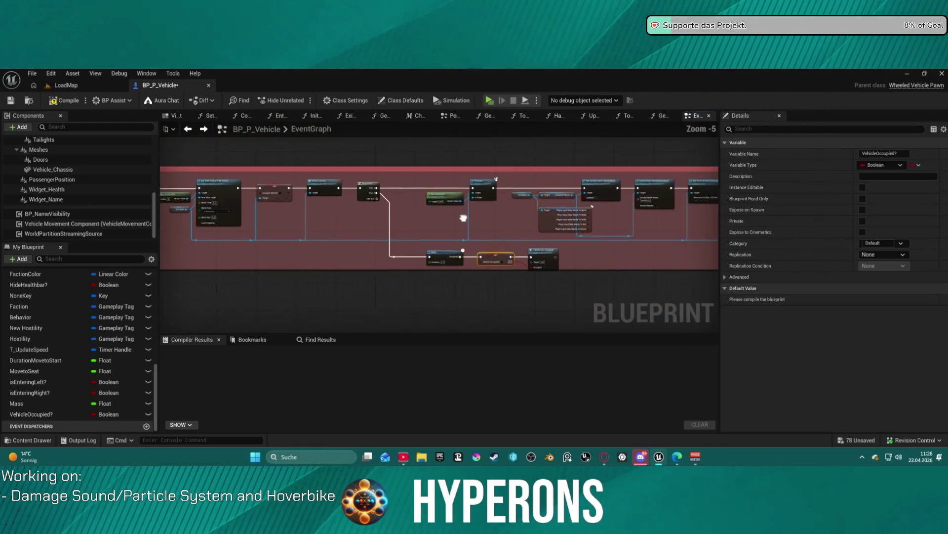
scroll(up, 3)
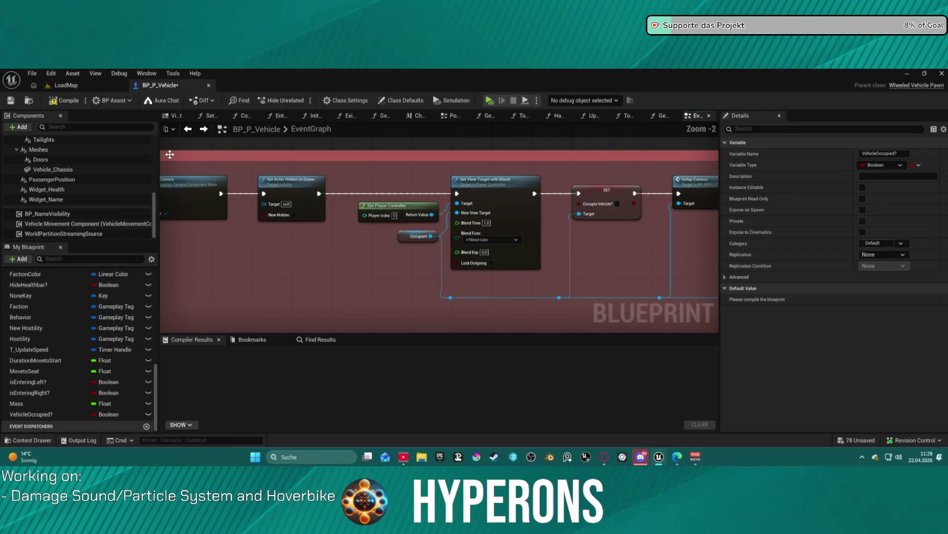
click(63, 103)
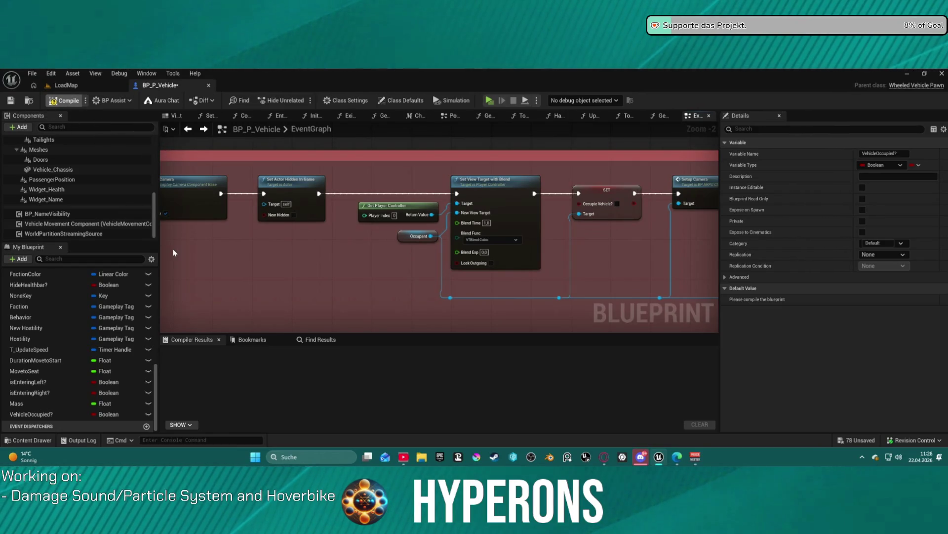
- Break the Can't Enter Vehicle print's exec output wire, recompile, and launch Play-In-Editor
scroll(down, 3)
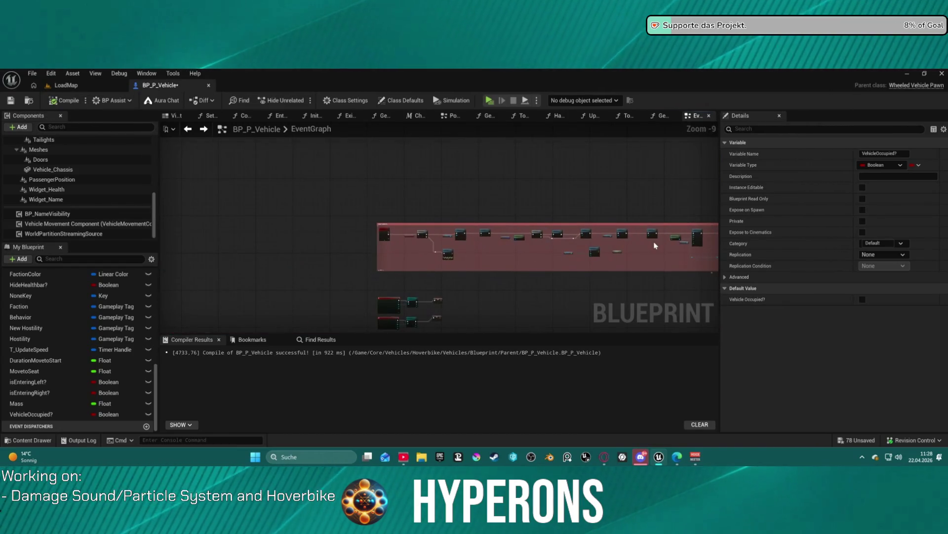
scroll(down, 3)
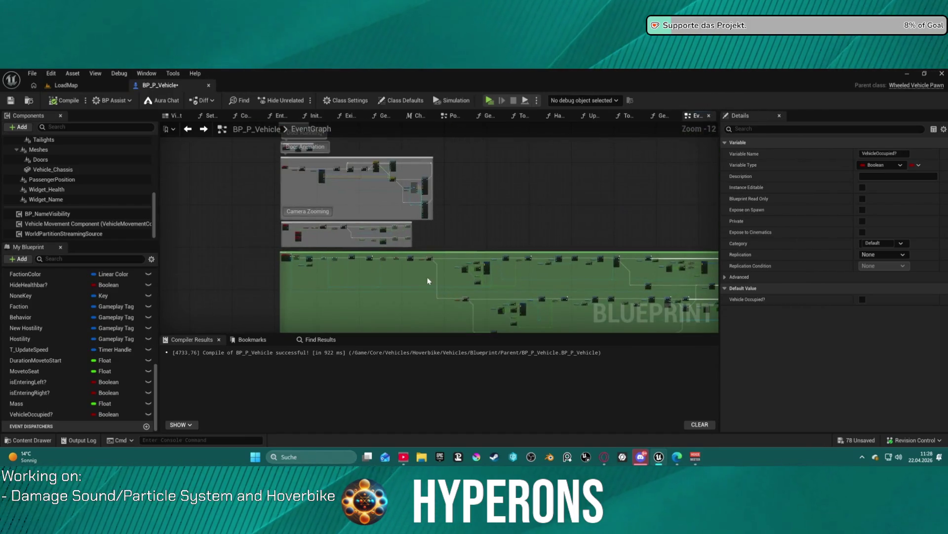
drag(381, 237, 396, 181)
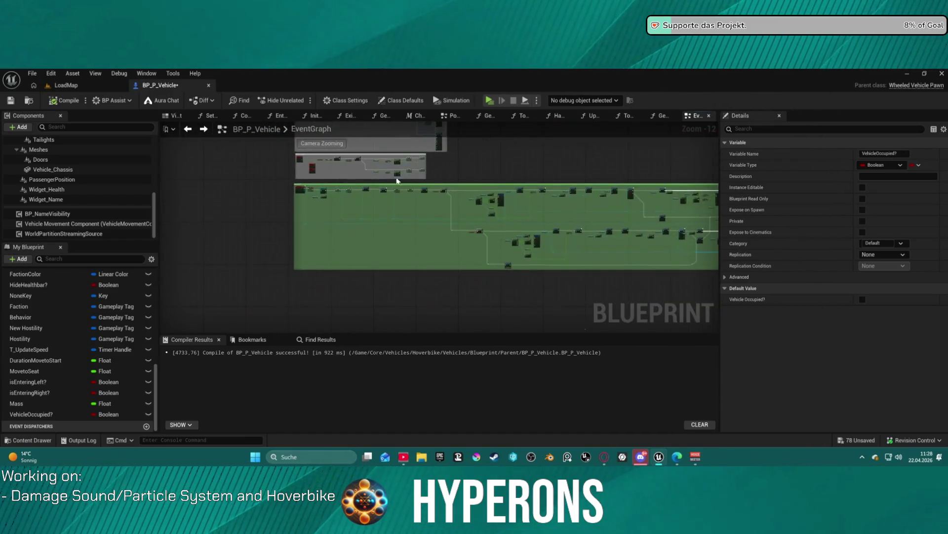
scroll(up, 3)
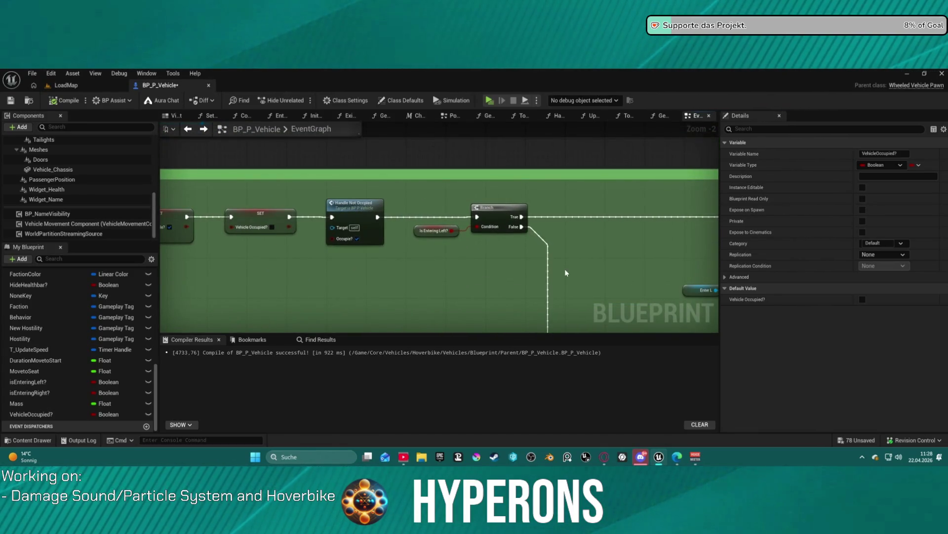
scroll(down, 3)
drag(550, 263, 398, 171)
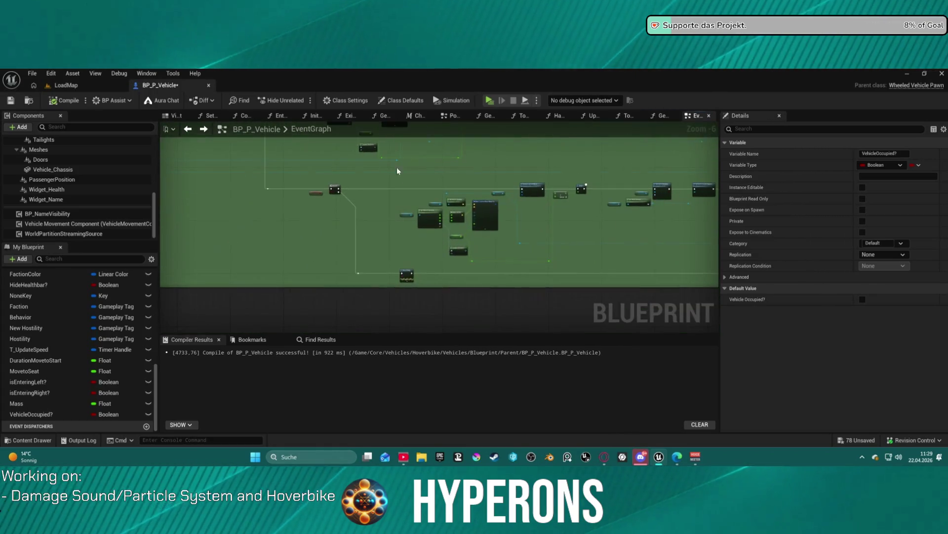
scroll(up, 3)
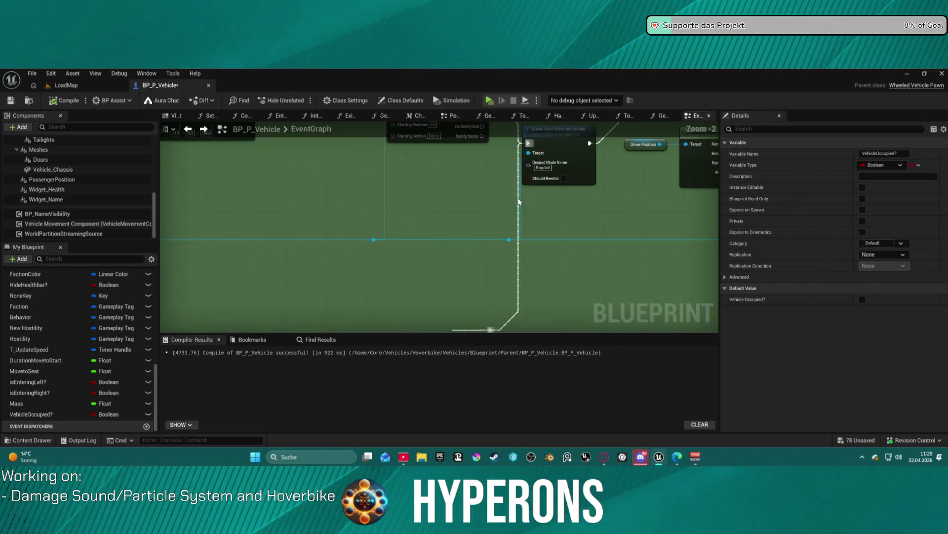
drag(519, 201, 555, 234)
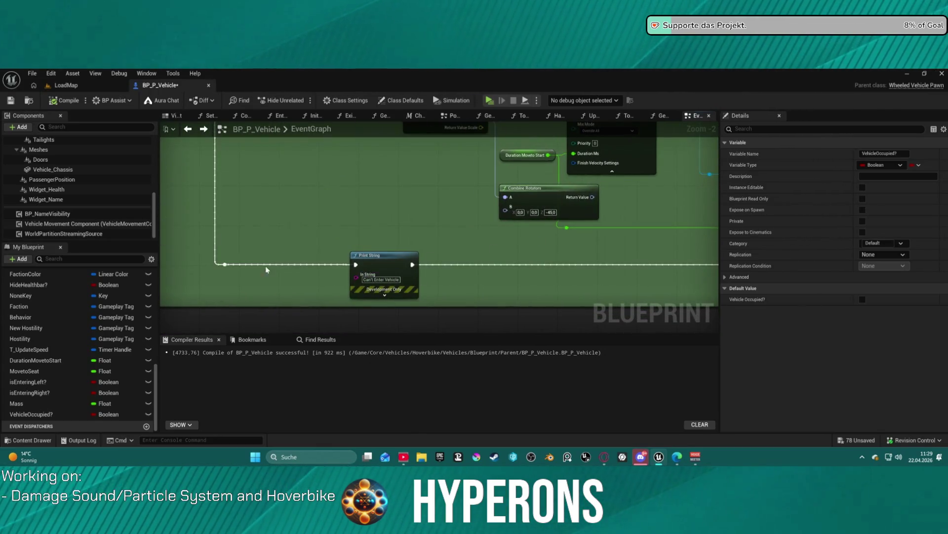
click(256, 266)
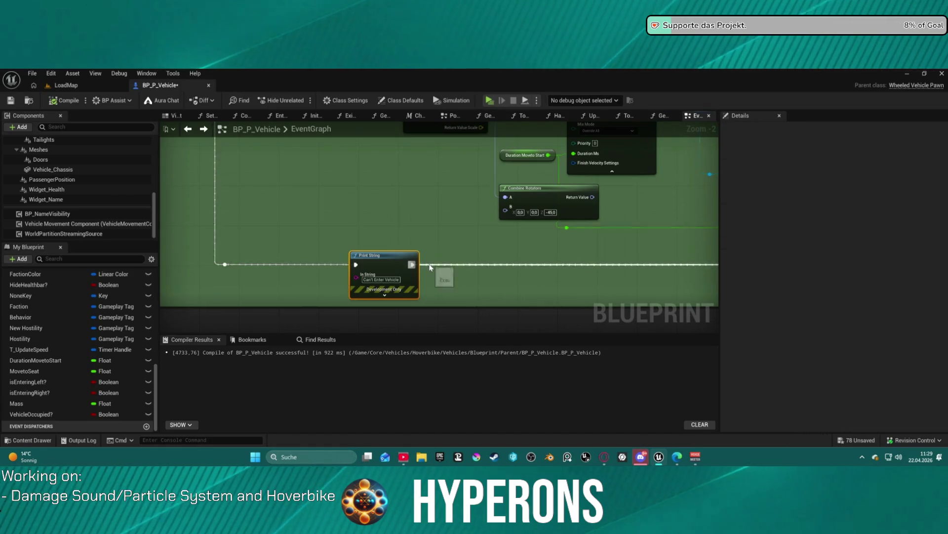
click(412, 265)
click(68, 101)
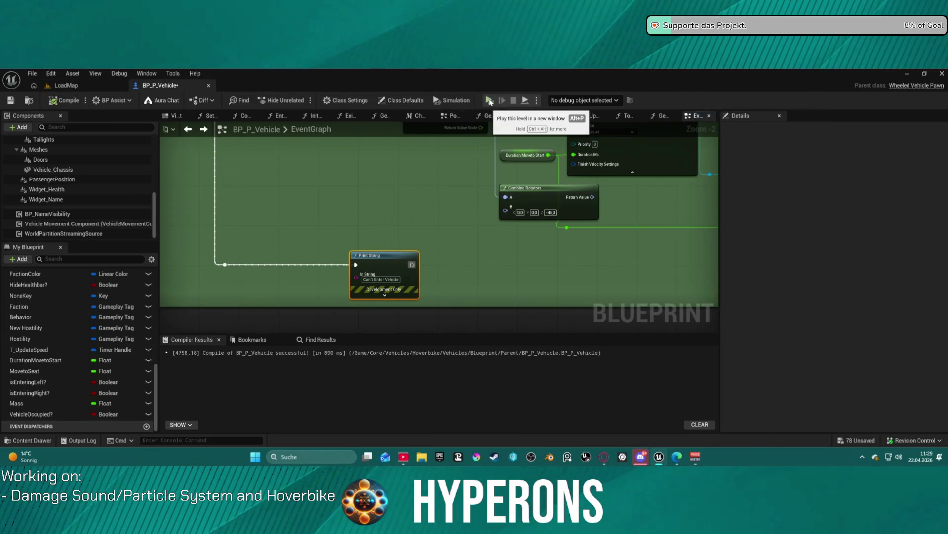
click(489, 100)
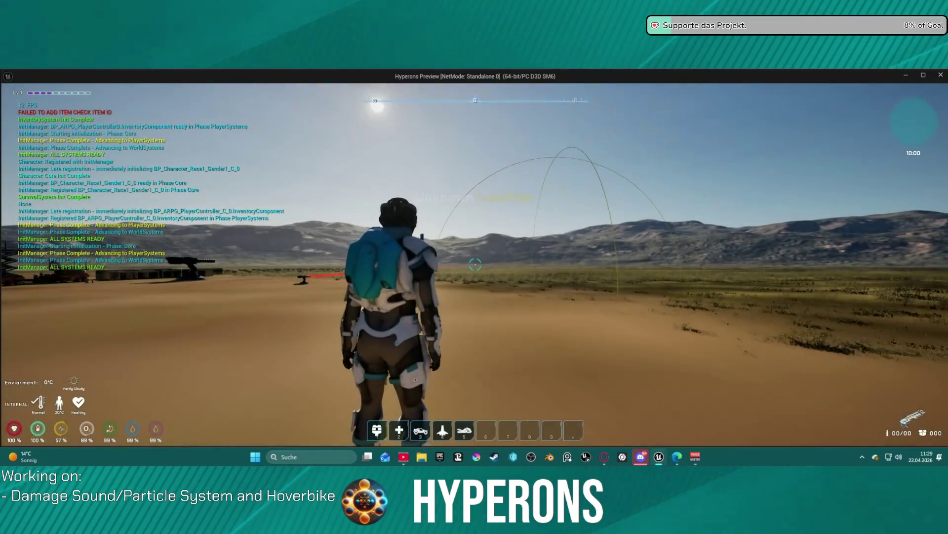
- Summon the hoverbike with 5, mount it, drive forward and left, then dismount
key(5)
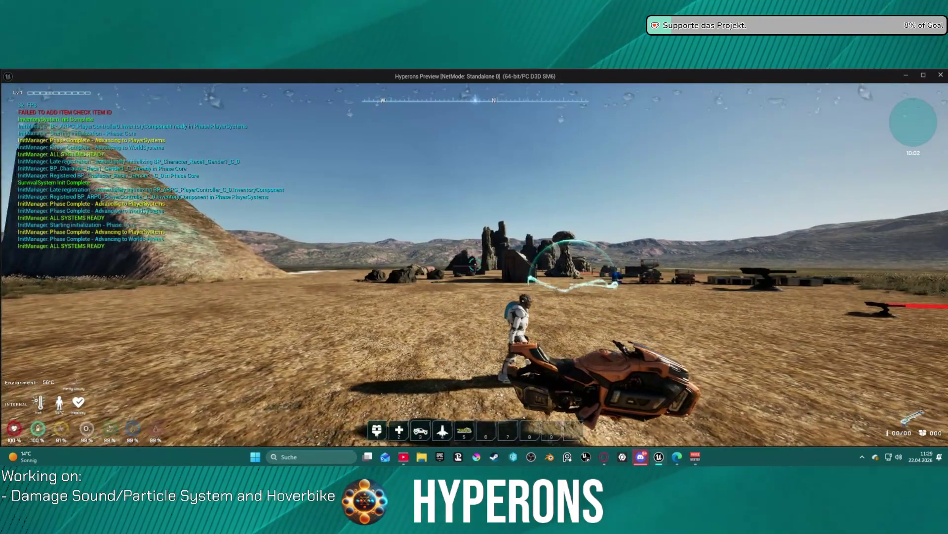
key(f)
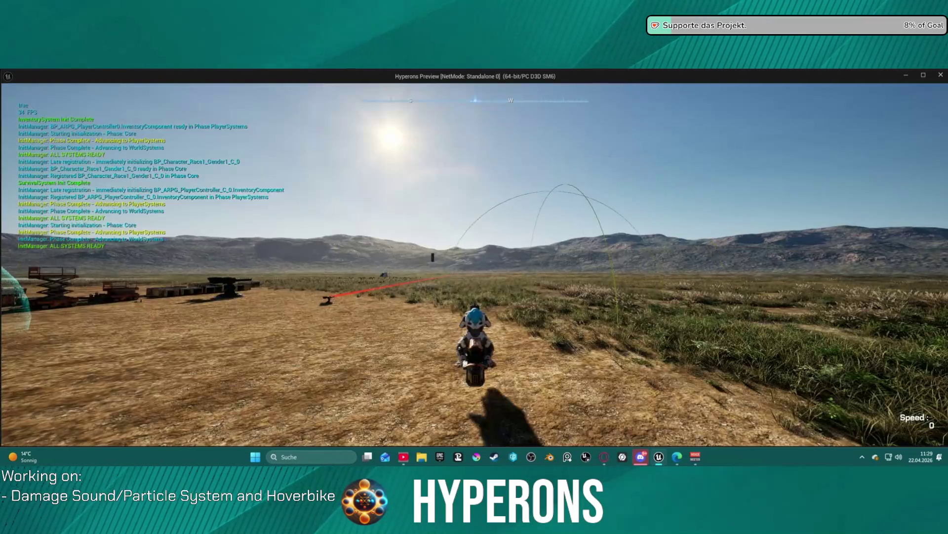
key(w)
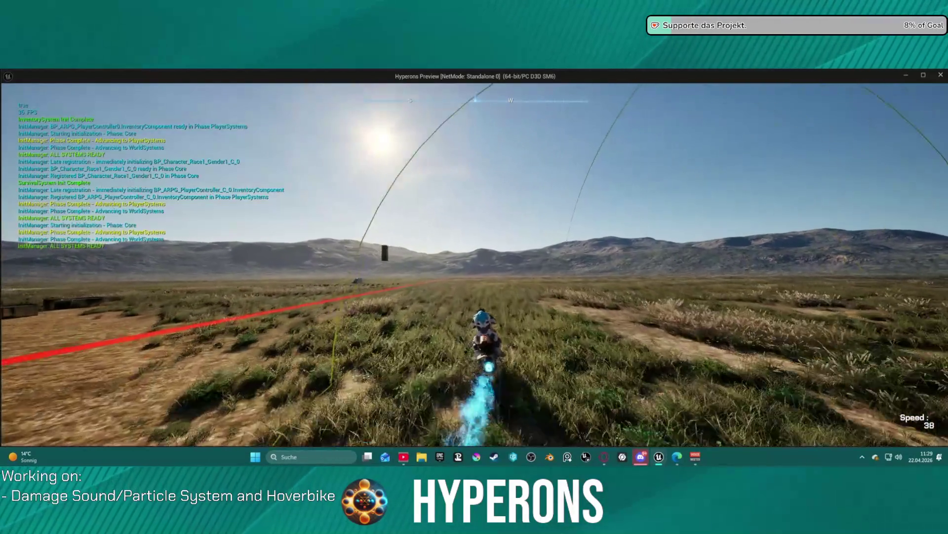
key(a)
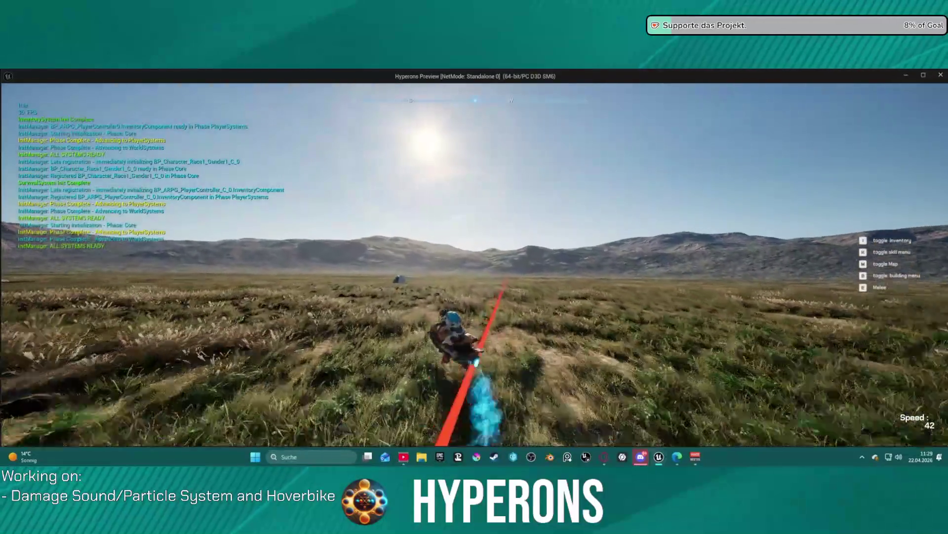
key(f)
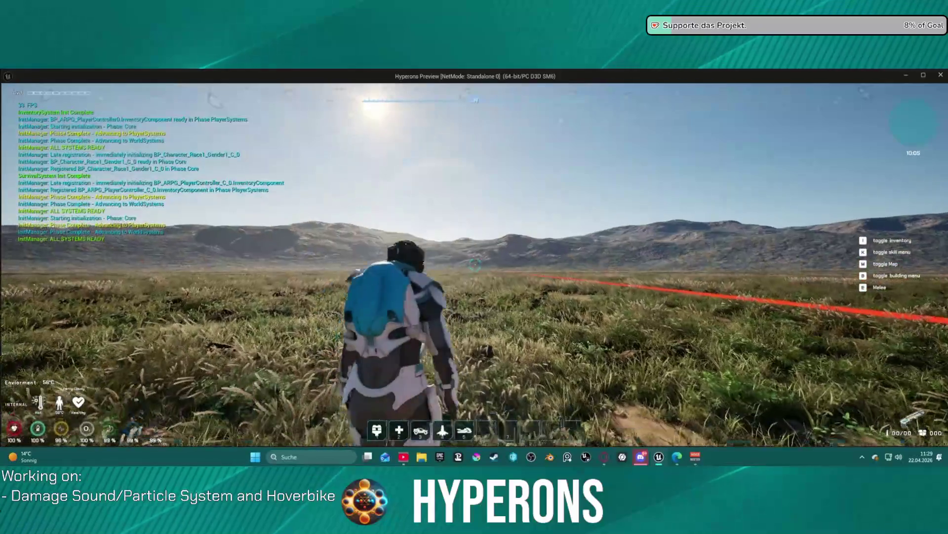
- Remount and ride, dismount and walk, then mount the hoverbike again and accelerate
mouse_move(474, 267)
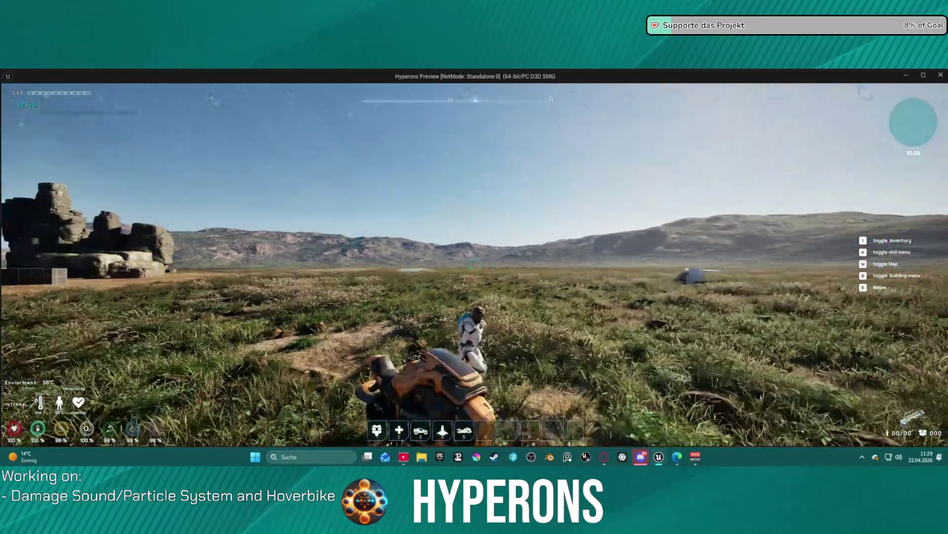
key(f)
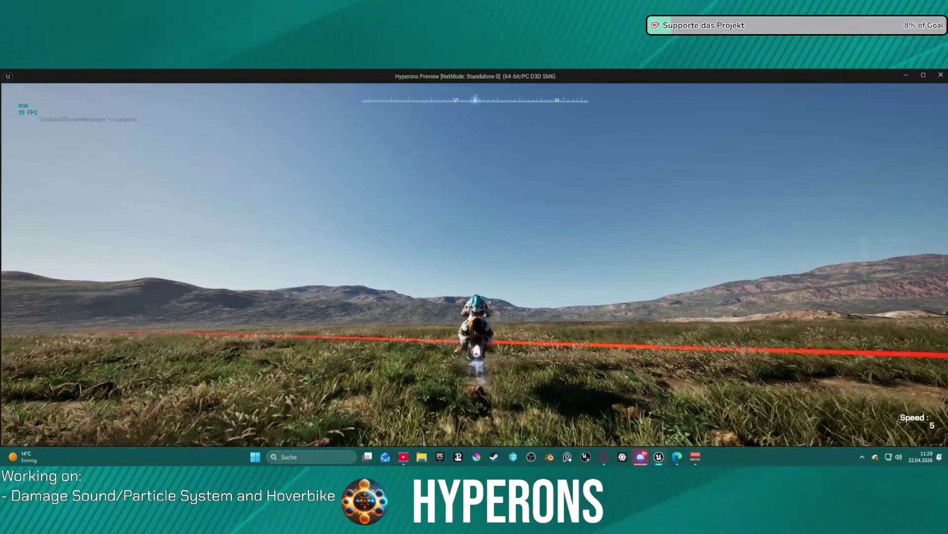
key(w)
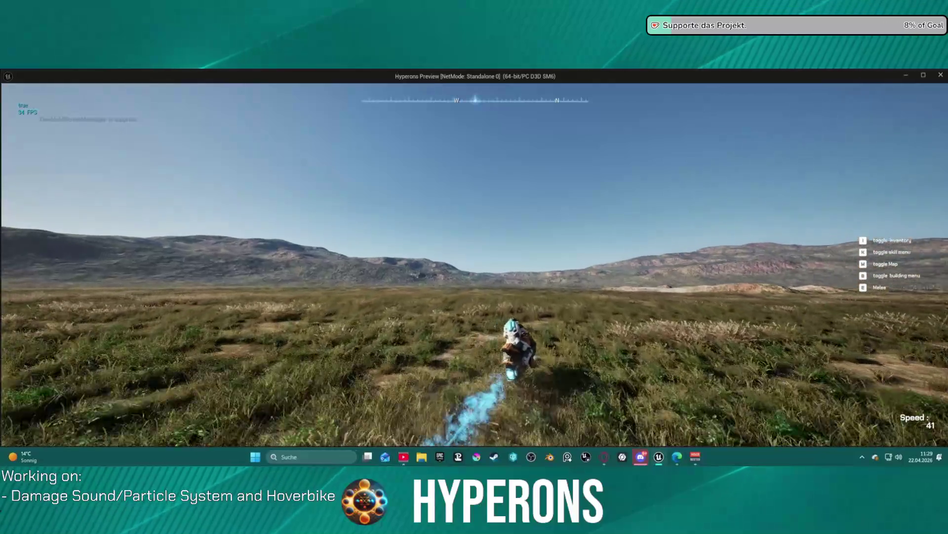
key(a)
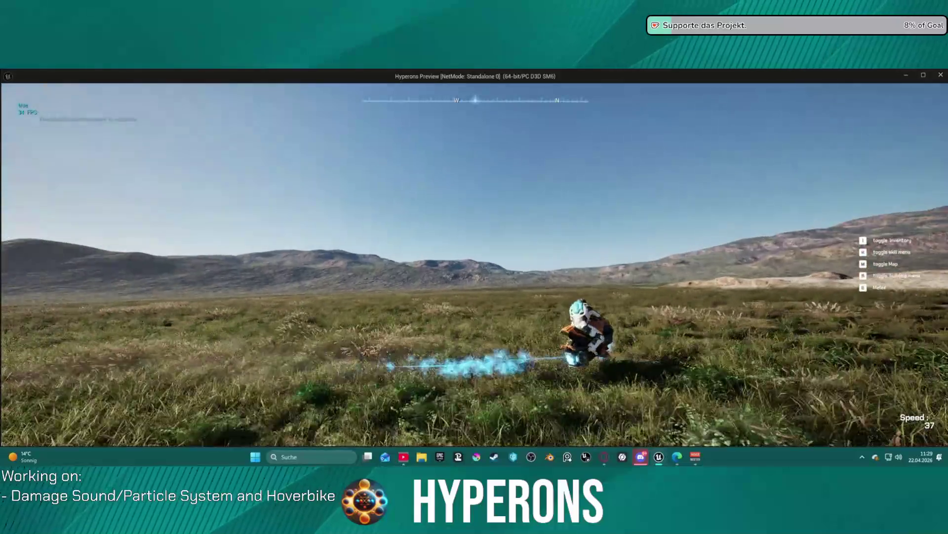
key(f)
key(w)
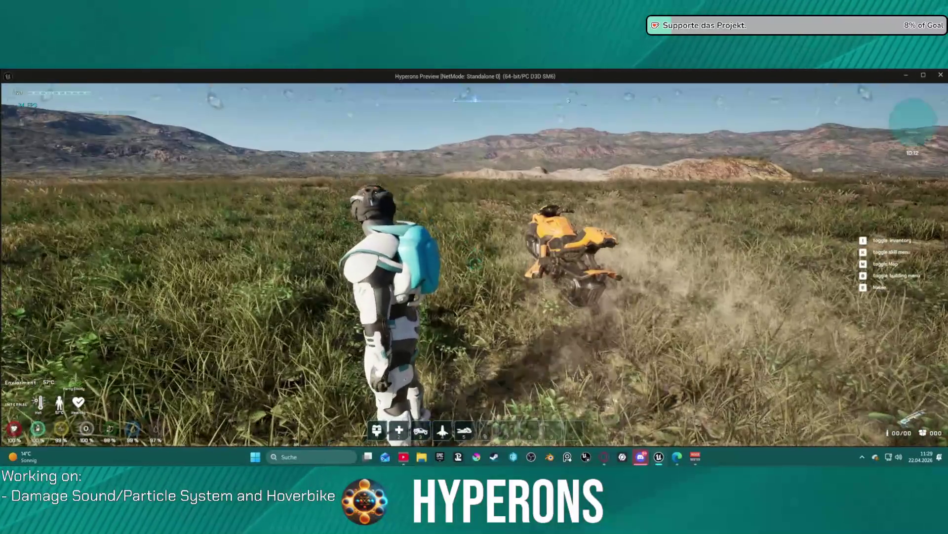
scroll(down, 3)
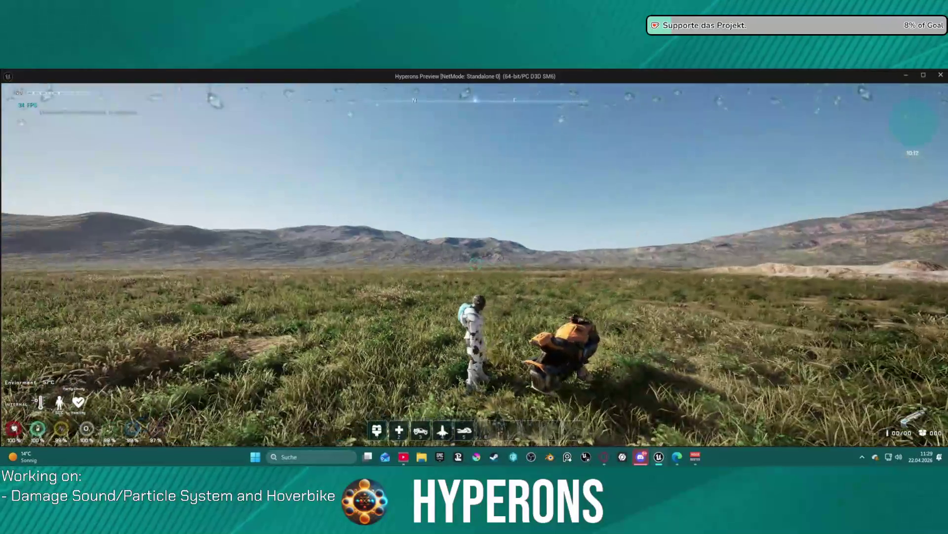
key(f)
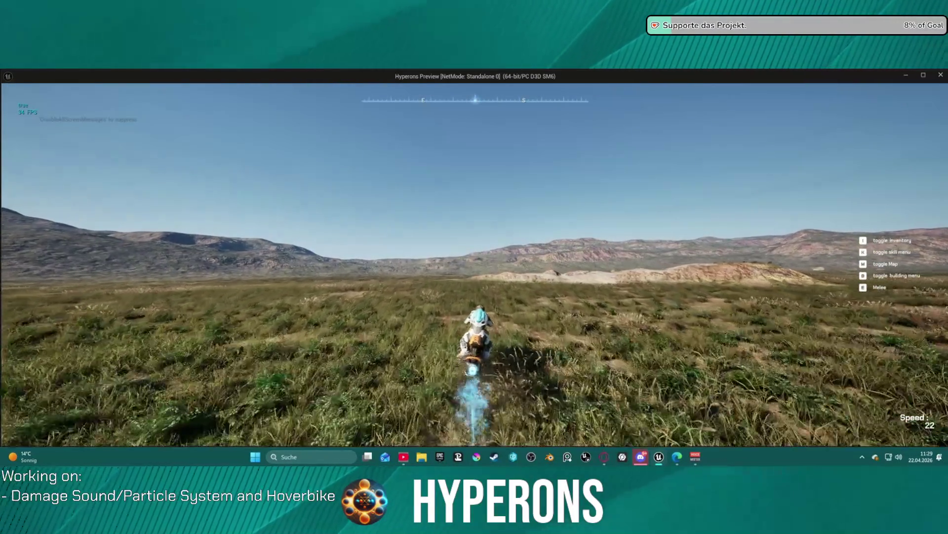
key(w)
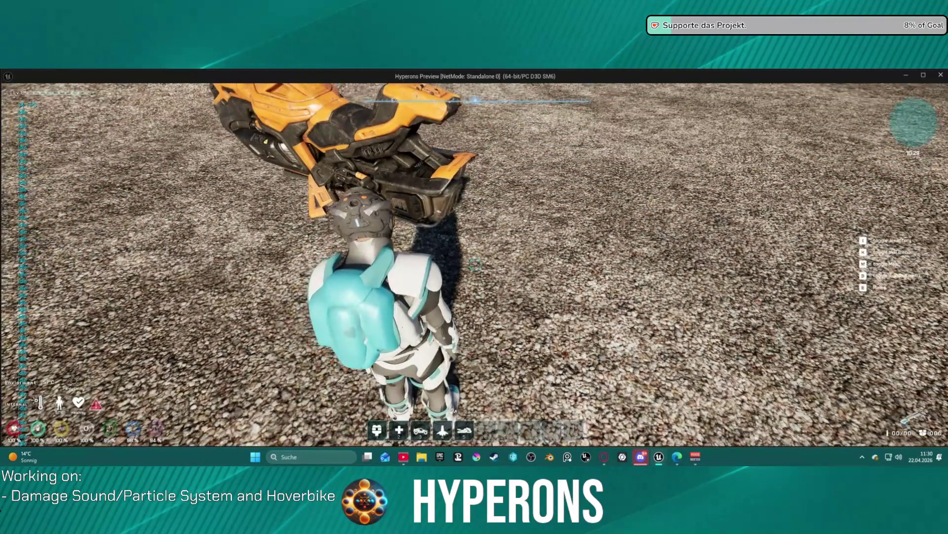
- Open the inventory, fire the rifle, then ride the hoverbike over the hill and dismount
key(i)
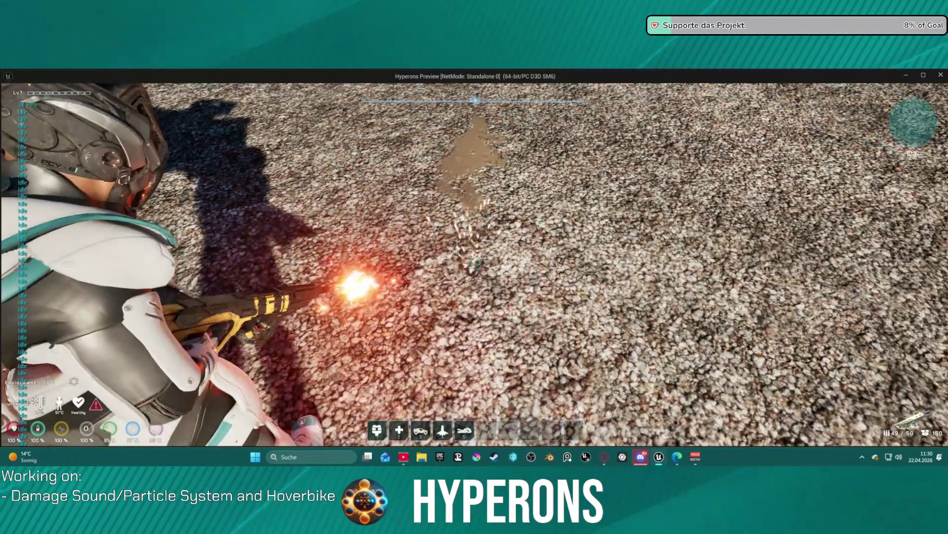
click(475, 262)
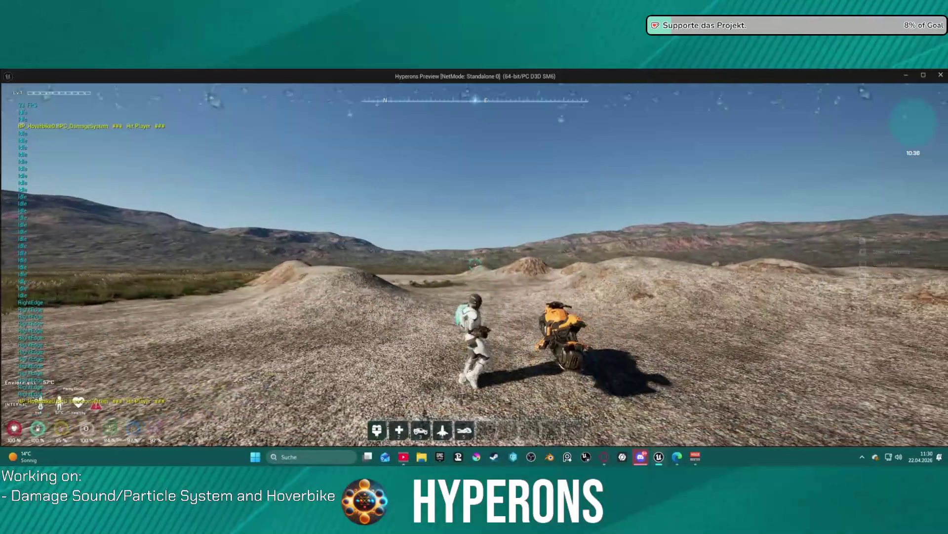
key(f)
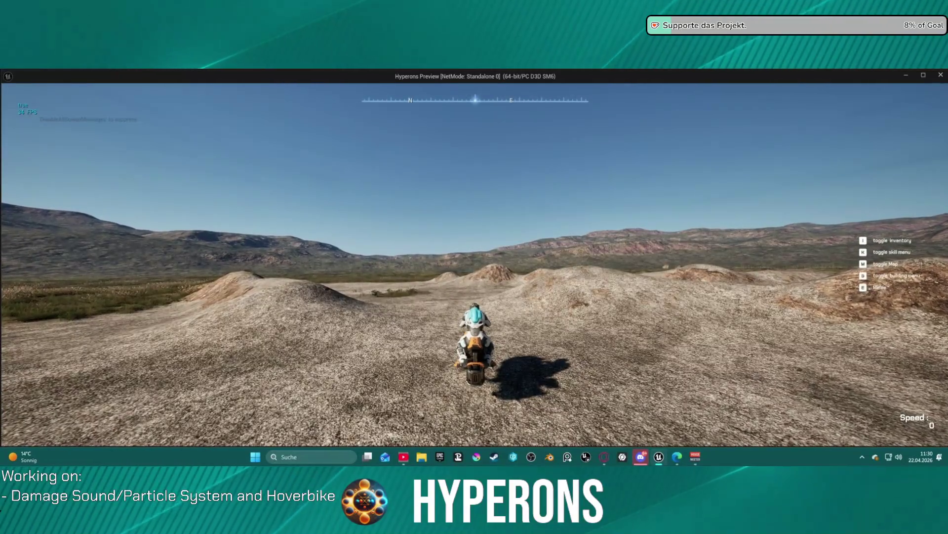
key(w)
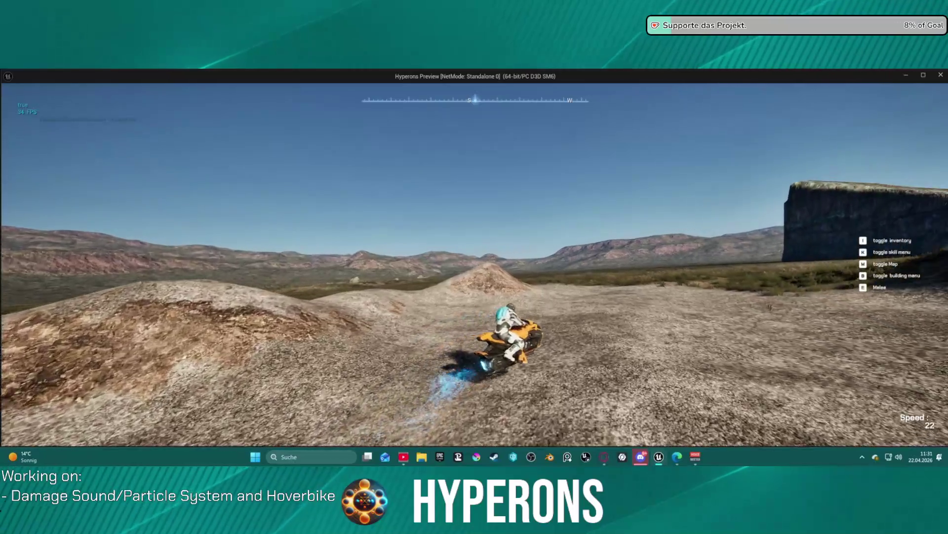
key(w)
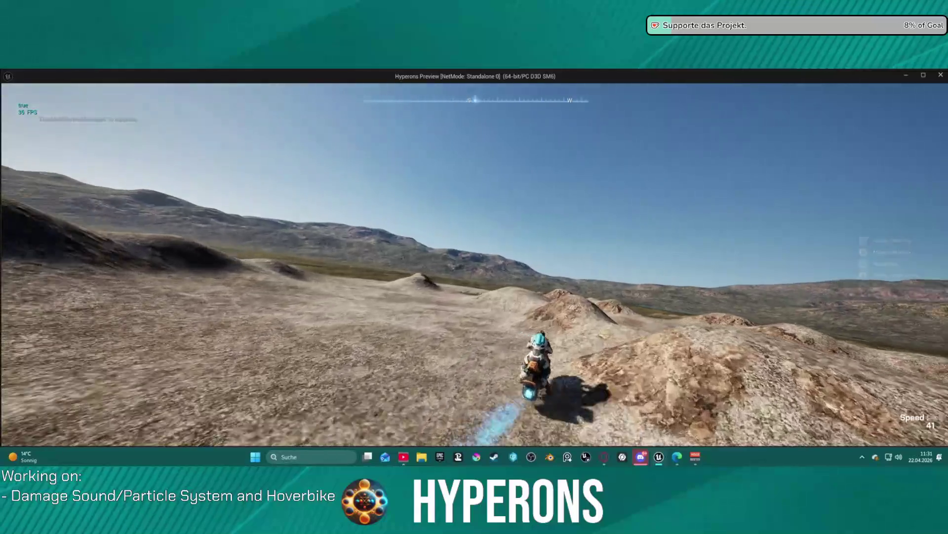
key(f)
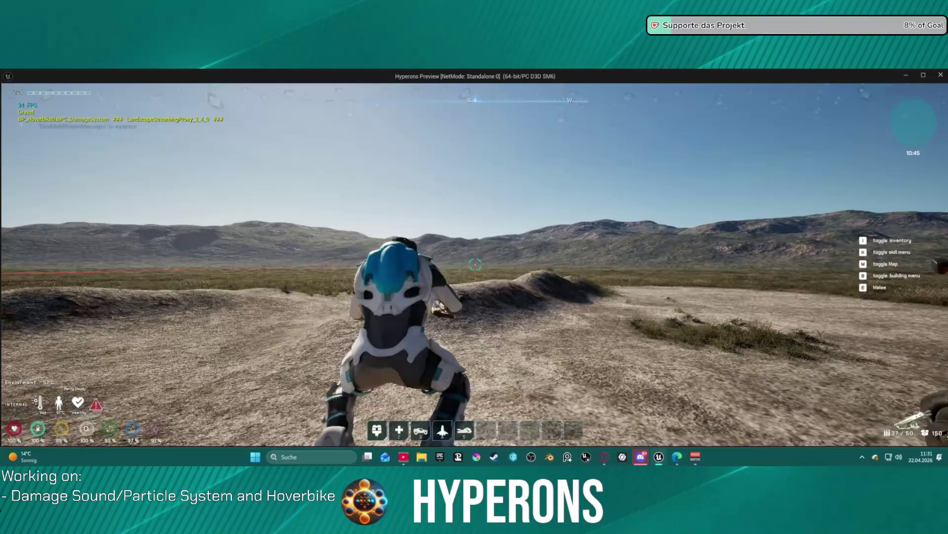
- Run across the rocky mound, remount, drive toward the ruins, then end the session
key(w)
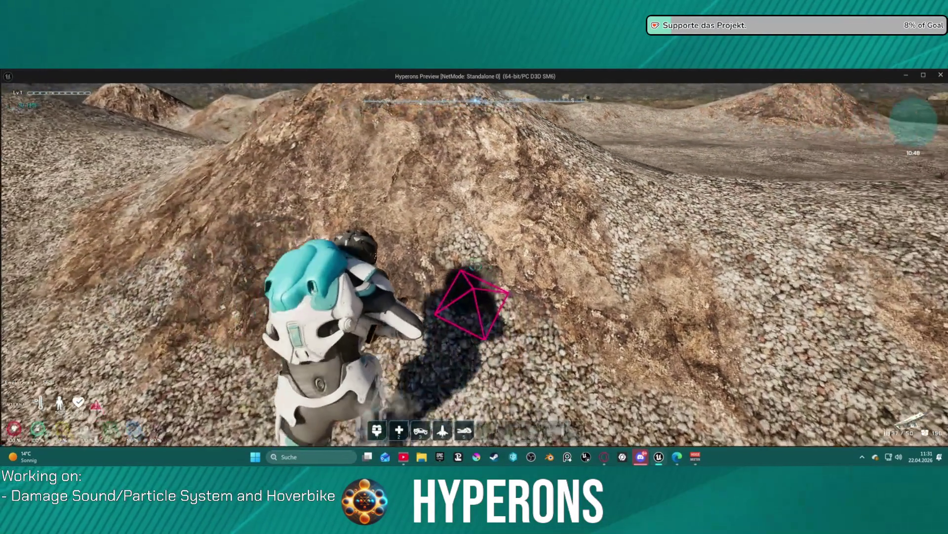
key(w)
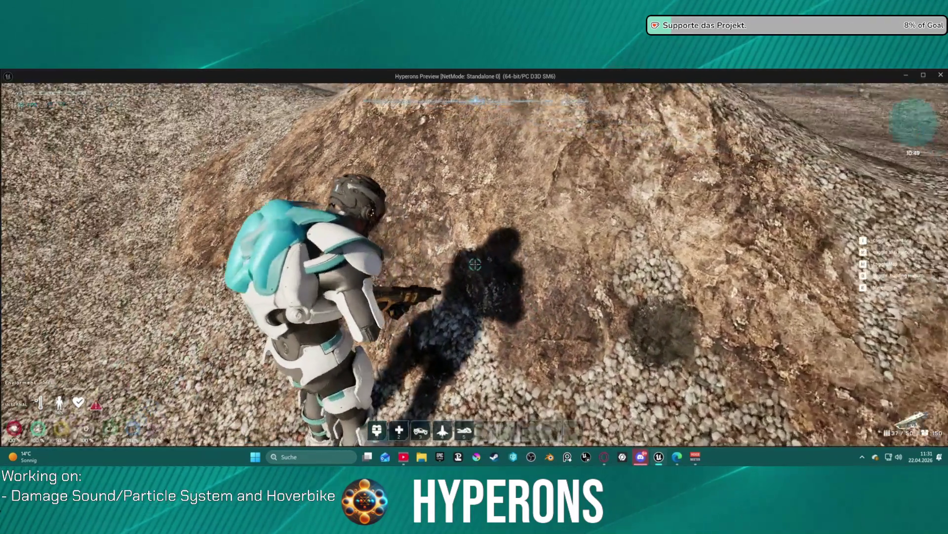
key(w)
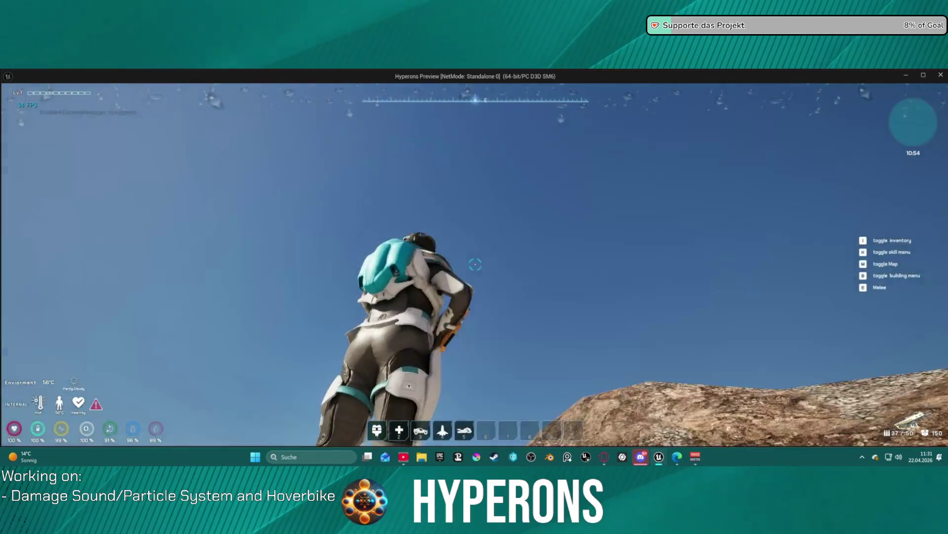
key(w)
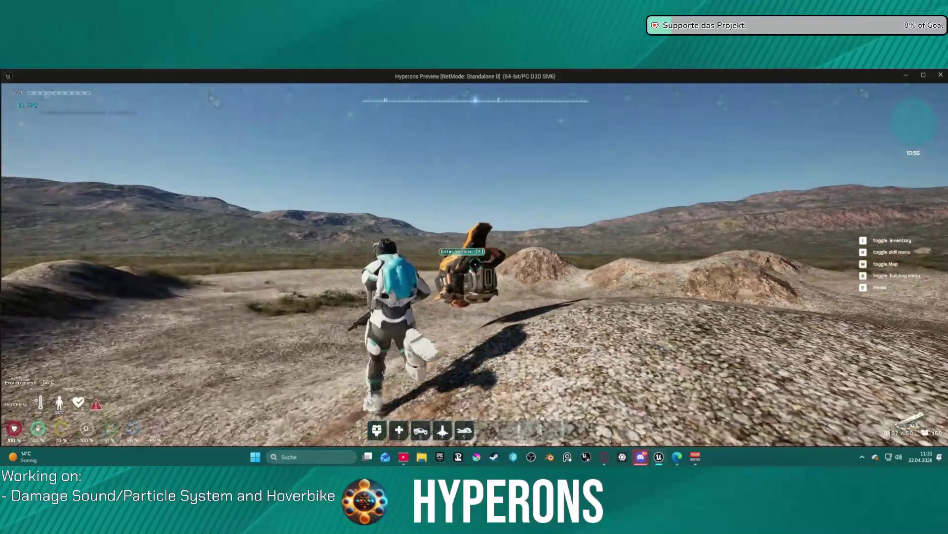
key(e)
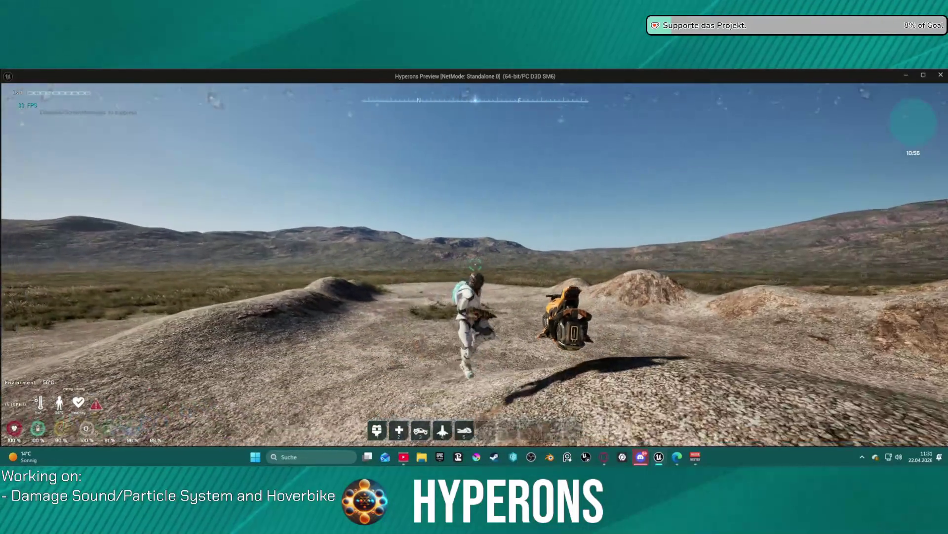
key(w)
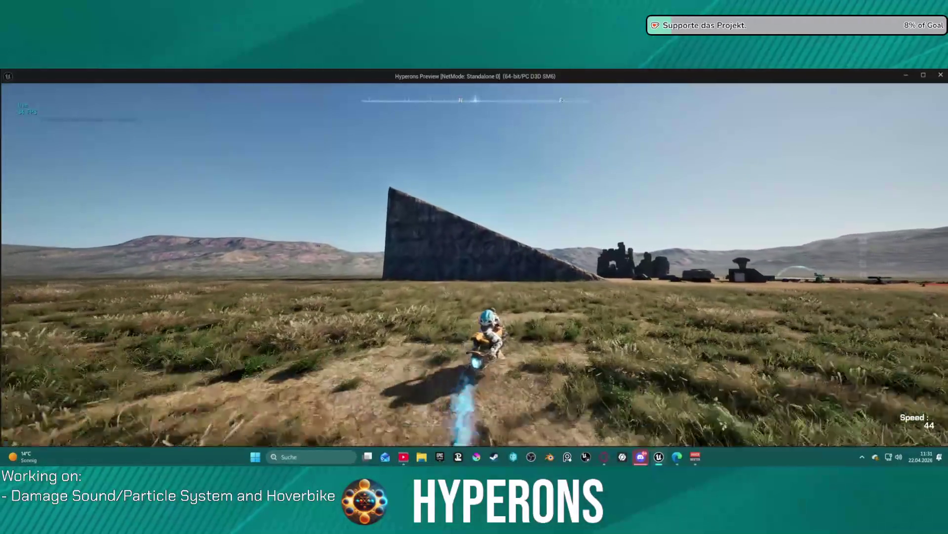
key(a)
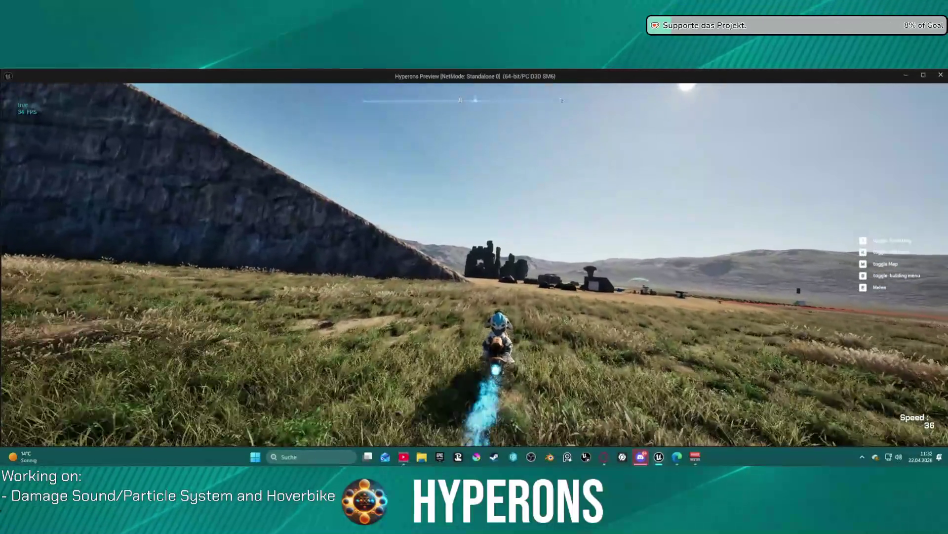
key(w)
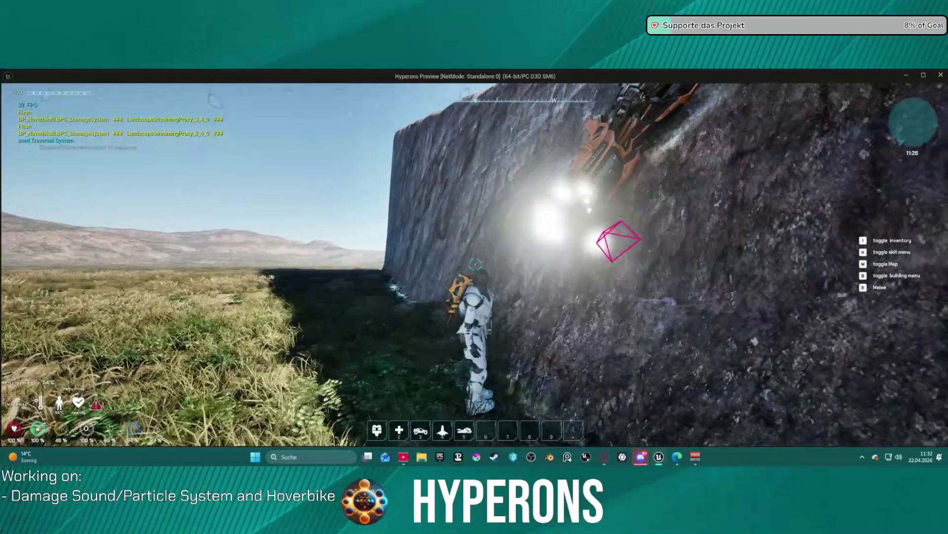
key(Escape)
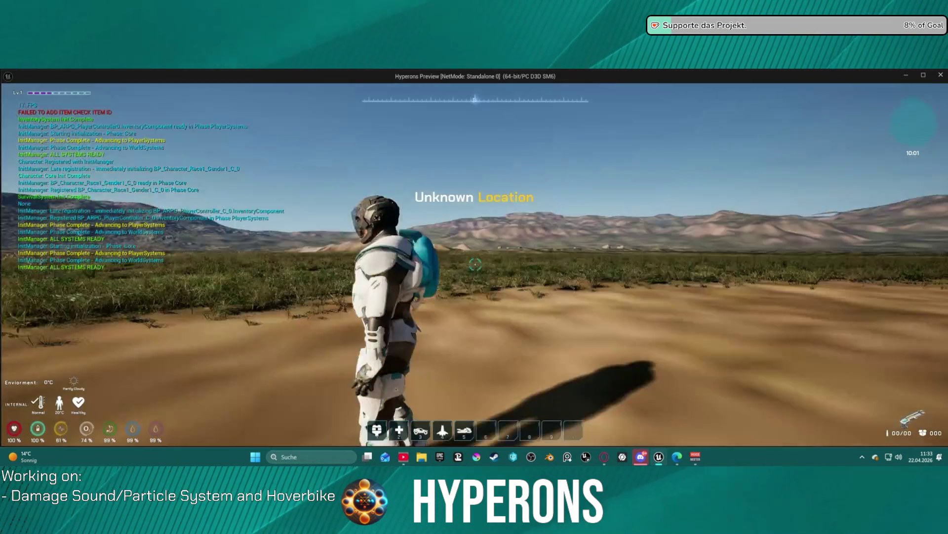
- Walk to the hoverbike, get on and off it twice, and turn toward the rock slab
key(5)
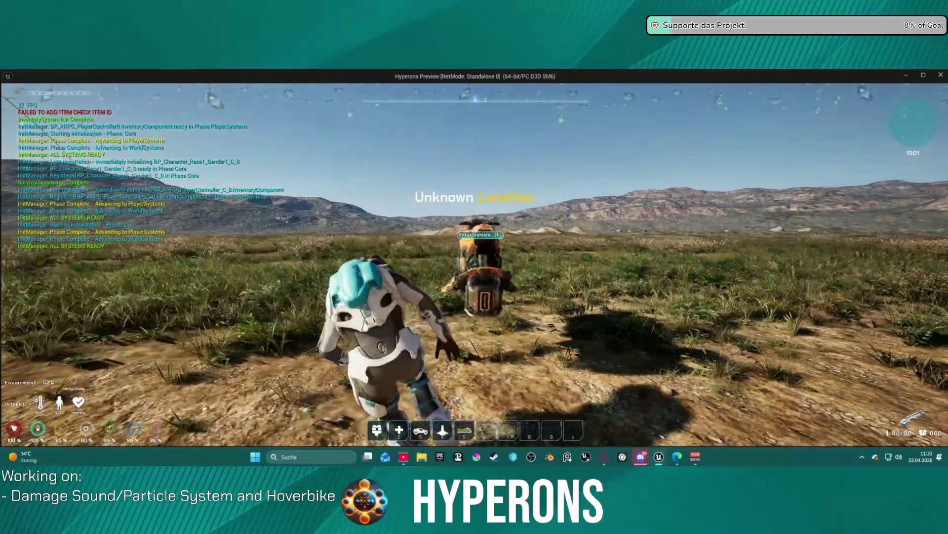
key(f)
key(f)
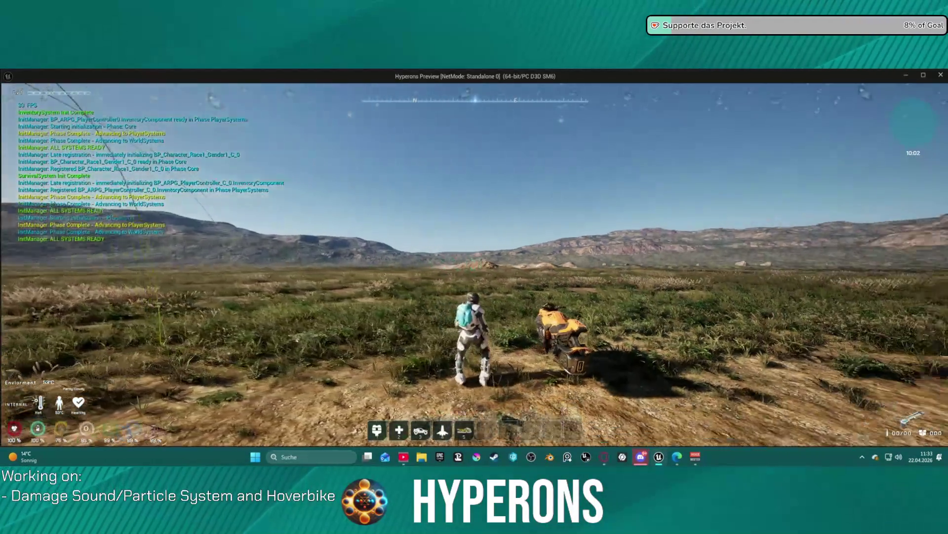
key(f)
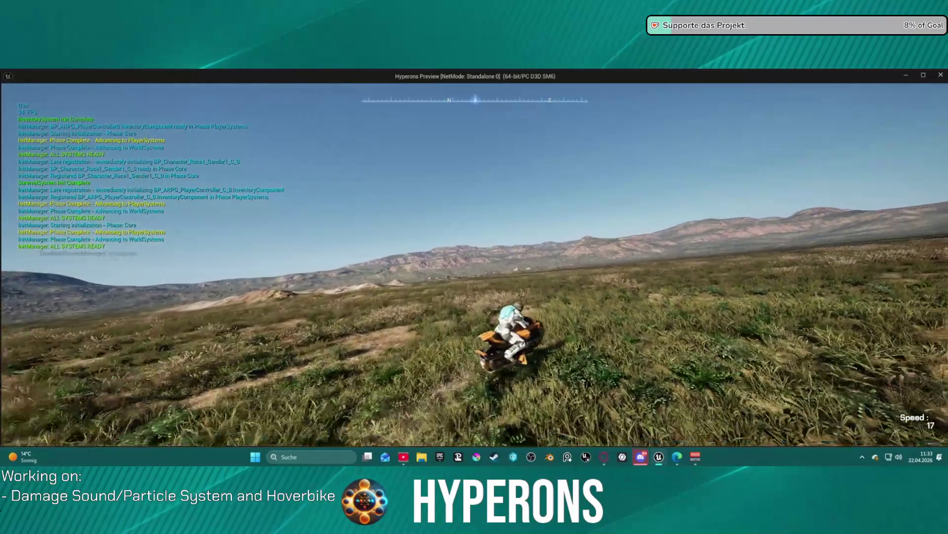
key(d)
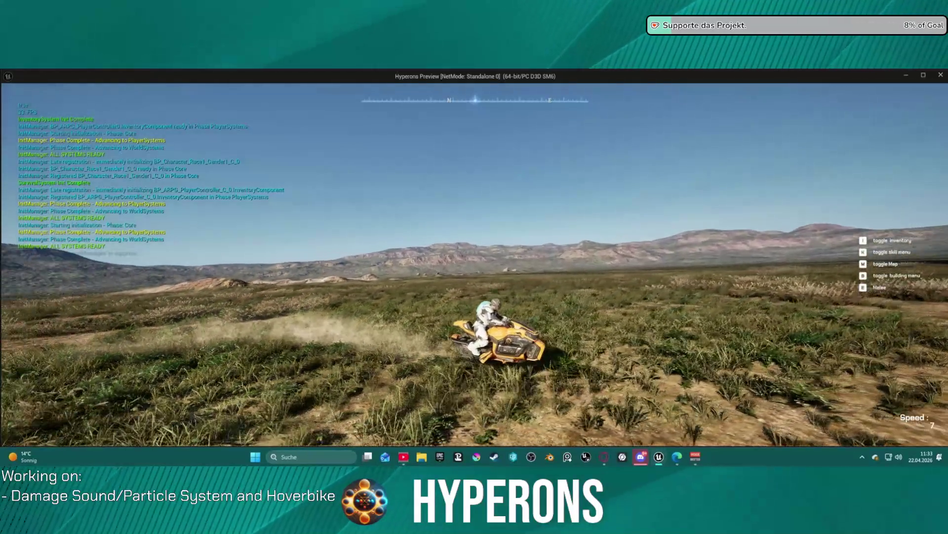
key(d)
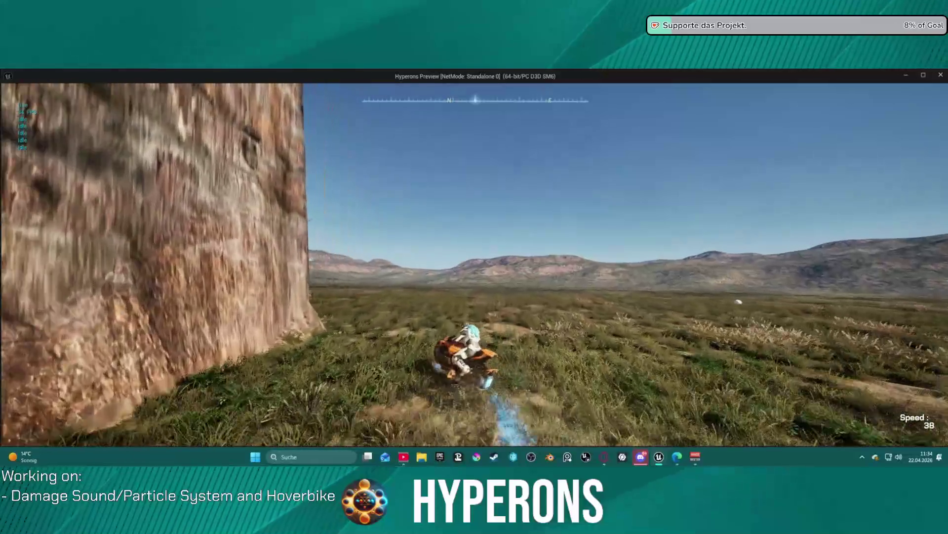
- Ride along the cliff and across the grassy plain, then stop the game preview
key(s)
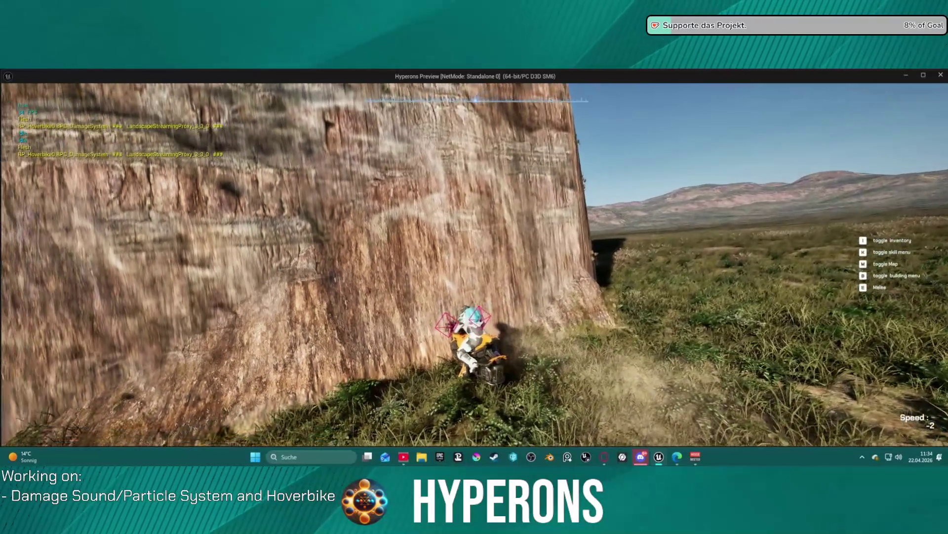
key(w)
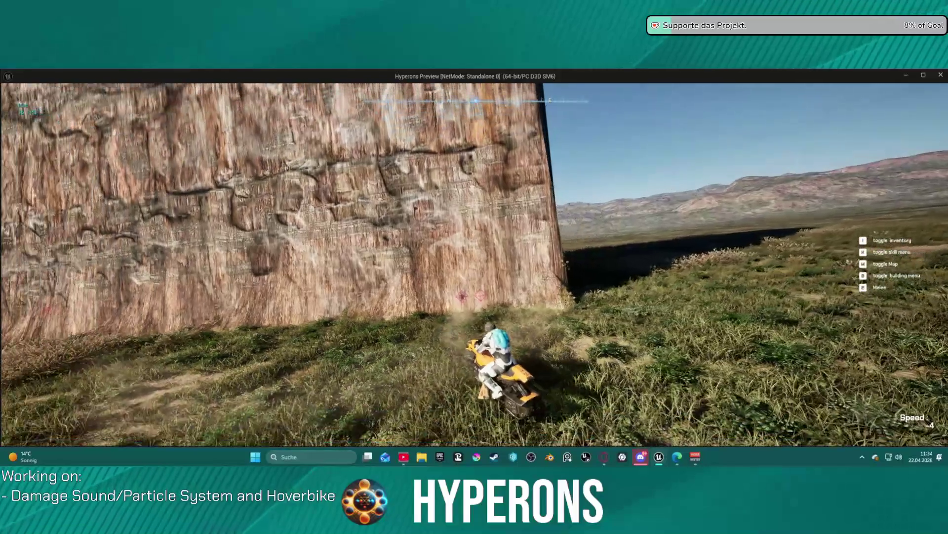
key(a)
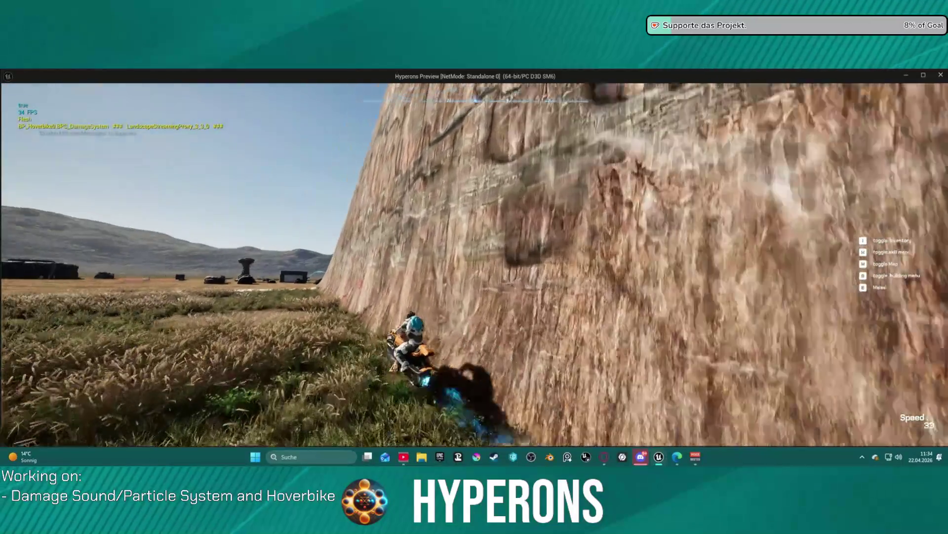
key(w)
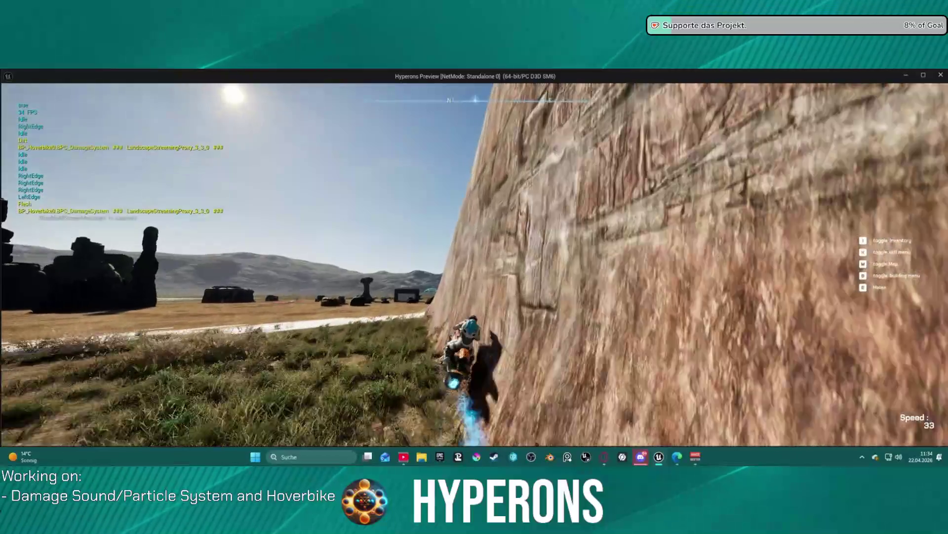
key(w)
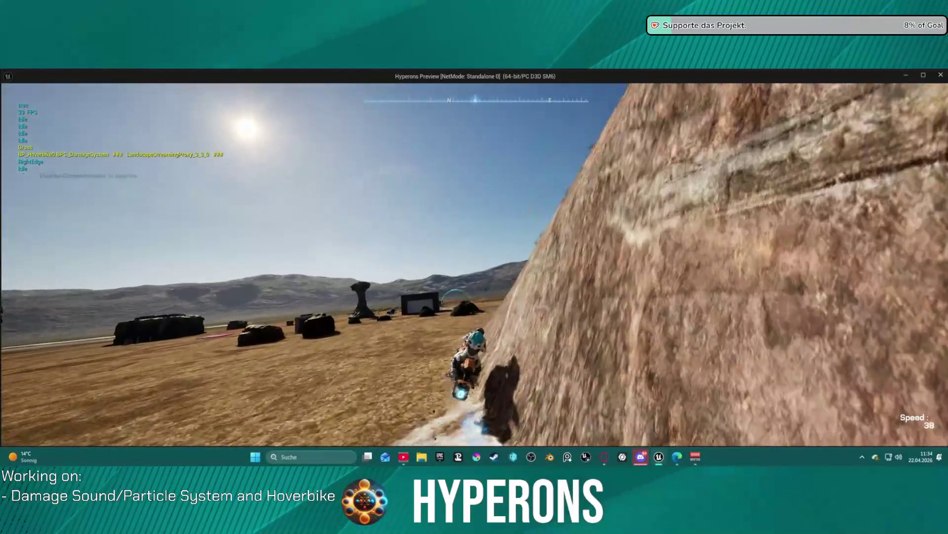
key(d)
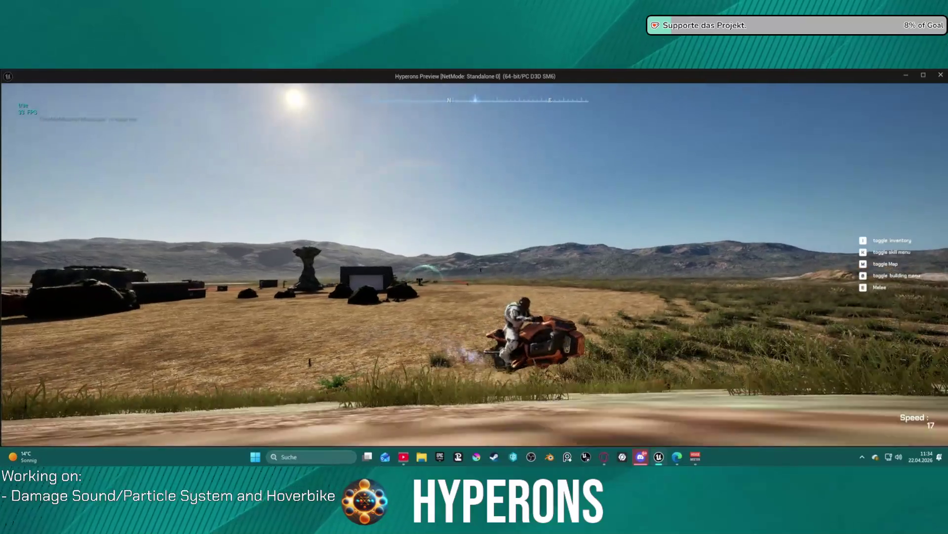
key(w)
key(d)
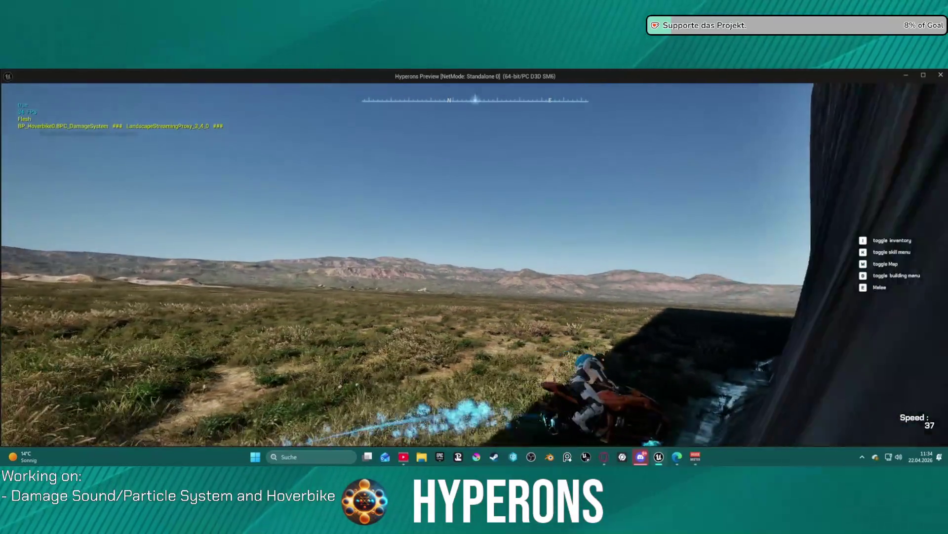
key(w)
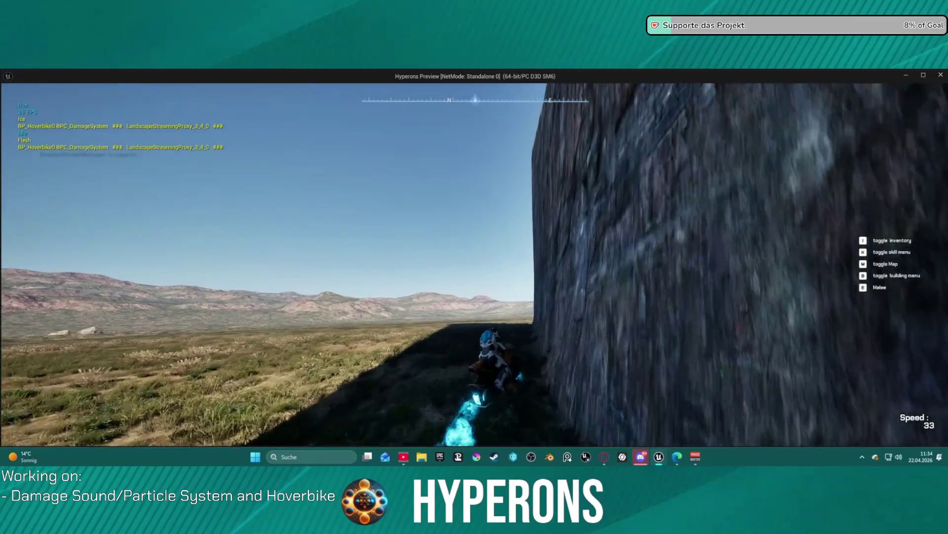
key(a)
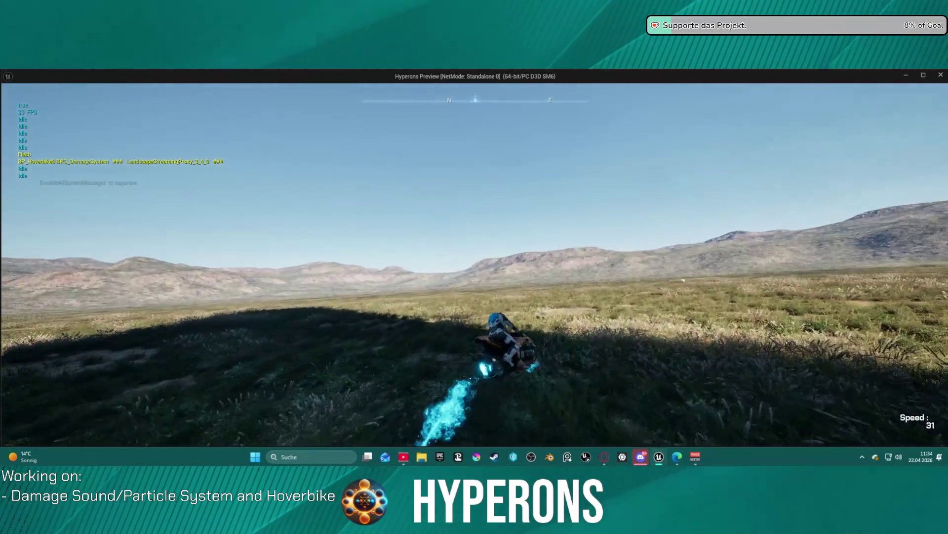
key(Escape)
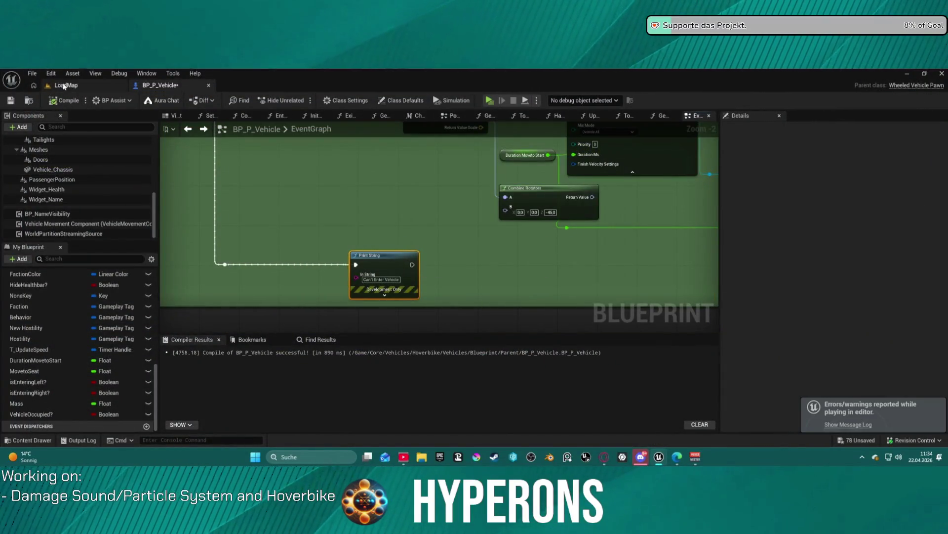
- Open the LoadMap level in Landscape mode and select the Auto target layer
click(51, 73)
click(120, 73)
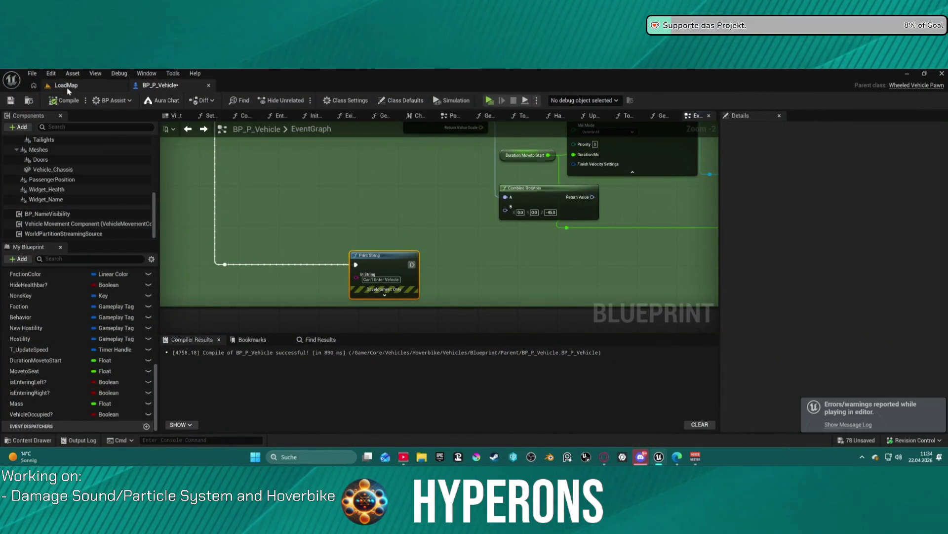
click(66, 87)
click(77, 102)
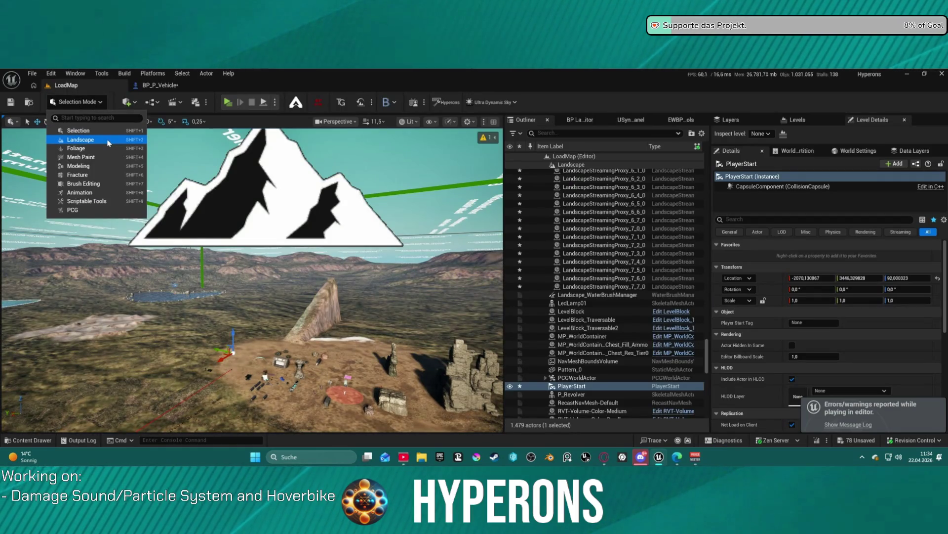
click(107, 141)
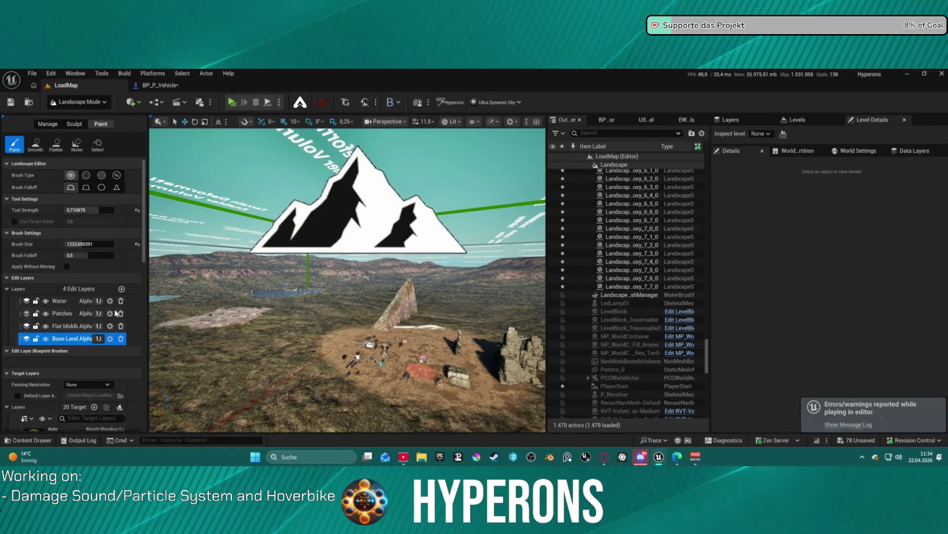
scroll(down, 3)
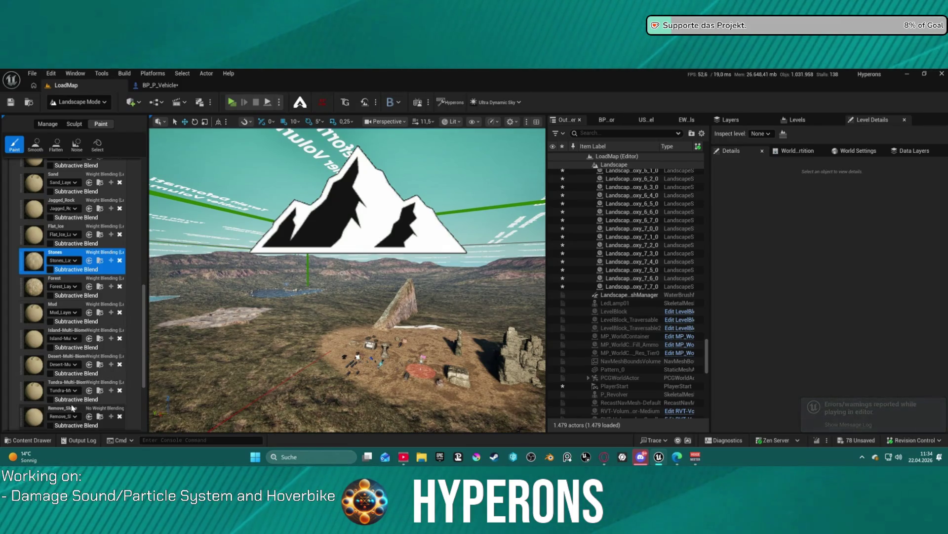
scroll(up, 3)
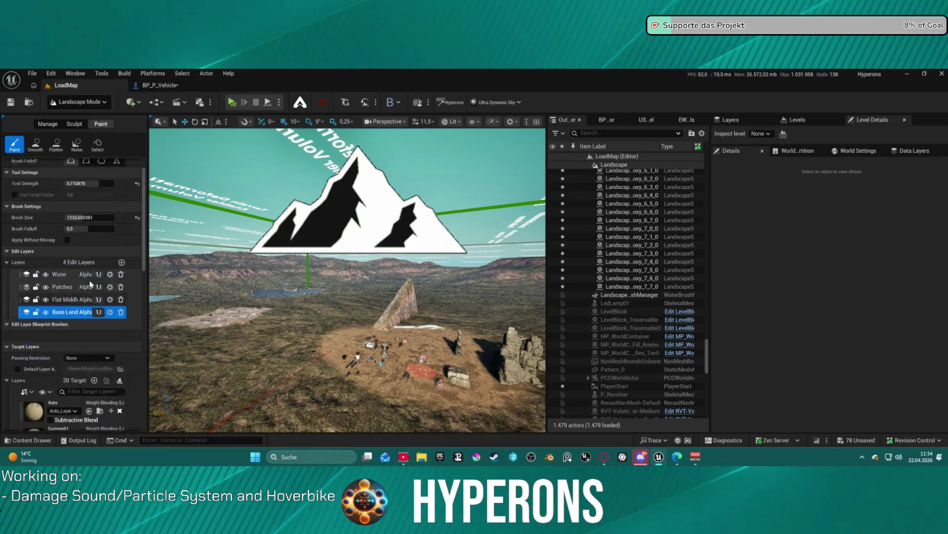
scroll(down, 3)
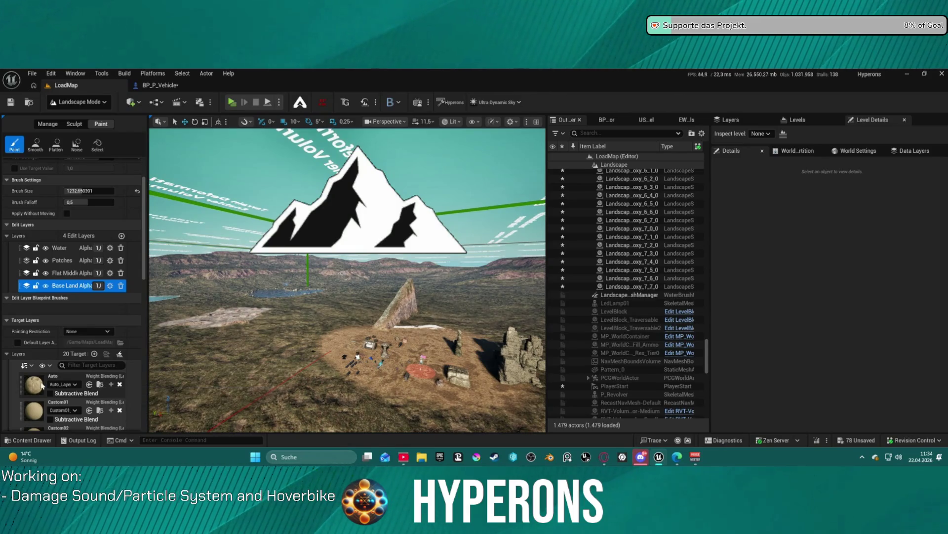
click(35, 385)
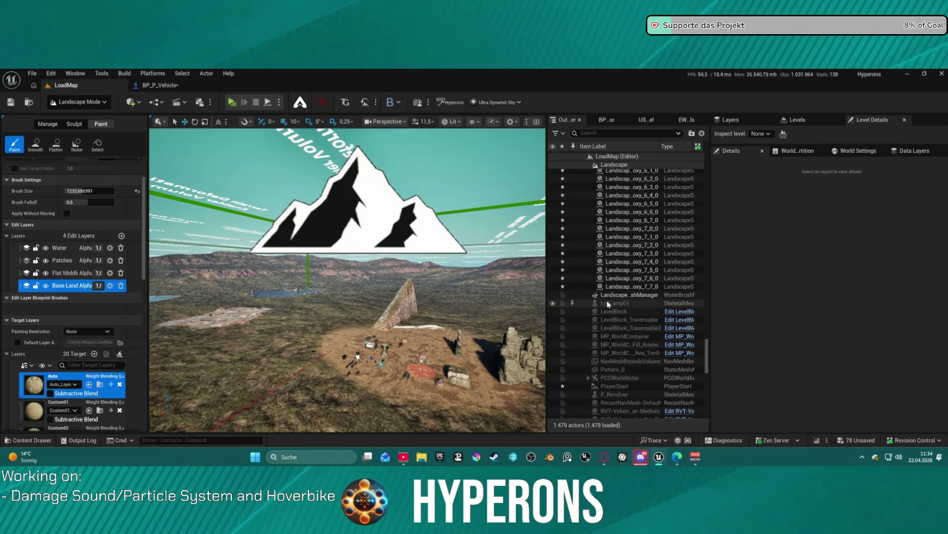
- Select the Landscape actor and open its landscape material for editing
scroll(up, 3)
scroll(up, 3)
click(617, 211)
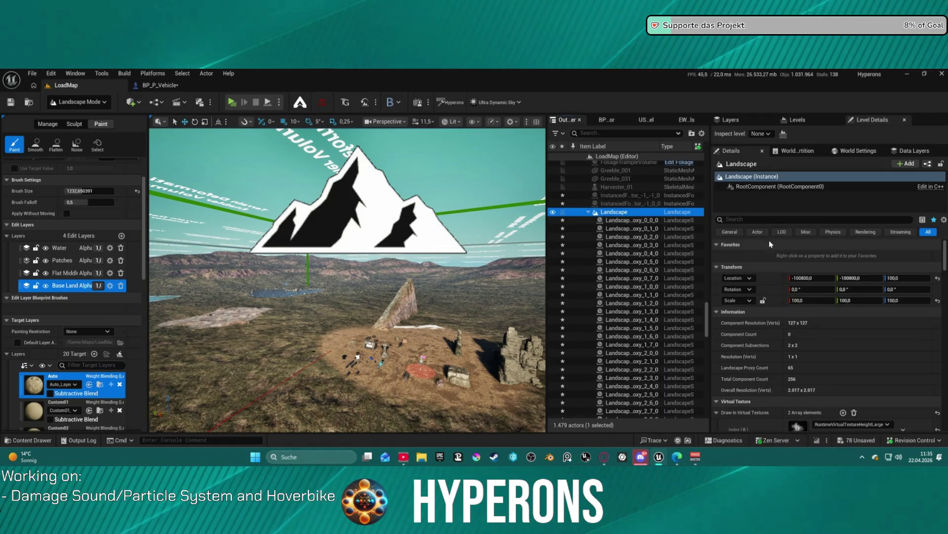
scroll(down, 3)
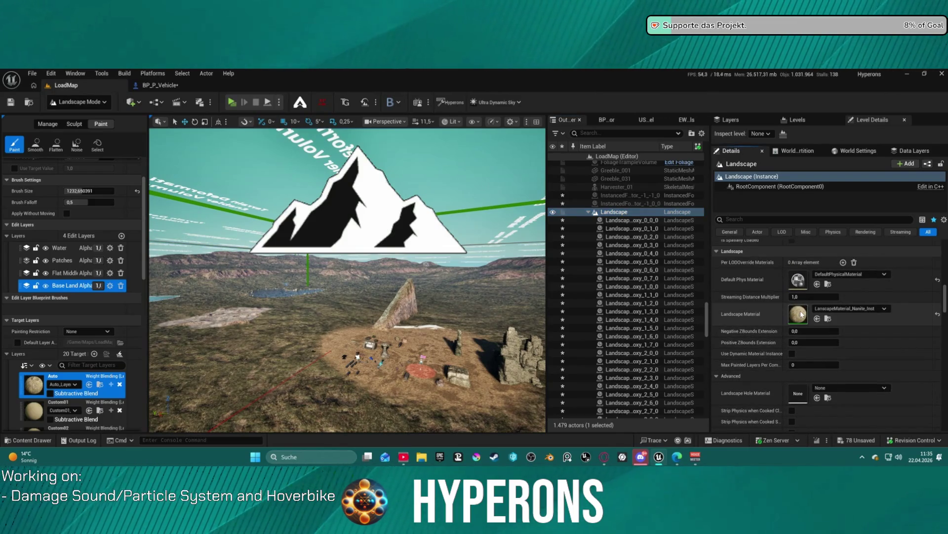
double_click(801, 314)
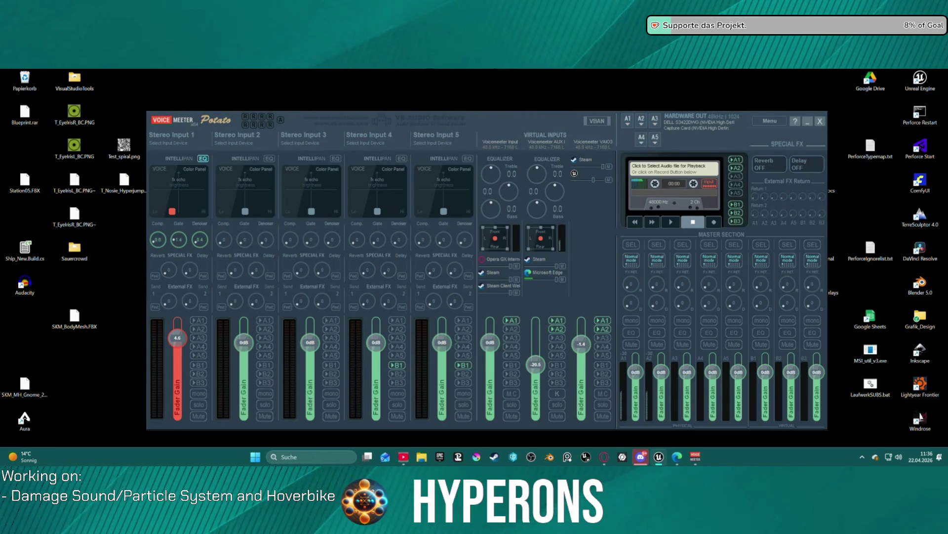
- Set the Landscape Physical Material Output's first input to PM_Rock
key(alt+Tab)
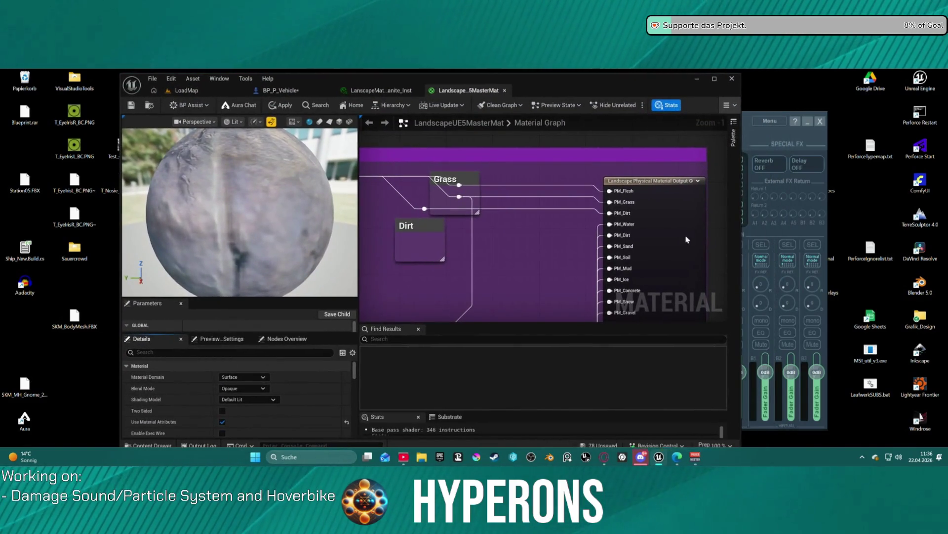
scroll(down, 3)
scroll(up, 3)
scroll(up, 3)
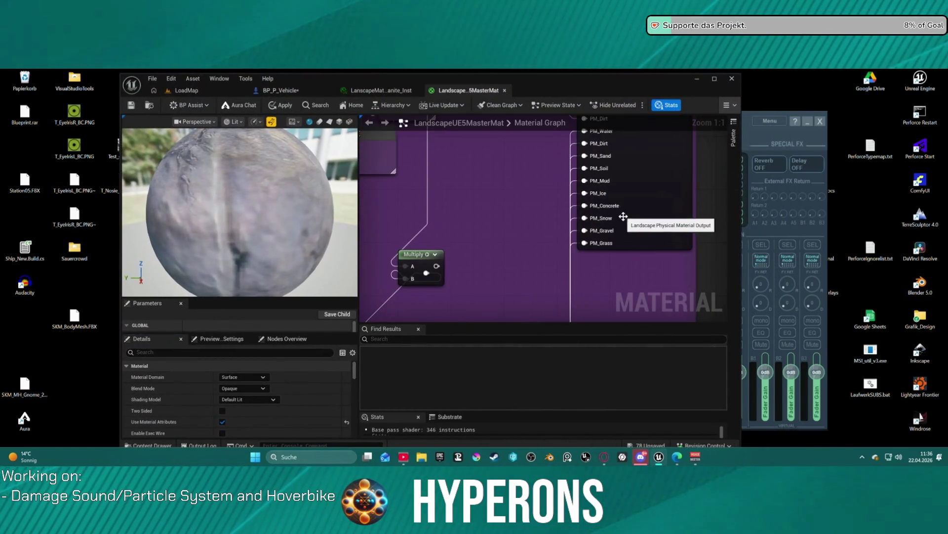
drag(623, 216, 595, 290)
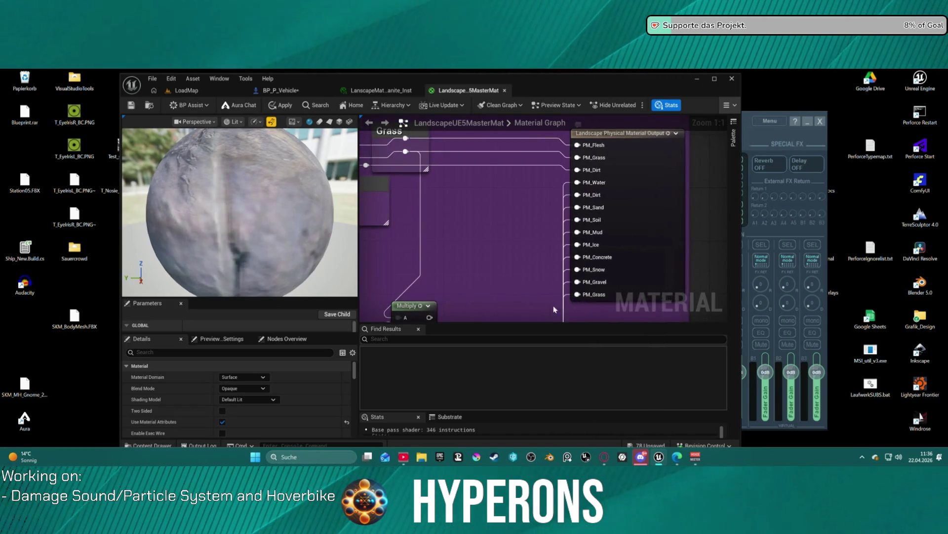
scroll(down, 3)
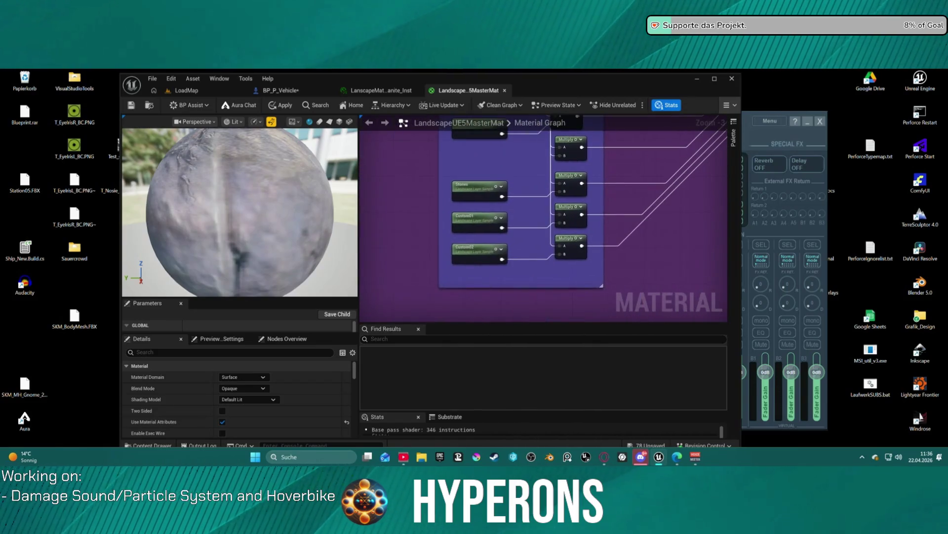
scroll(up, 3)
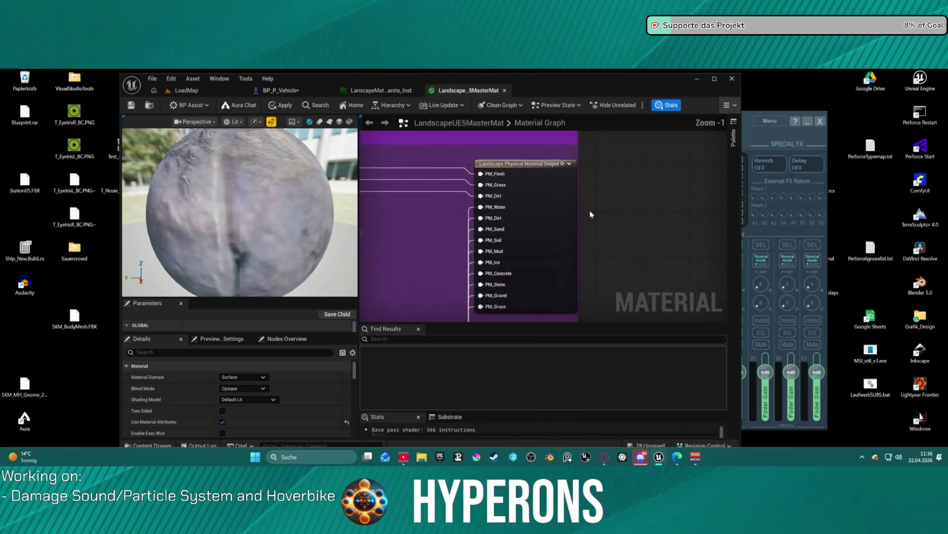
scroll(up, 3)
click(617, 176)
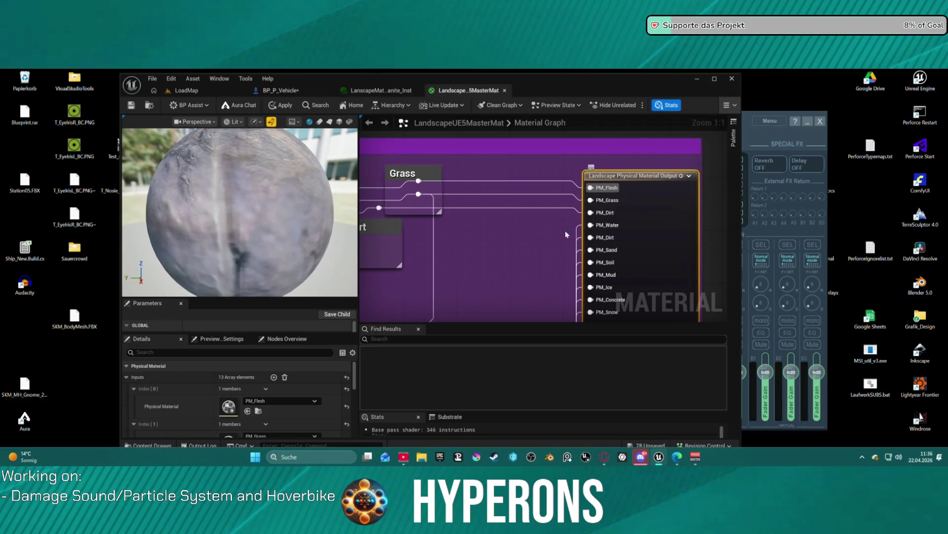
click(286, 401)
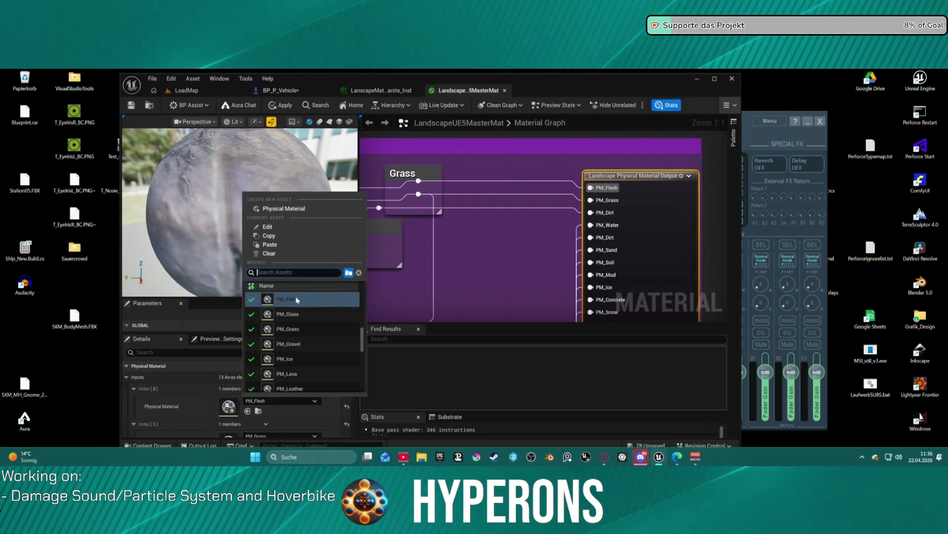
text(f)
text(rock)
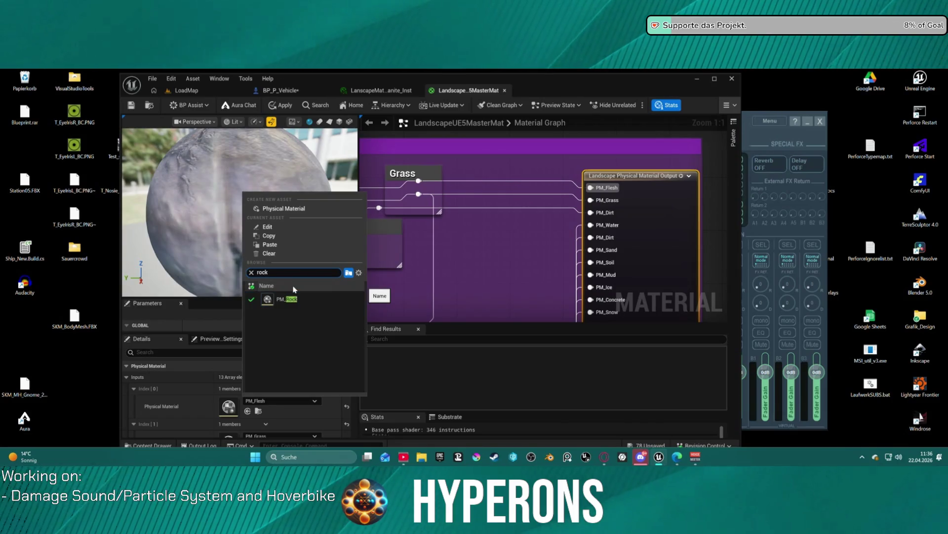
click(324, 303)
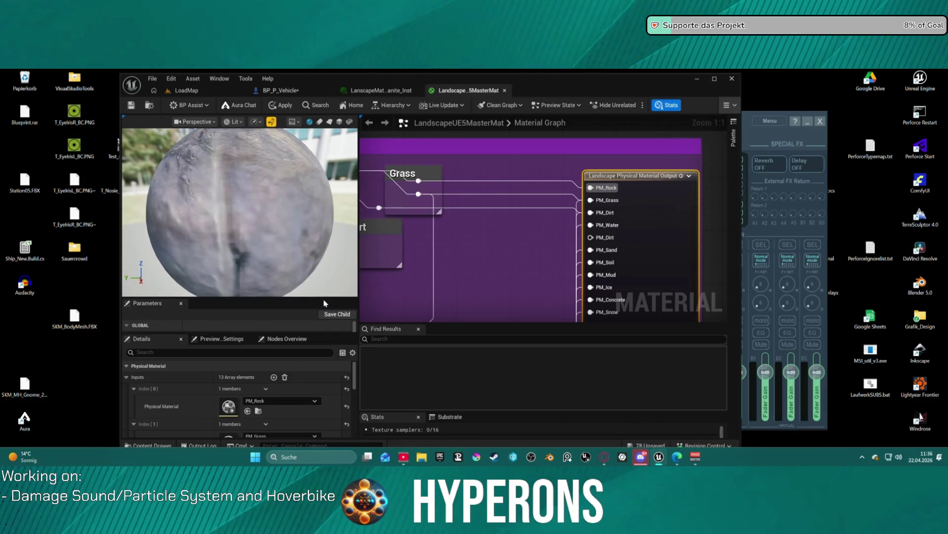
- Add a reroute point in the material graph and pull a wire from it
drag(512, 299, 531, 258)
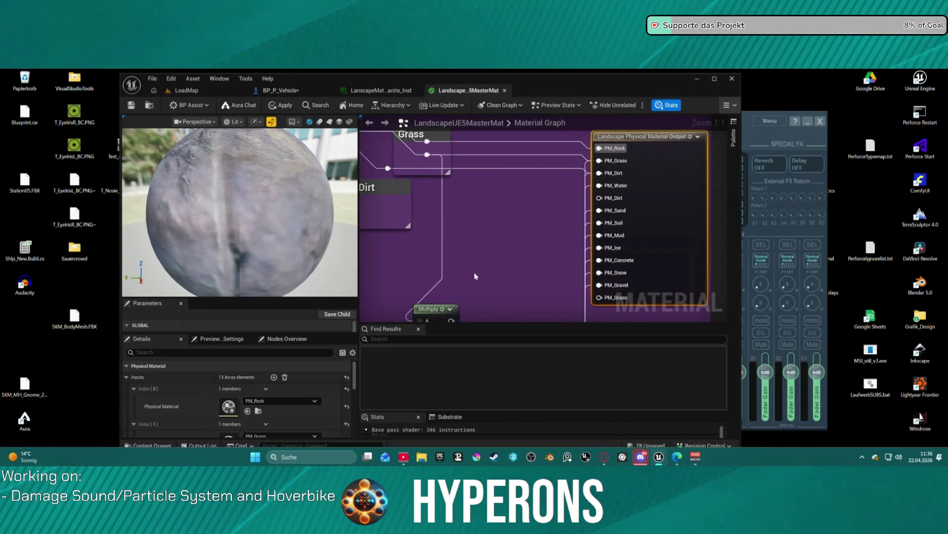
drag(475, 276, 590, 163)
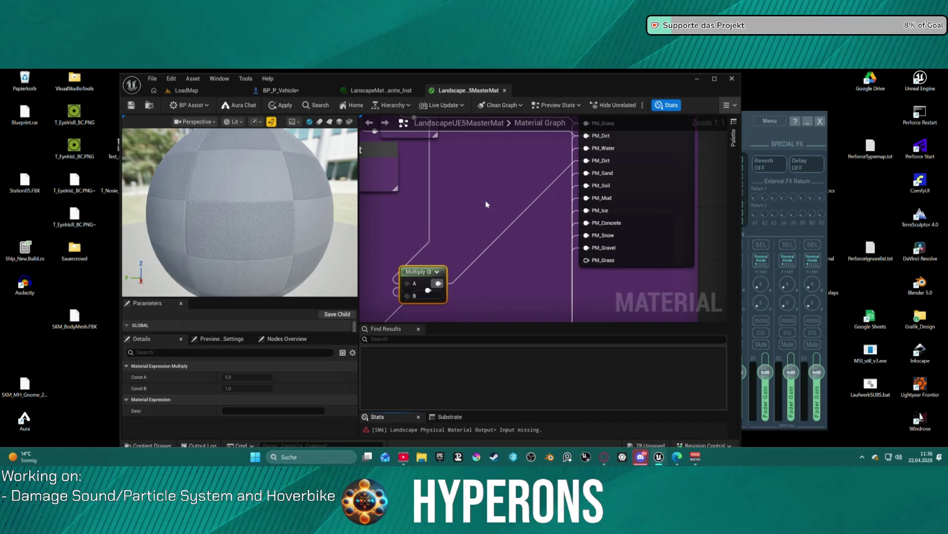
click(487, 204)
drag(494, 219, 500, 198)
scroll(down, 3)
scroll(up, 3)
double_click(602, 212)
drag(607, 212, 509, 225)
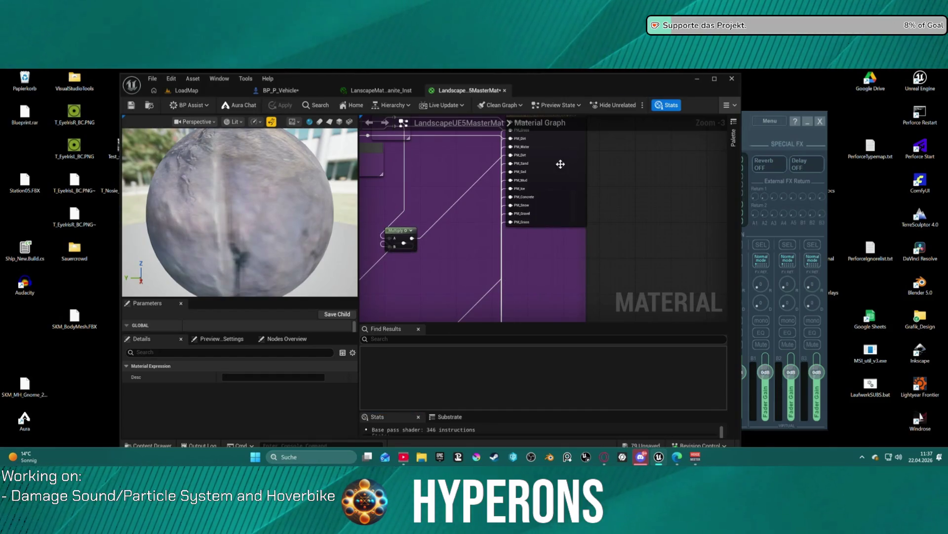
drag(557, 175, 599, 222)
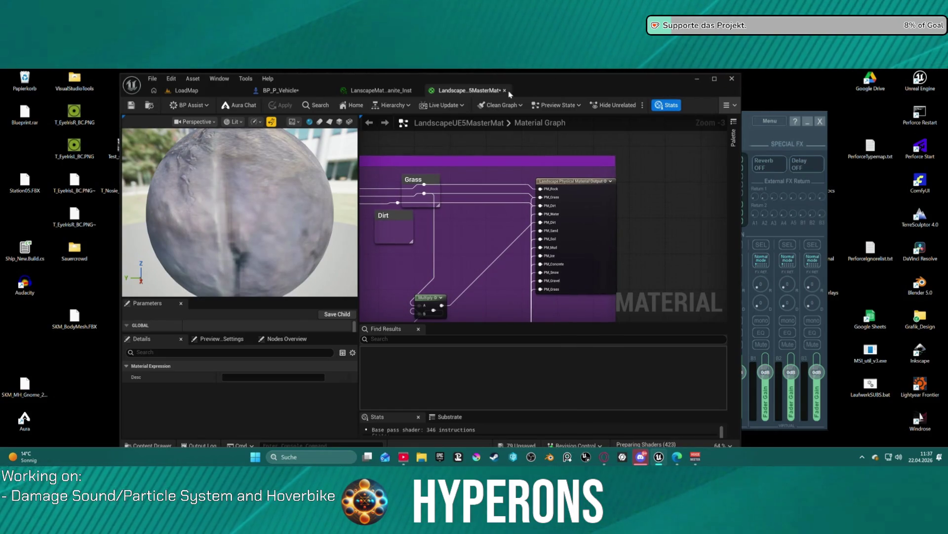
- Close LandscapeUE5MasterMat, switch to the LoadMap tab and maximize the editor window
click(504, 90)
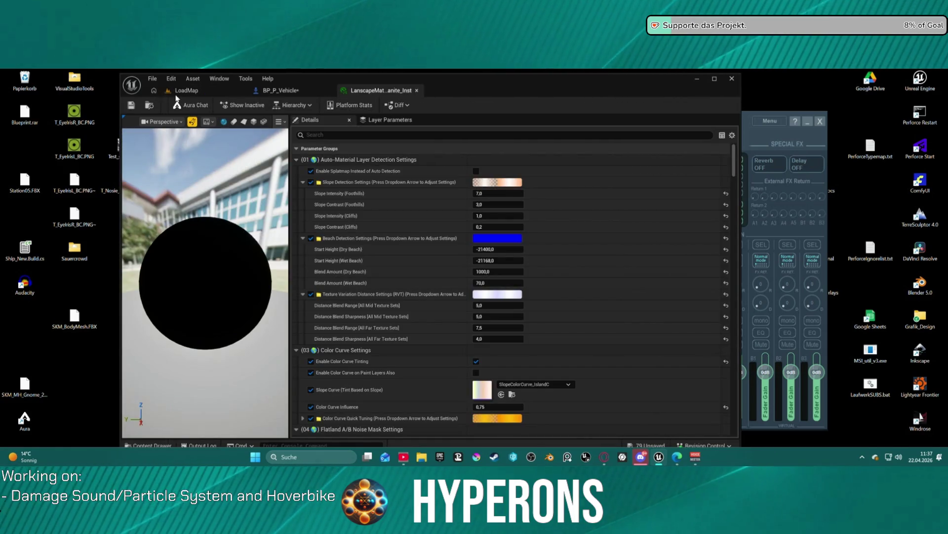
click(186, 90)
double_click(563, 79)
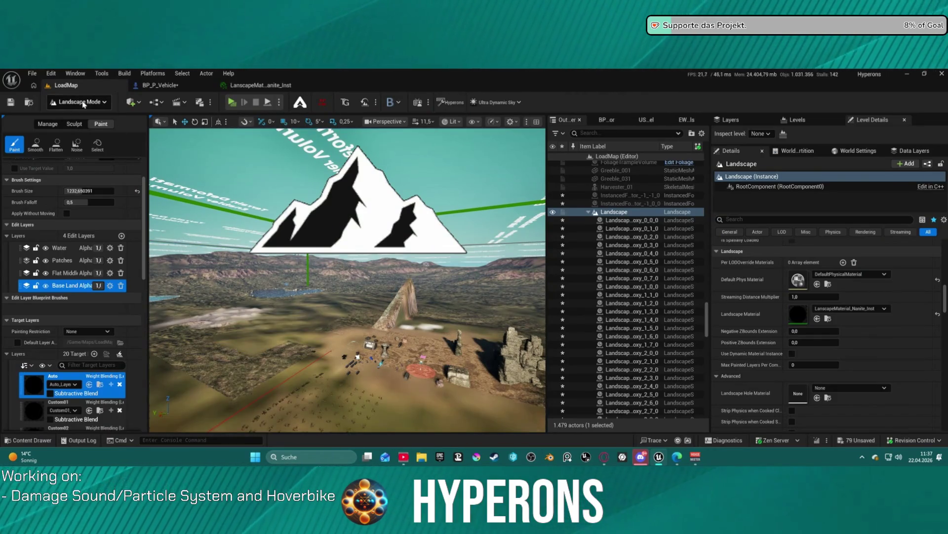
- Switch from Landscape Mode to Selection Mode and start a play-in-editor session with Alt+P
click(83, 103)
click(79, 131)
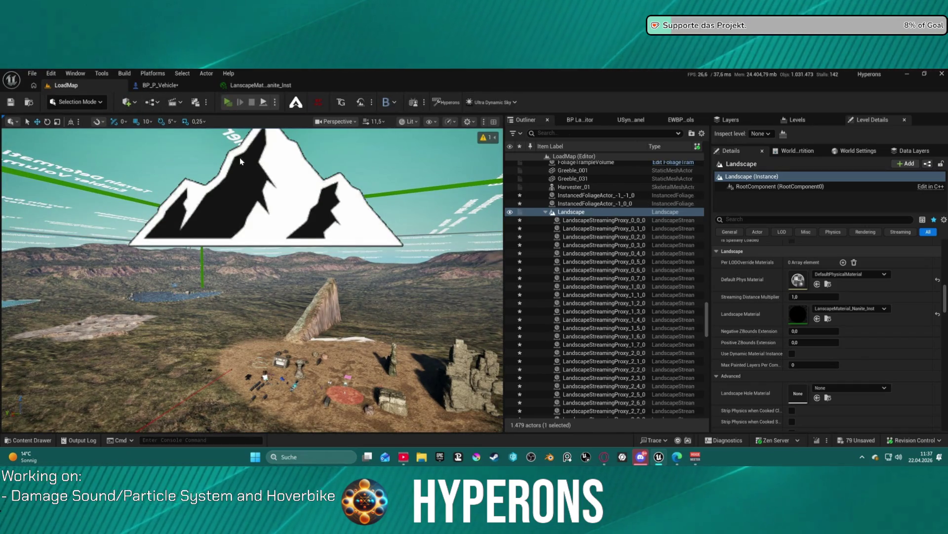
key(alt+p)
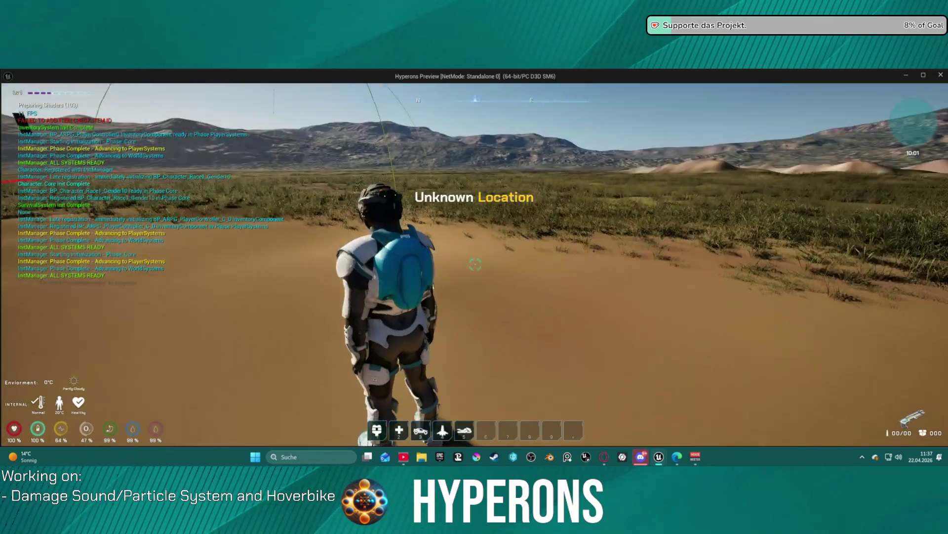
- Walk the character up beside the hoverbike and mount it with E
key(w)
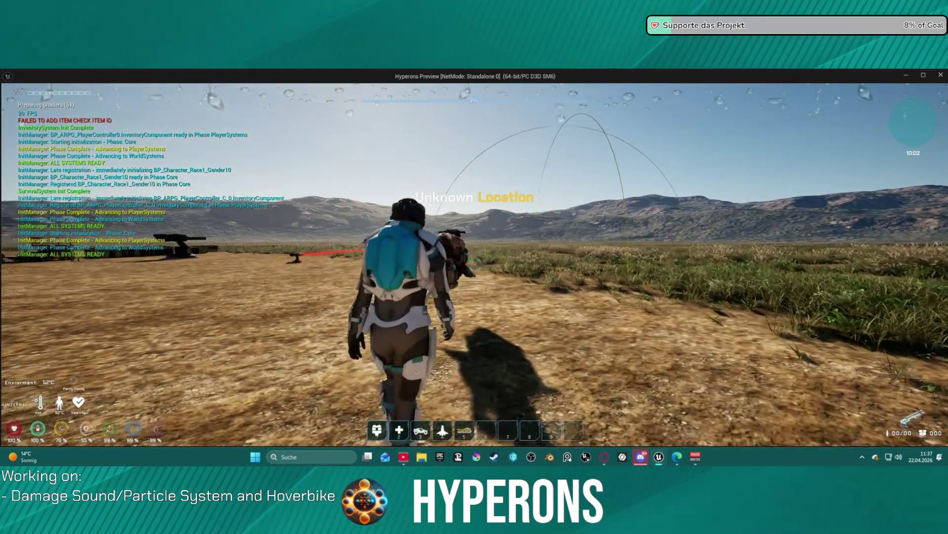
key(w)
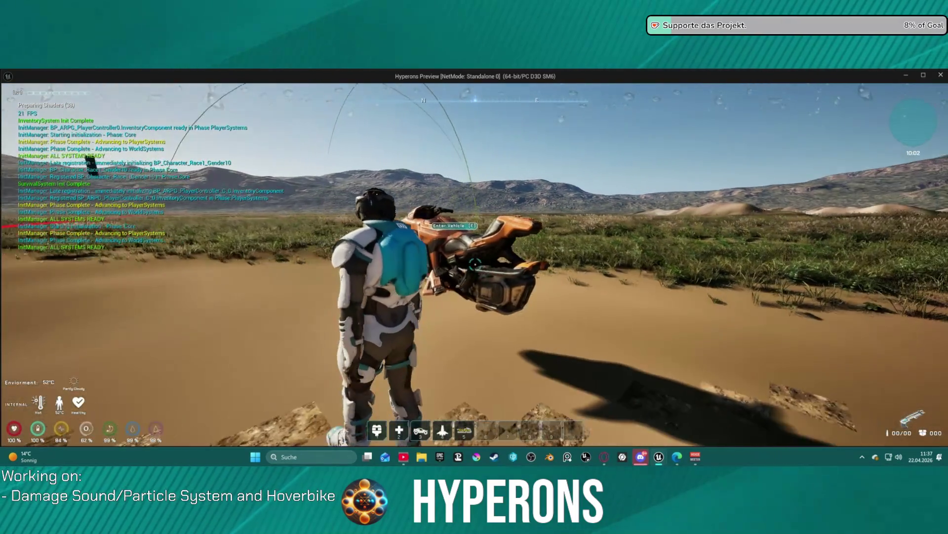
key(e)
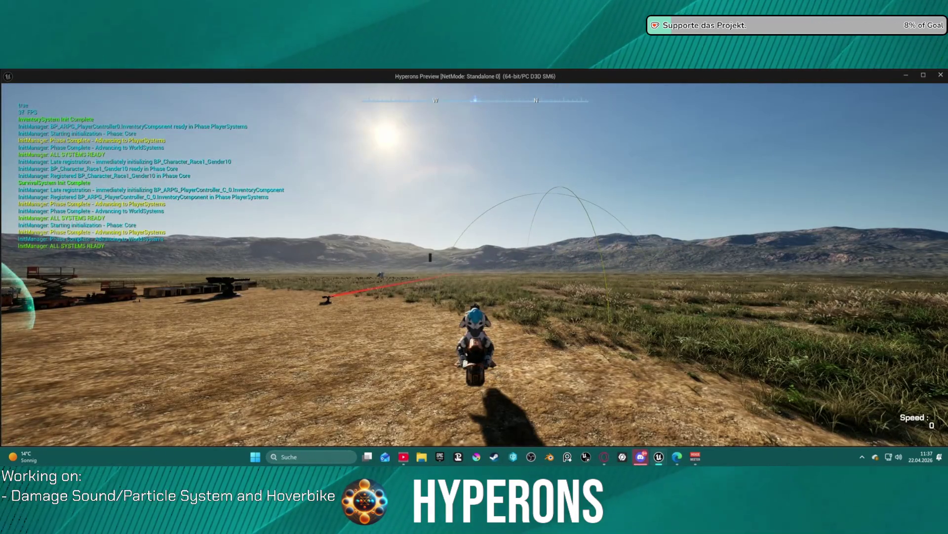
- Ride the hoverbike along the rock wall, boosting away from the cliff
key(w)
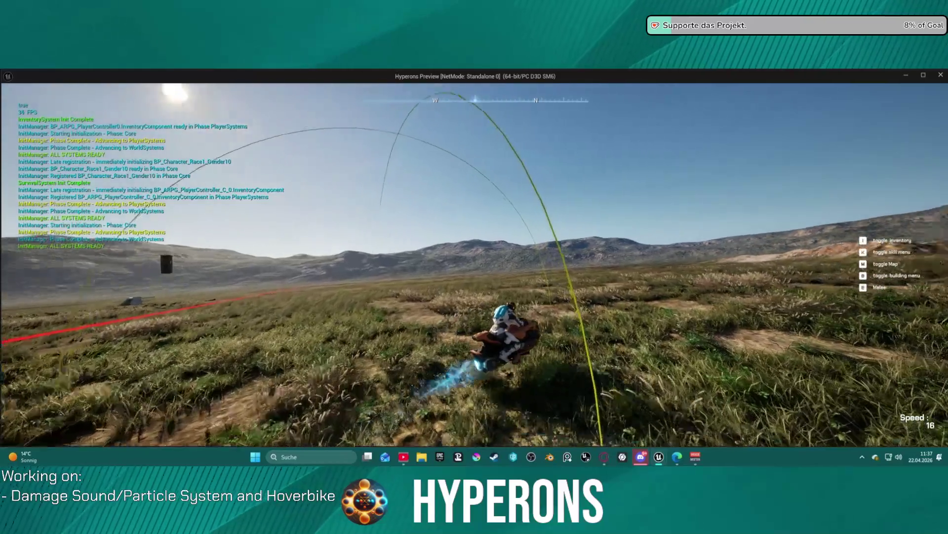
key(w)
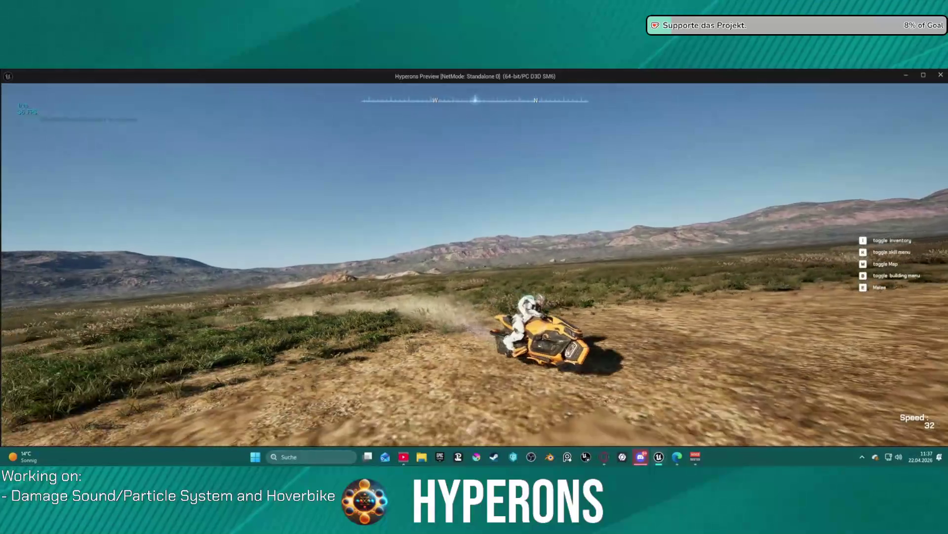
key(d)
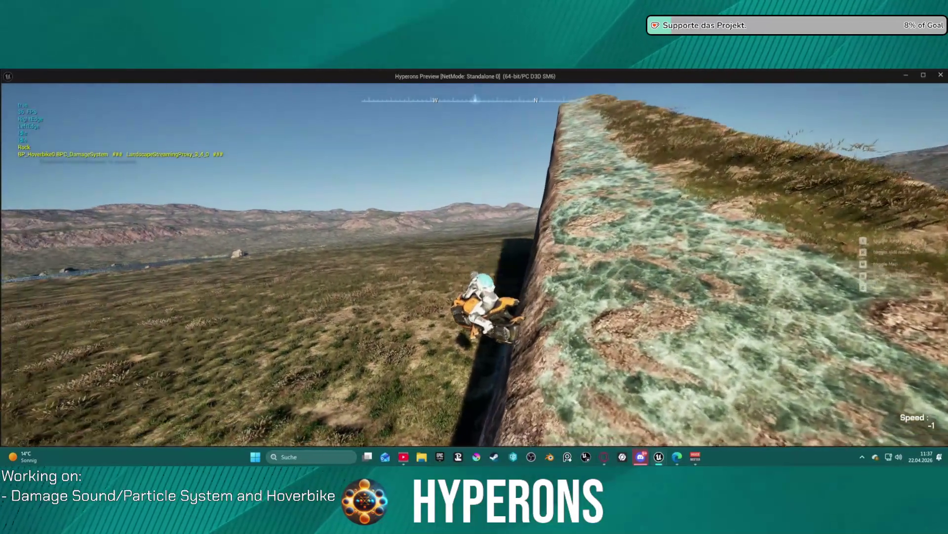
key(w)
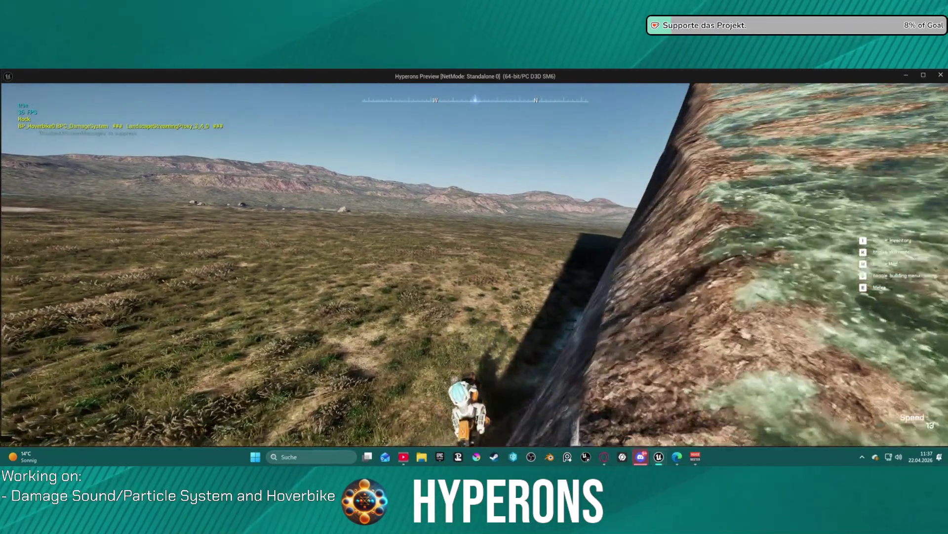
key(d)
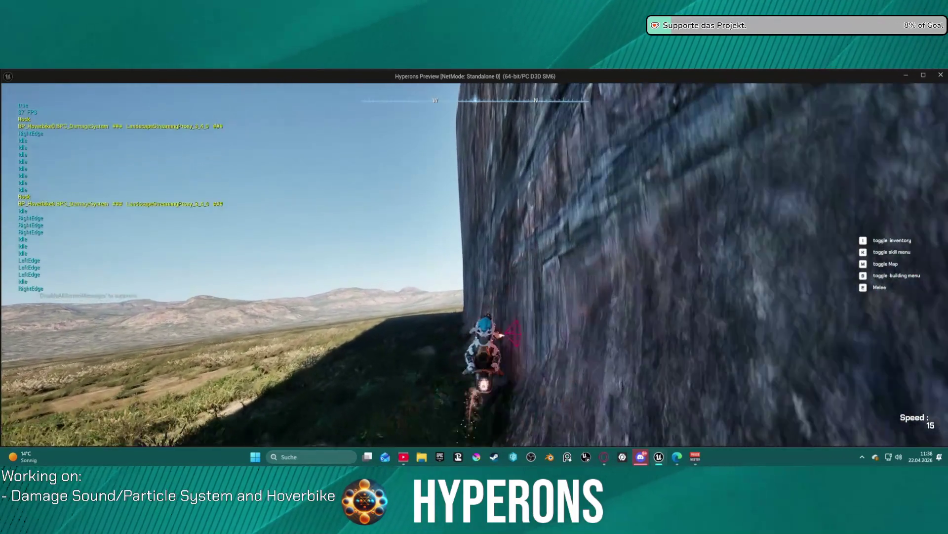
key(shift)
key(w)
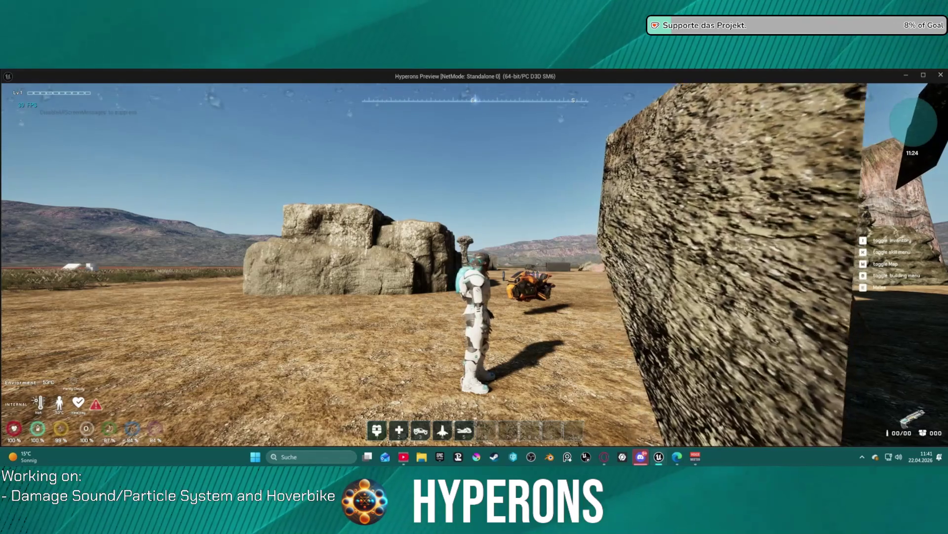
- Stop the play session with Escape and return to the editor
key(Escape)
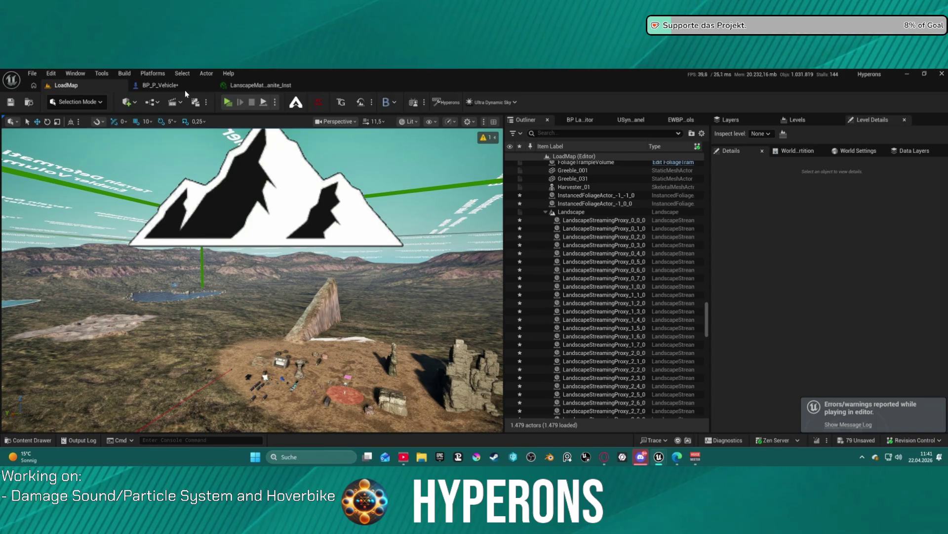
- In BP_P_Vehicle, pan past Combine Rotators and Play Montage to the Delay and Make Layered Move Move To nodes
click(153, 85)
scroll(down, 3)
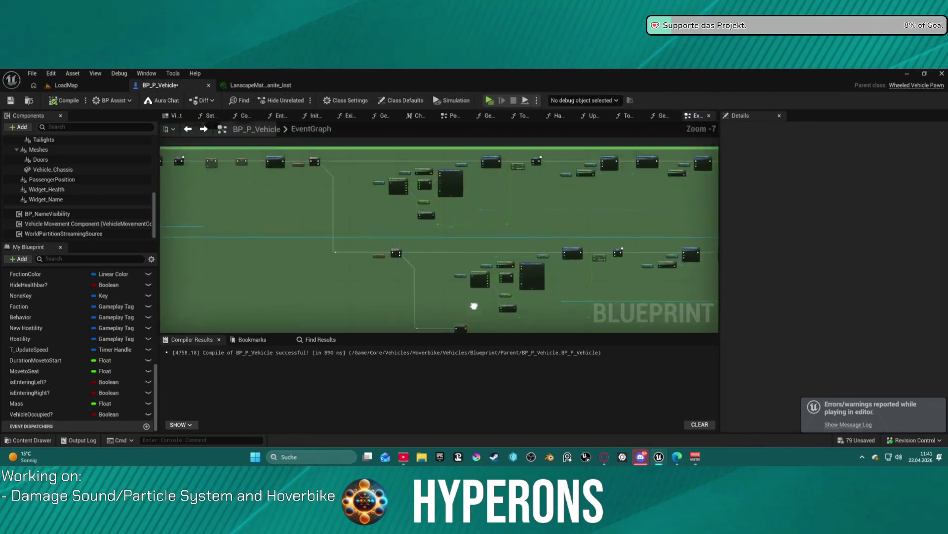
scroll(up, 3)
scroll(up, 3)
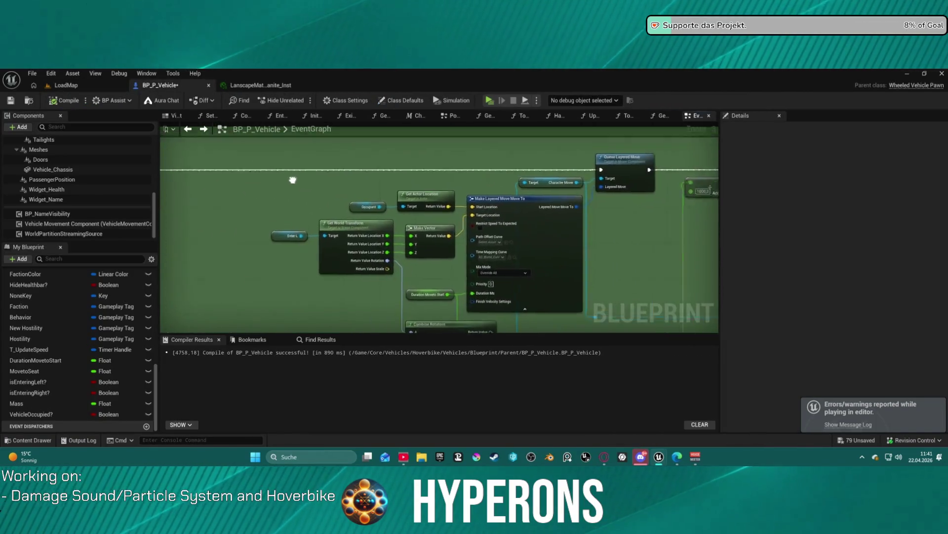
drag(552, 251, 602, 199)
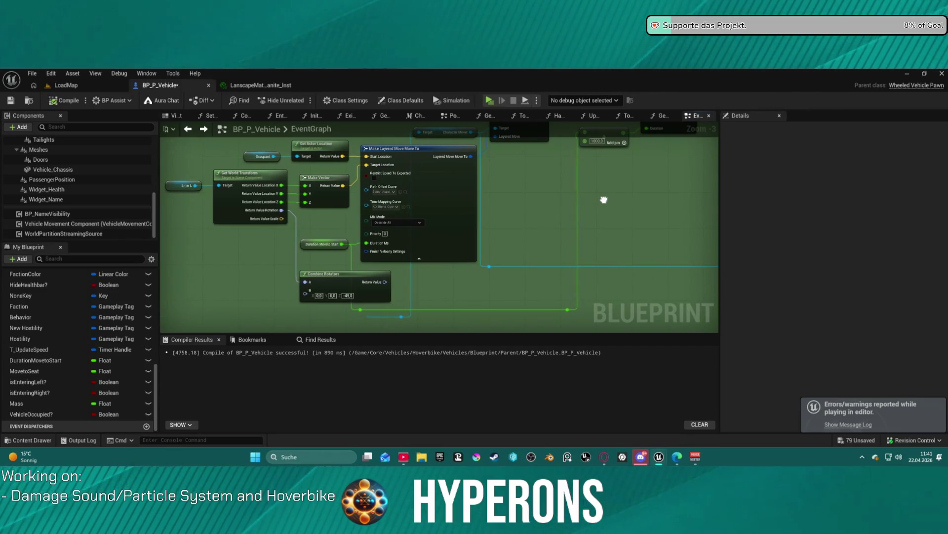
drag(604, 200, 660, 201)
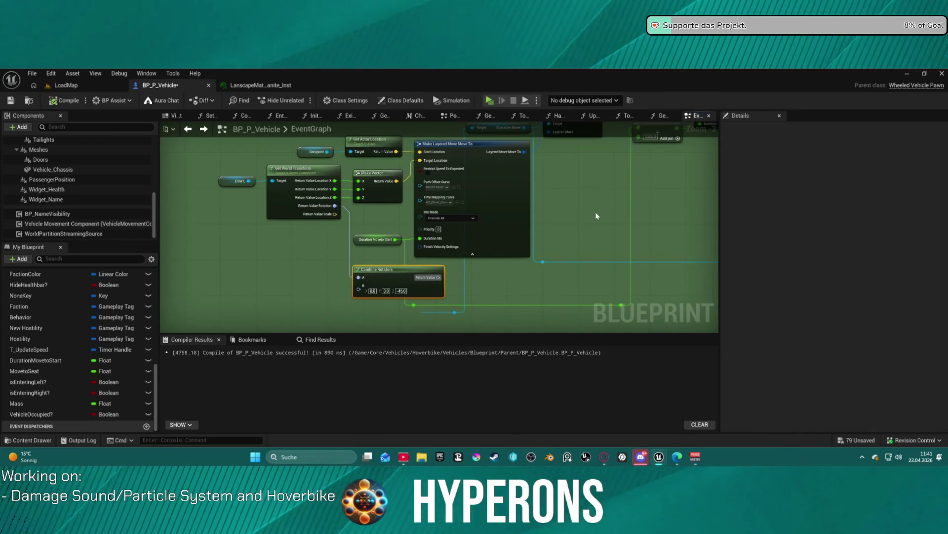
drag(597, 216, 499, 224)
drag(496, 229, 163, 272)
drag(444, 247, 182, 247)
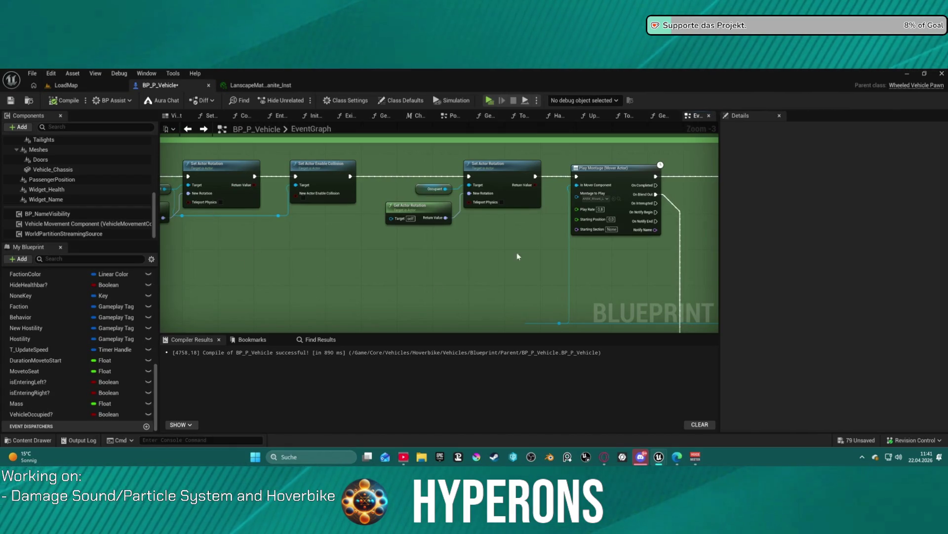
drag(518, 256, 168, 232)
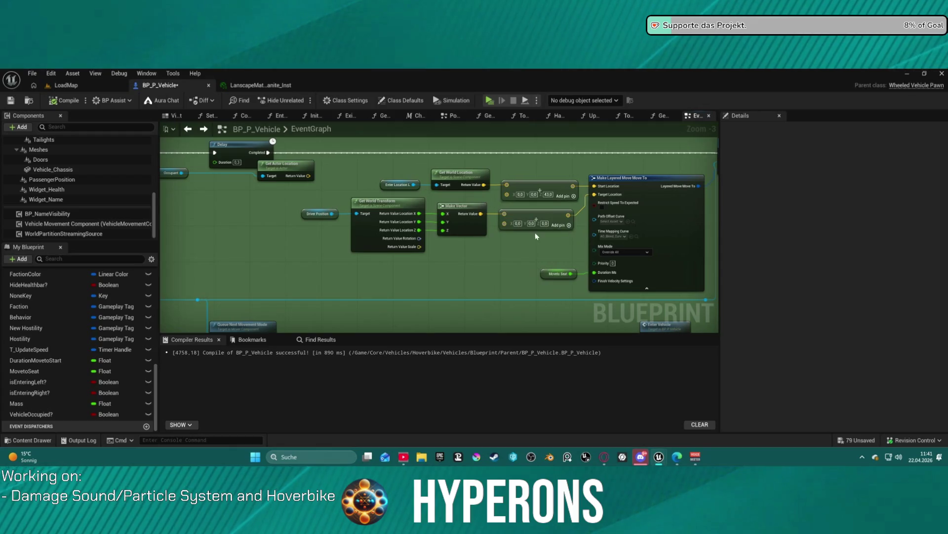
- Create a Make Layered Move Finish Velocity Settings node from Finish Velocity Settings, then delete it
mouse_move(618, 209)
drag(595, 281, 410, 297)
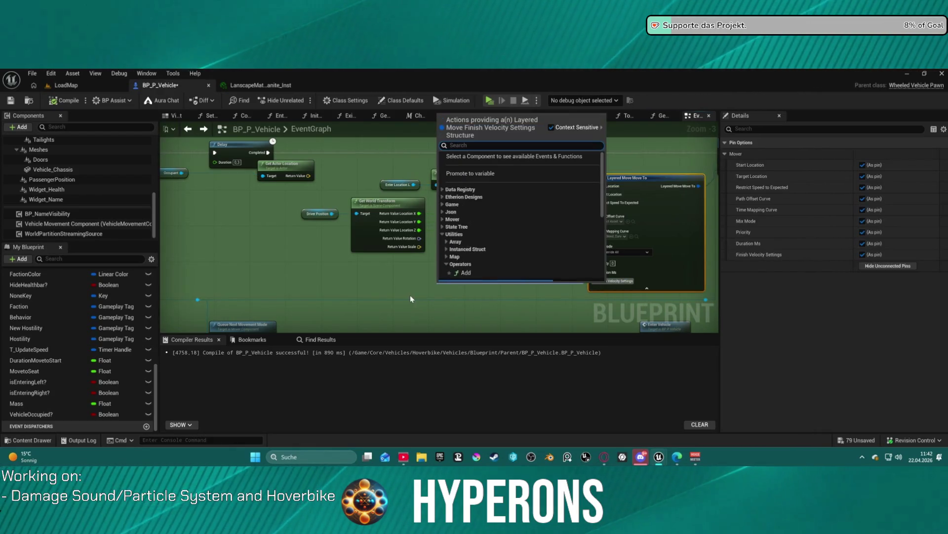
text(bre)
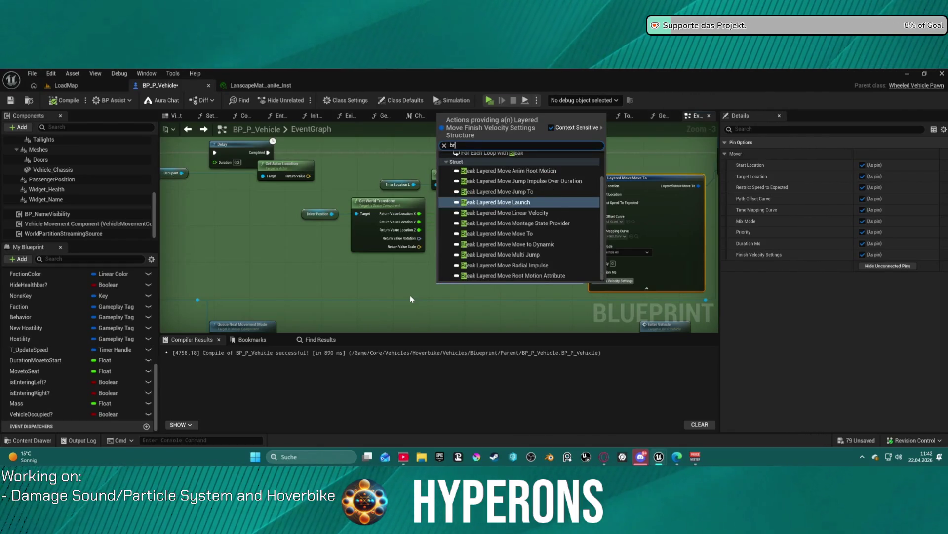
key(BackSpace)
key(BackSpace)
key(BackSpace)
text(make)
key(Return)
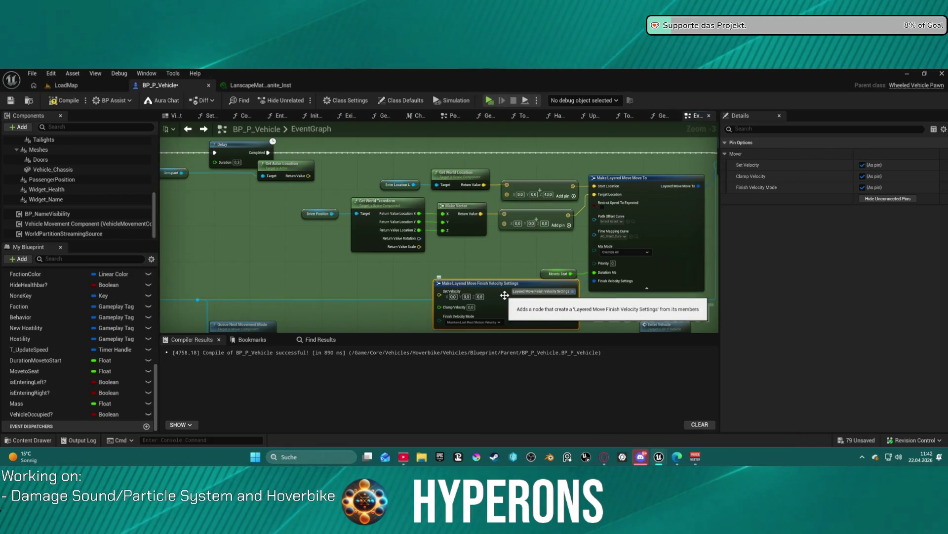
key(Delete)
- Check the Move To node's Mix Mode choices, leaving it on Override All
scroll(up, 3)
click(638, 247)
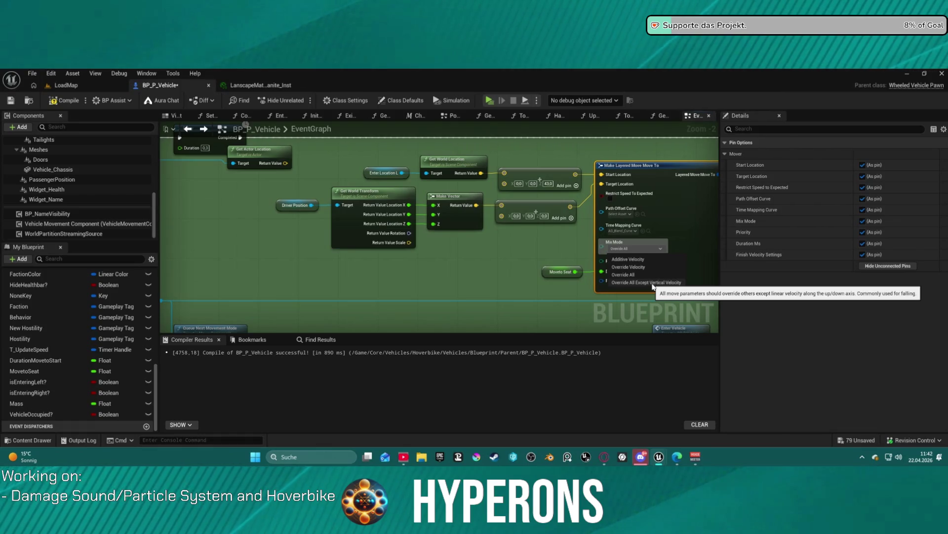
drag(689, 205, 314, 172)
- Pan the event graph past the Handle Not Occupied chain to the Is Entering Left? branch
scroll(down, 3)
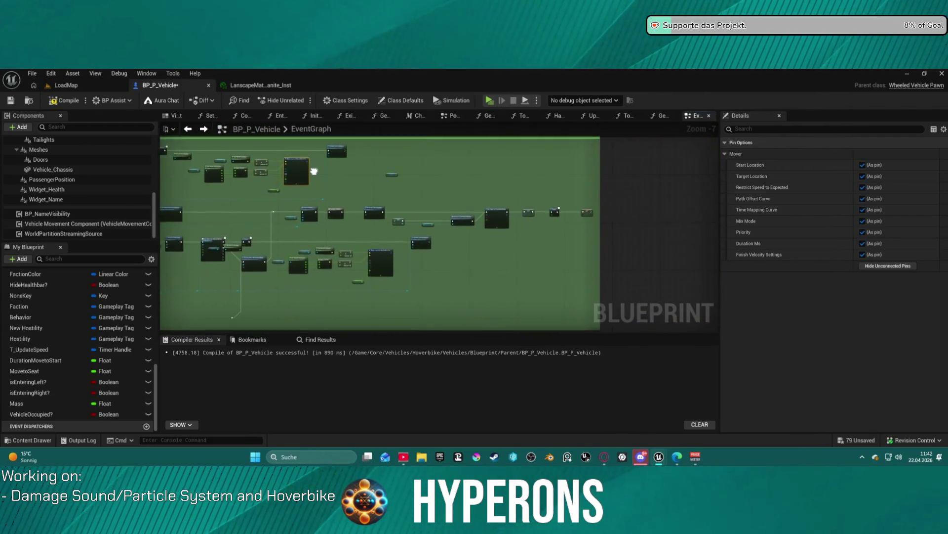
scroll(up, 3)
scroll(down, 3)
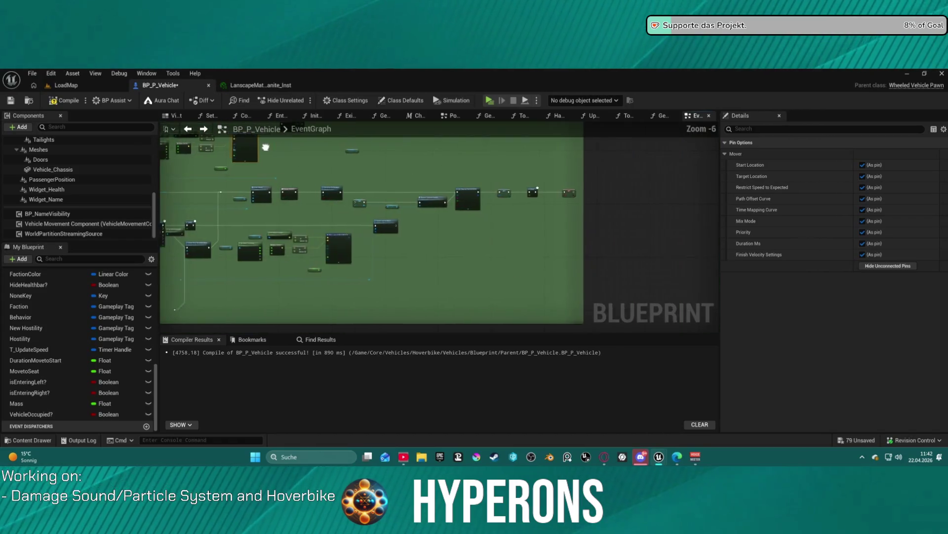
drag(265, 147, 691, 163)
drag(513, 176, 629, 158)
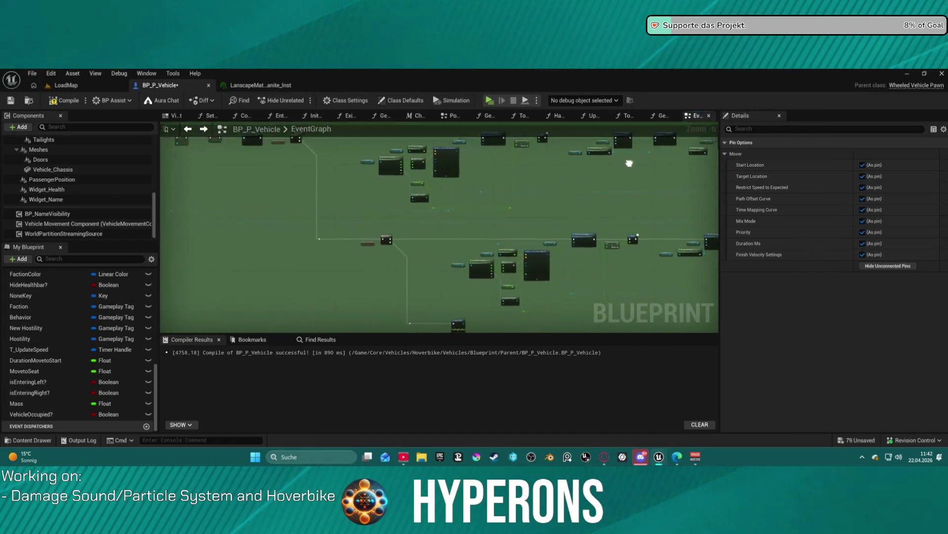
drag(508, 169, 506, 159)
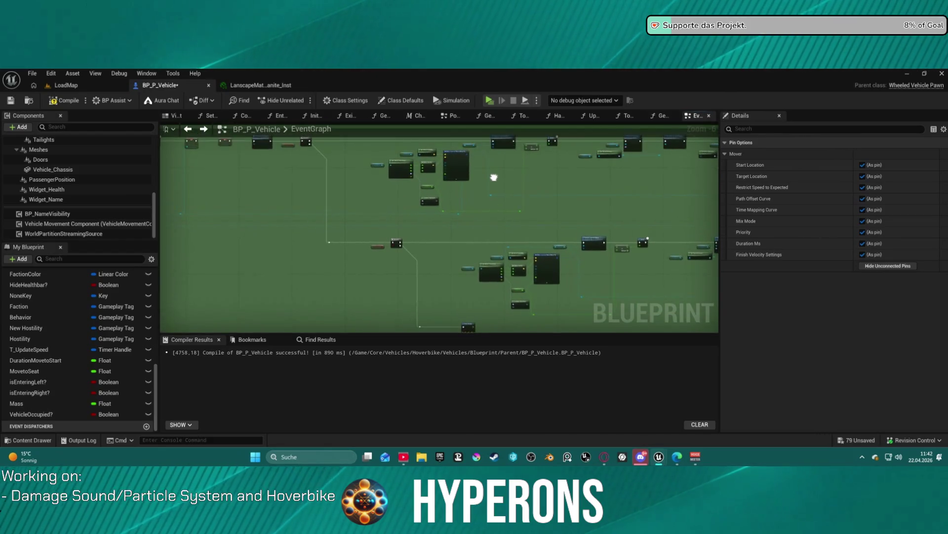
scroll(up, 3)
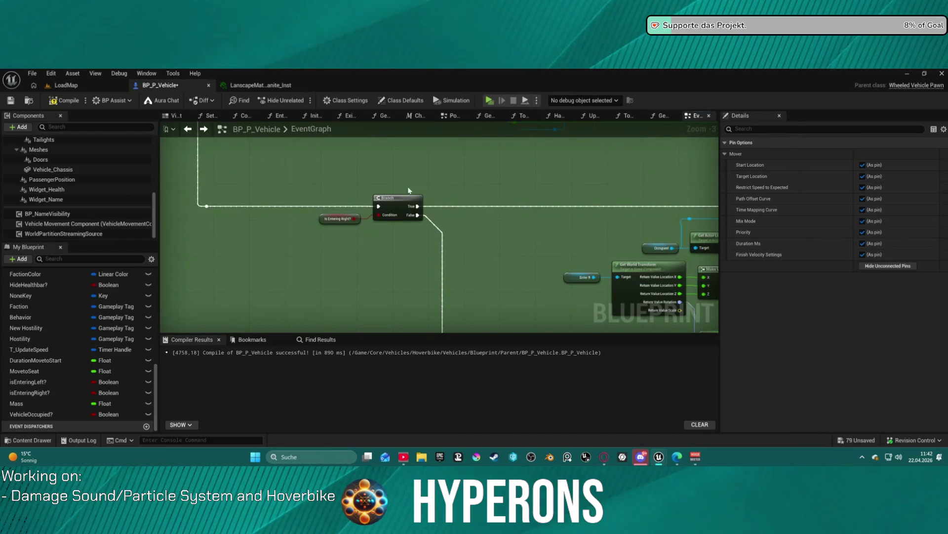
drag(348, 192, 607, 197)
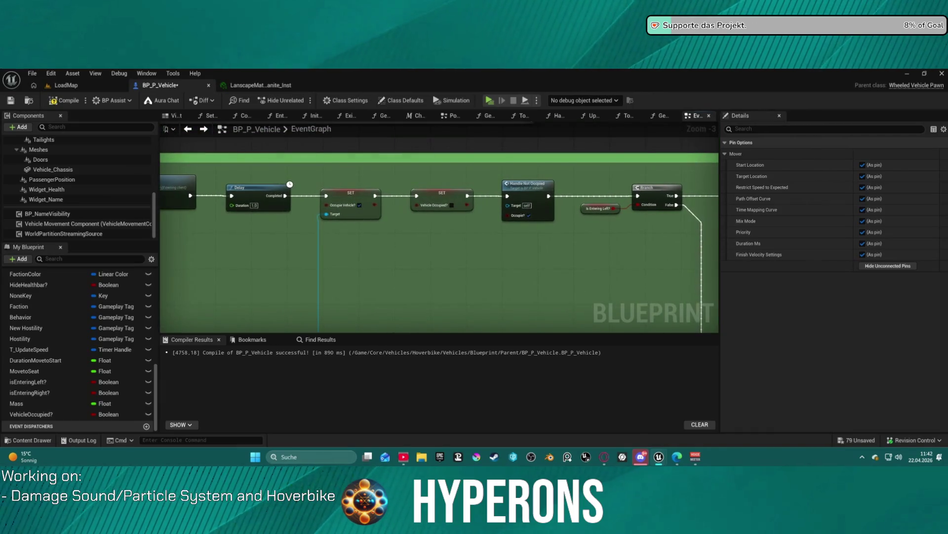
drag(489, 188, 363, 183)
drag(681, 206, 615, 261)
- Move the Is Entering Right? and Is Entering Left? getters up near Event ExecuteInteract
click(590, 210)
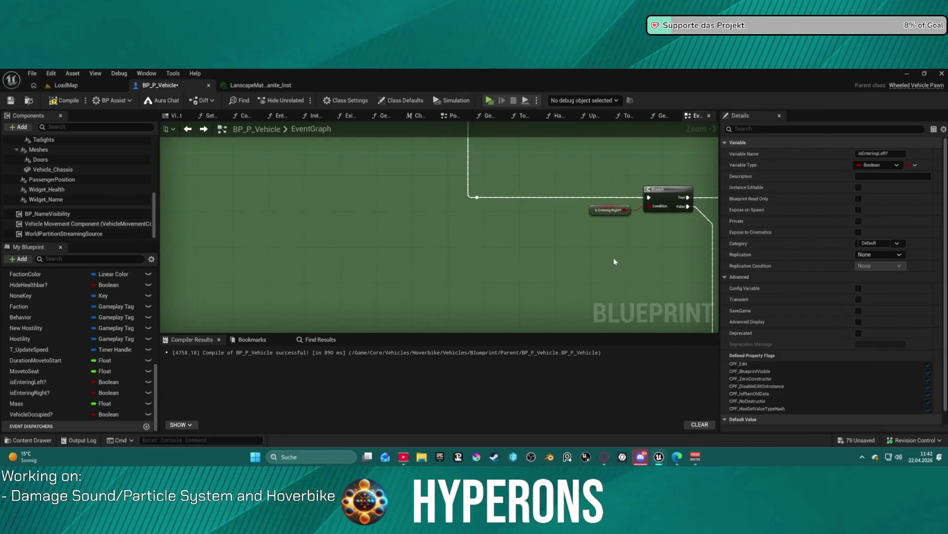
drag(571, 185, 567, 254)
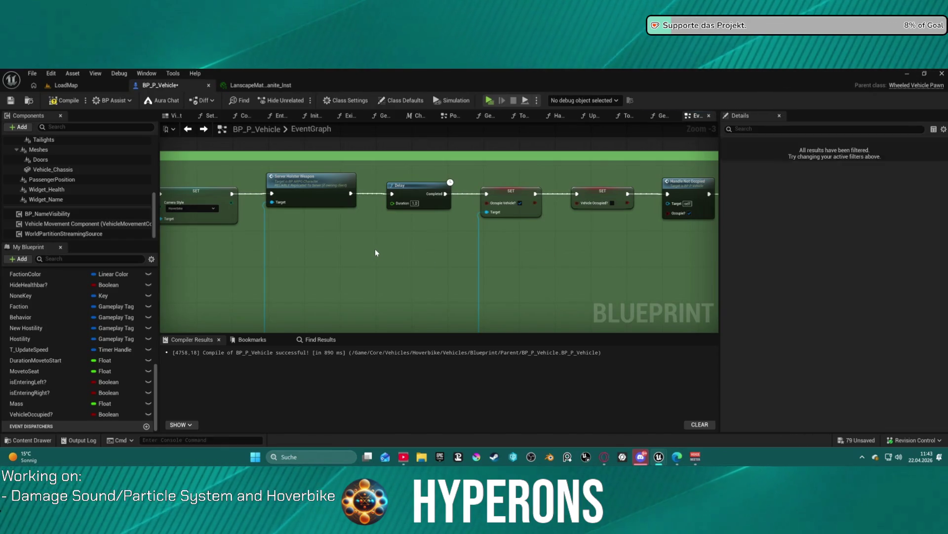
scroll(down, 3)
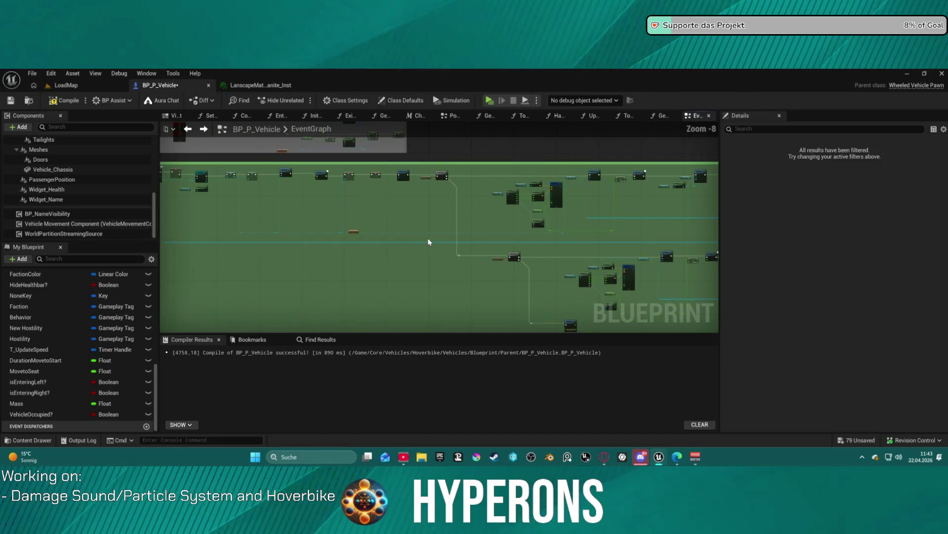
scroll(up, 3)
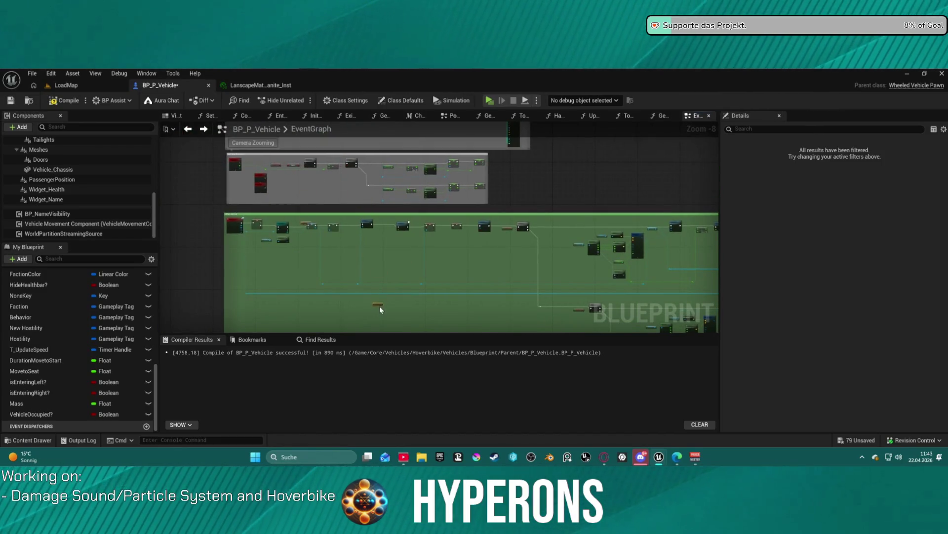
drag(358, 324, 332, 297)
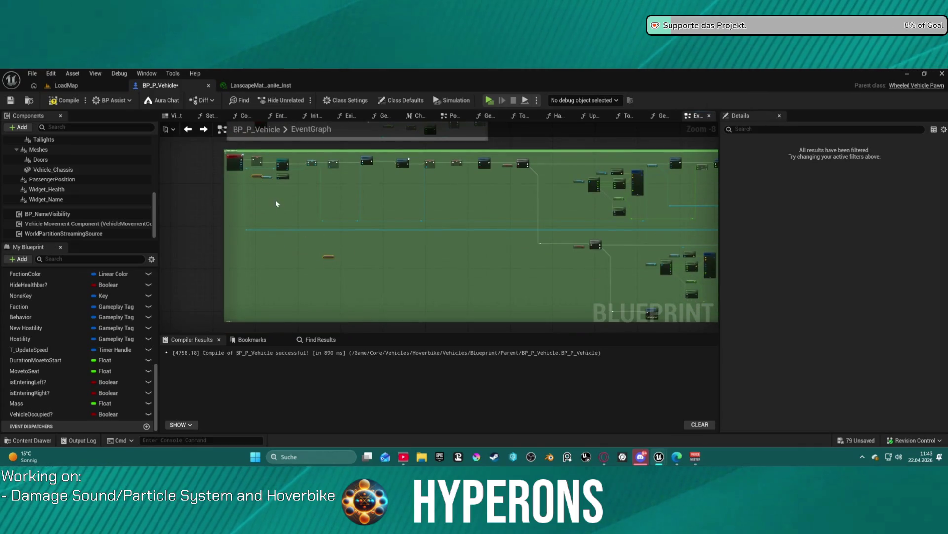
drag(256, 177, 258, 204)
drag(330, 257, 333, 285)
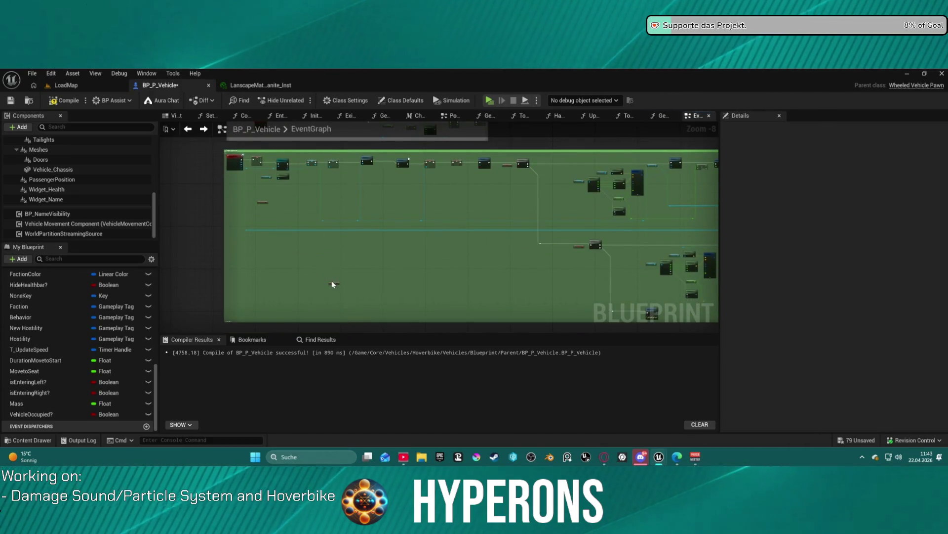
click(262, 203)
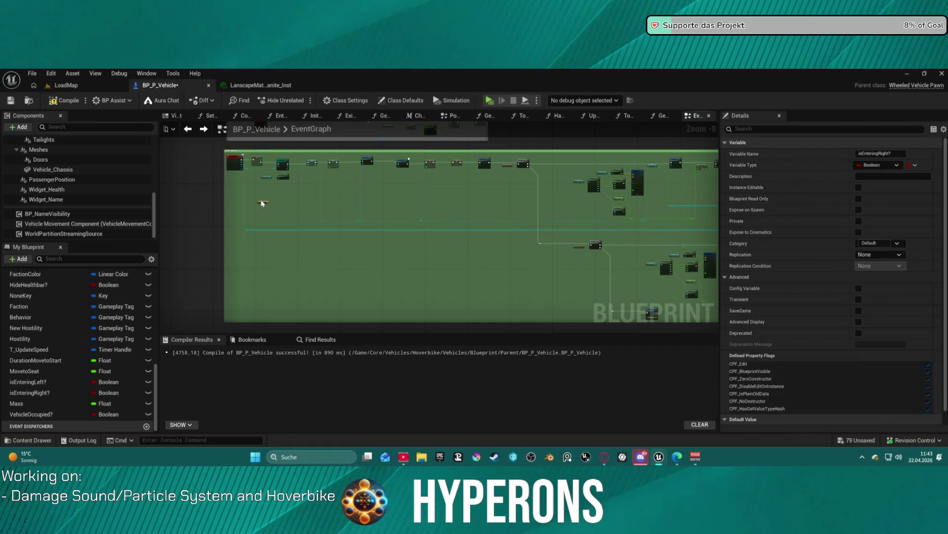
scroll(up, 3)
drag(307, 201, 473, 296)
- Add a Branch whose condition is an OR of Is Entering Right? and Is Entering Left?
click(483, 270)
text(an)
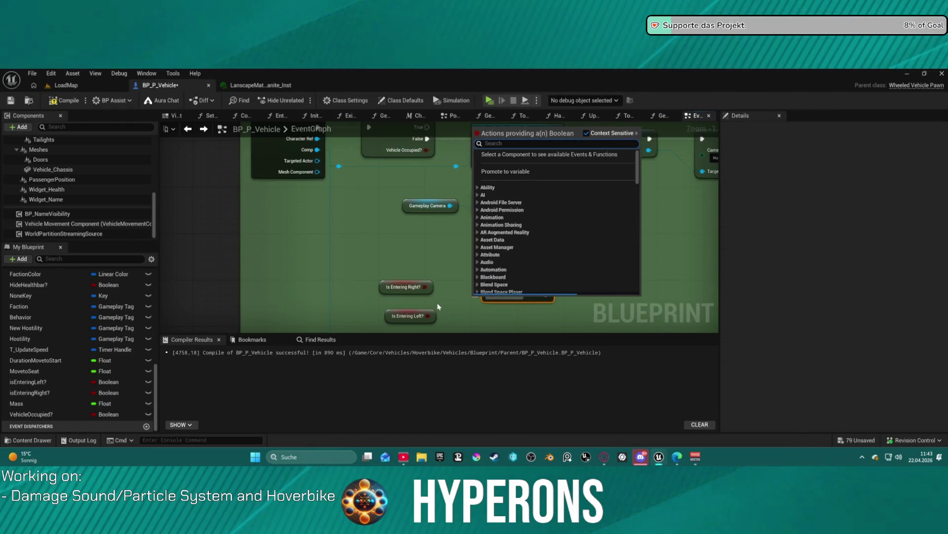
text(d)
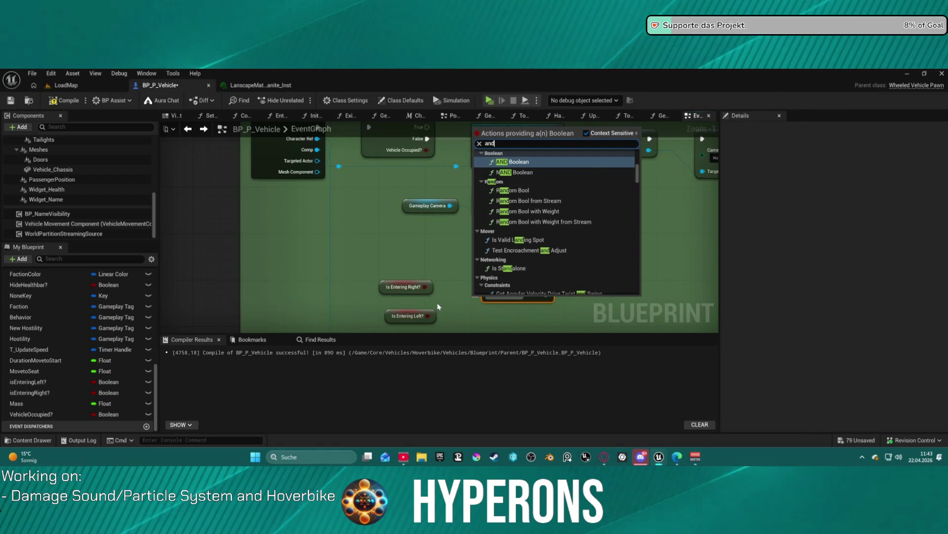
key(Return)
drag(469, 299, 452, 309)
key(Delete)
text(or)
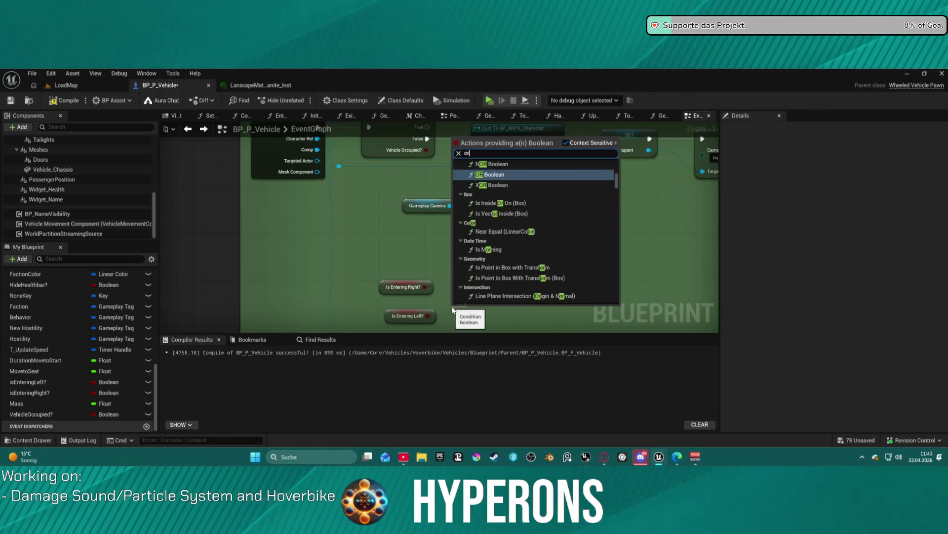
key(Return)
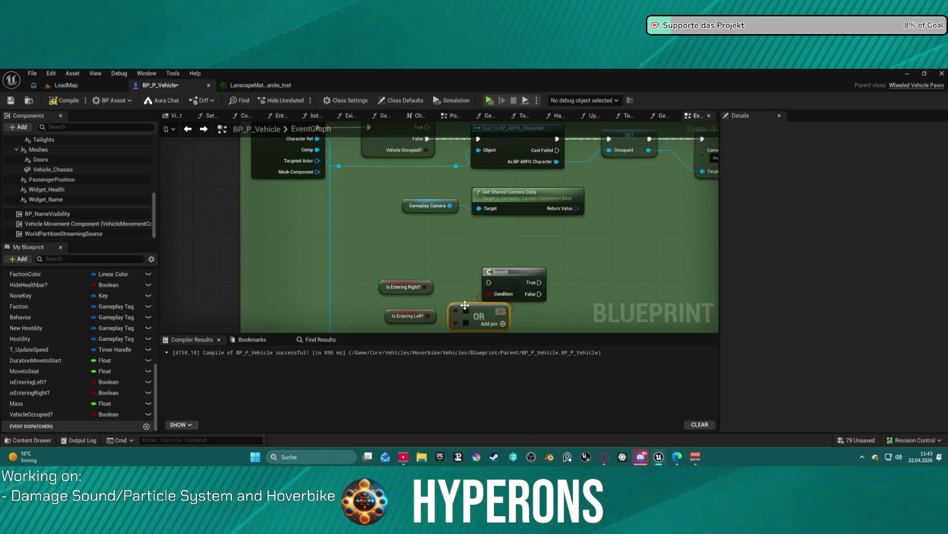
drag(425, 286, 455, 309)
click(408, 316)
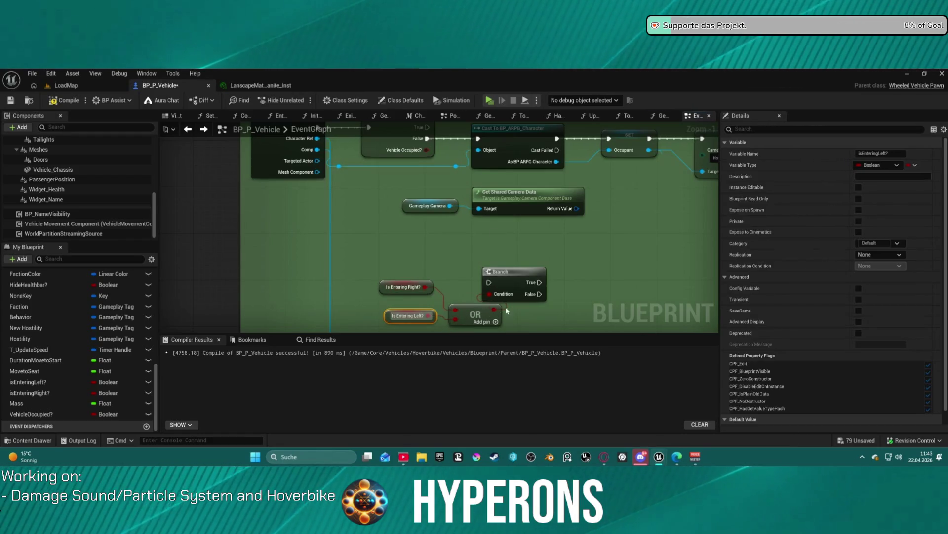
- Give the OR node a third input fed by a NOT Boolean node
click(492, 286)
key(Home)
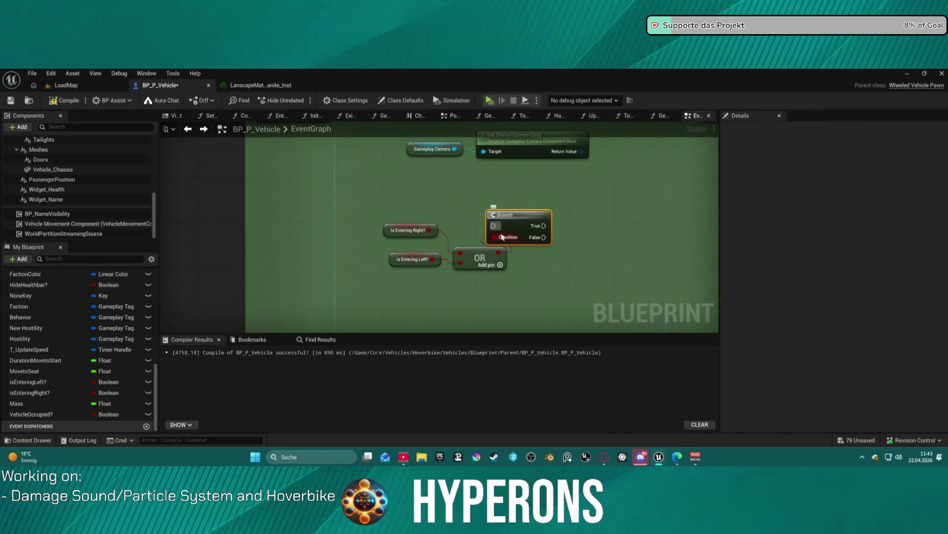
click(501, 265)
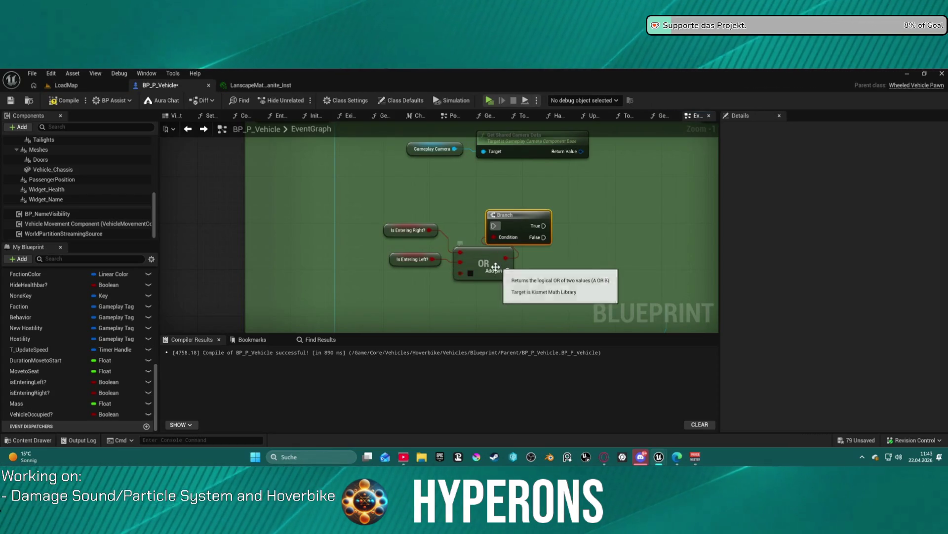
click(475, 254)
drag(460, 272, 428, 281)
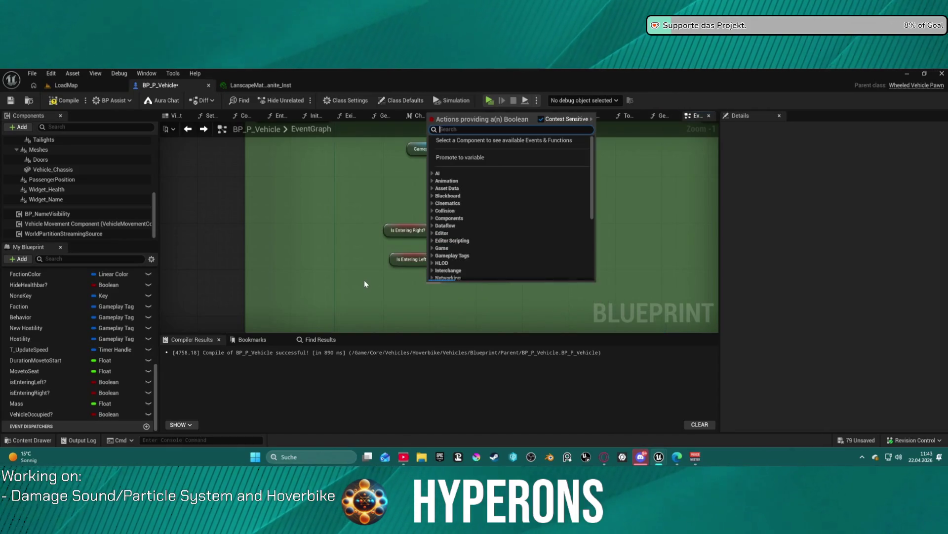
text(not)
text( bool)
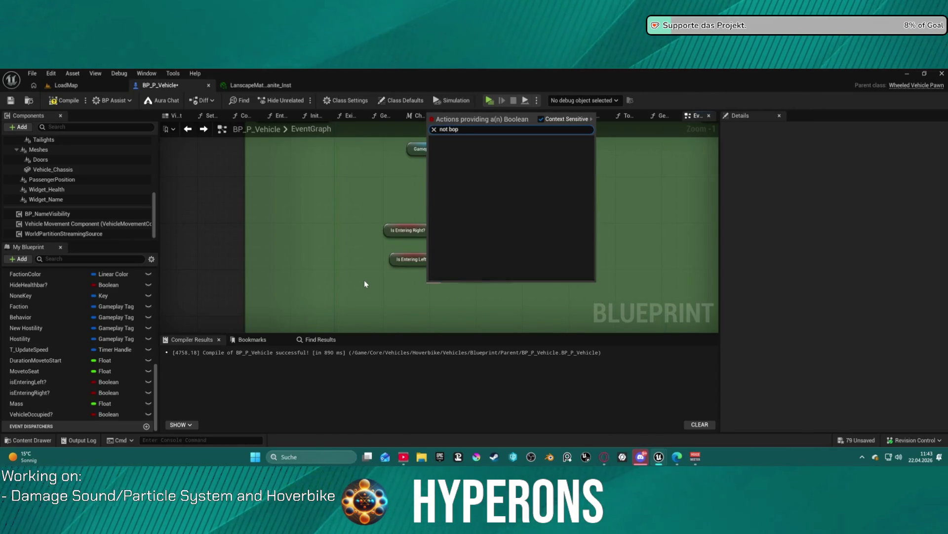
key(Return)
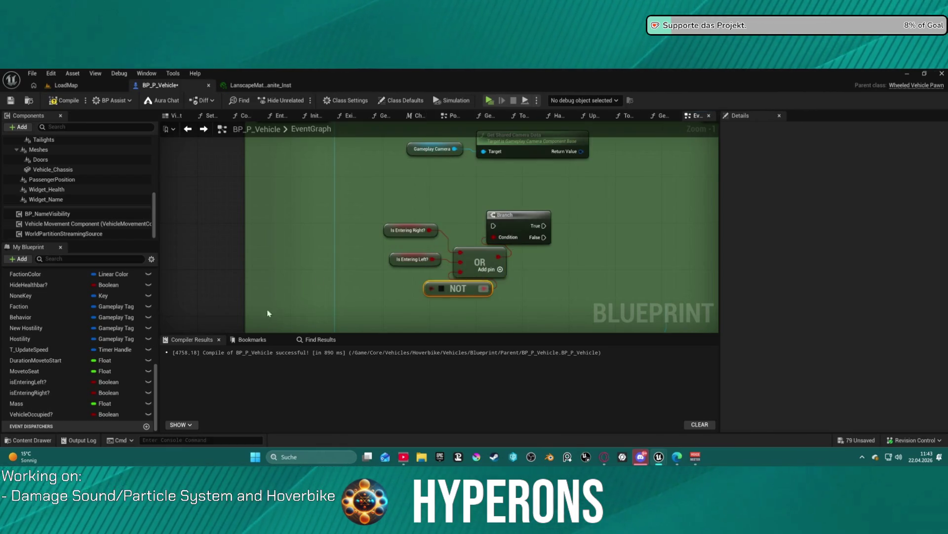
- Feed Vehicle Occupied? into the NOT and route the interact event through the Branch into the Cast, deleting the old GET node
drag(36, 417, 385, 294)
drag(468, 224, 266, 161)
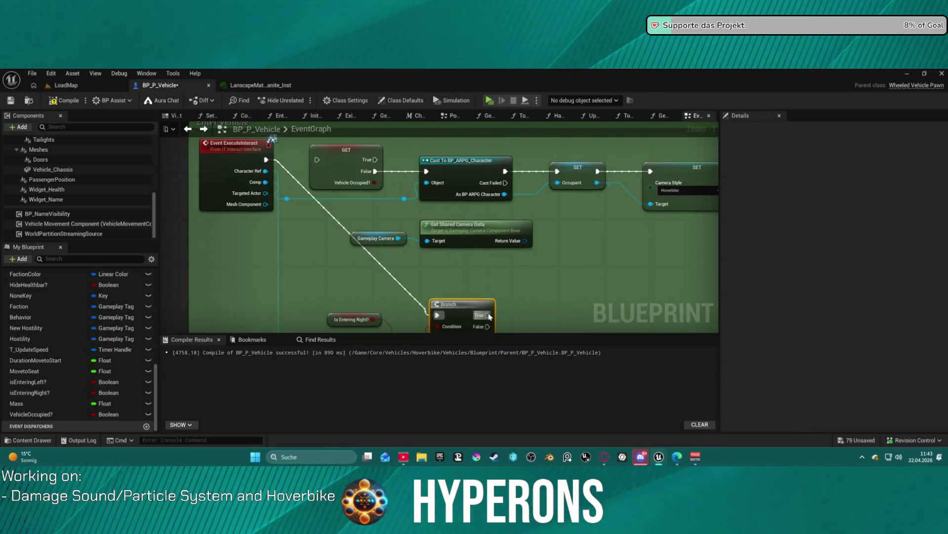
drag(488, 315, 427, 174)
click(349, 157)
key(Delete)
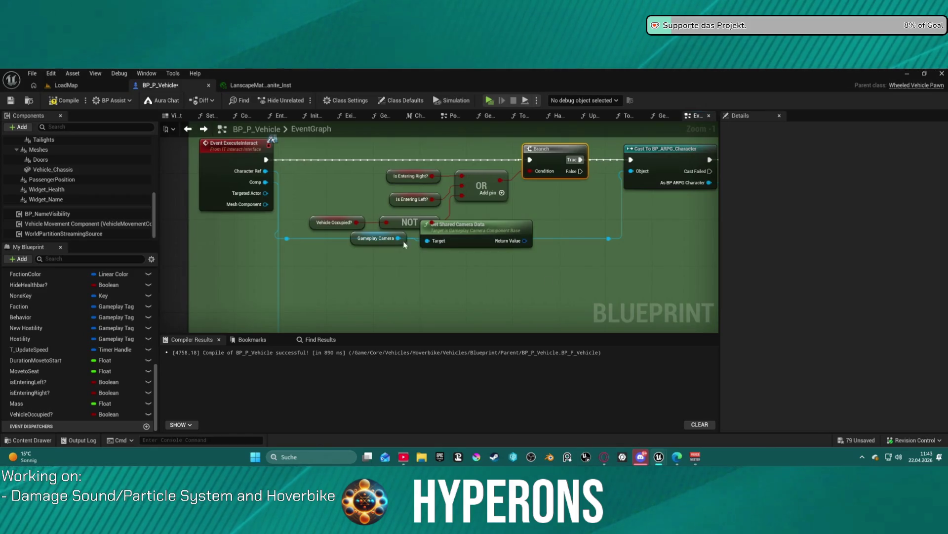
drag(345, 252, 538, 232)
drag(474, 232, 485, 278)
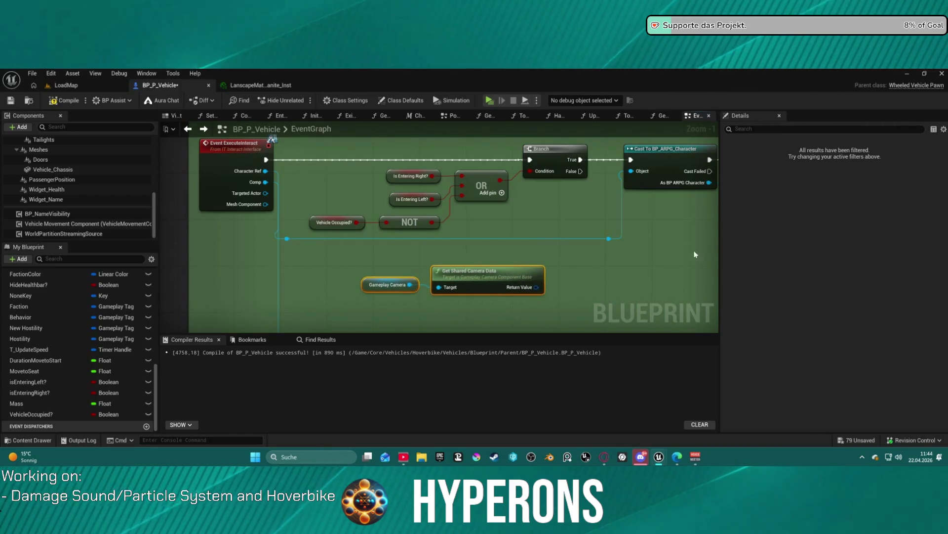
drag(696, 255, 556, 259)
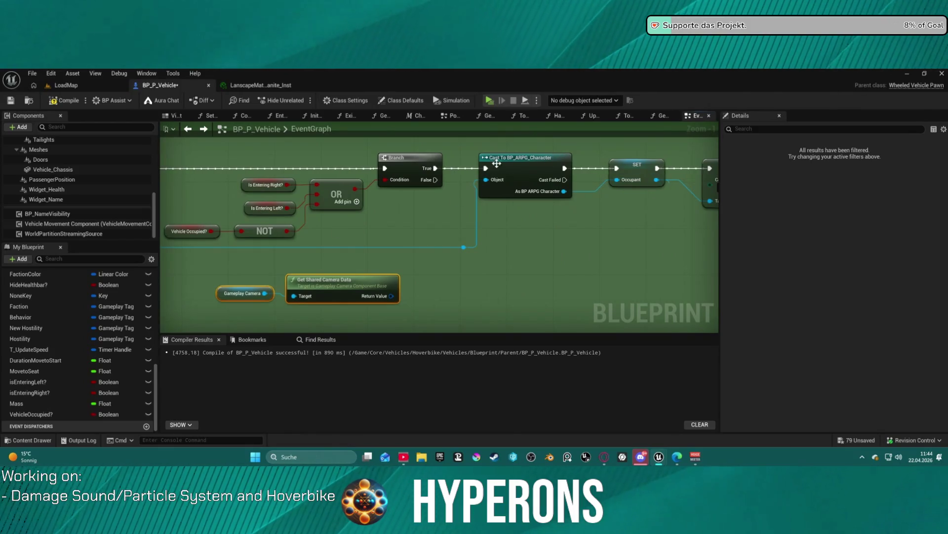
scroll(down, 3)
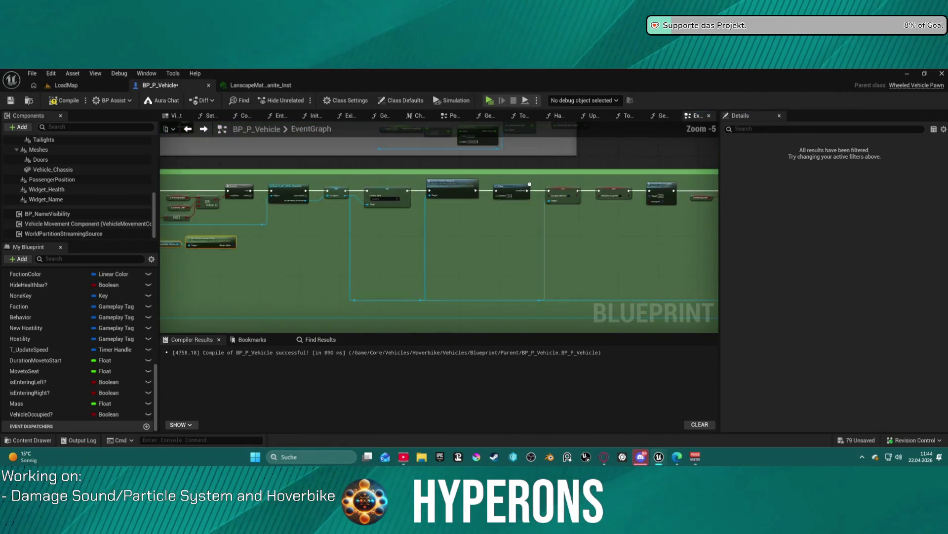
scroll(up, 3)
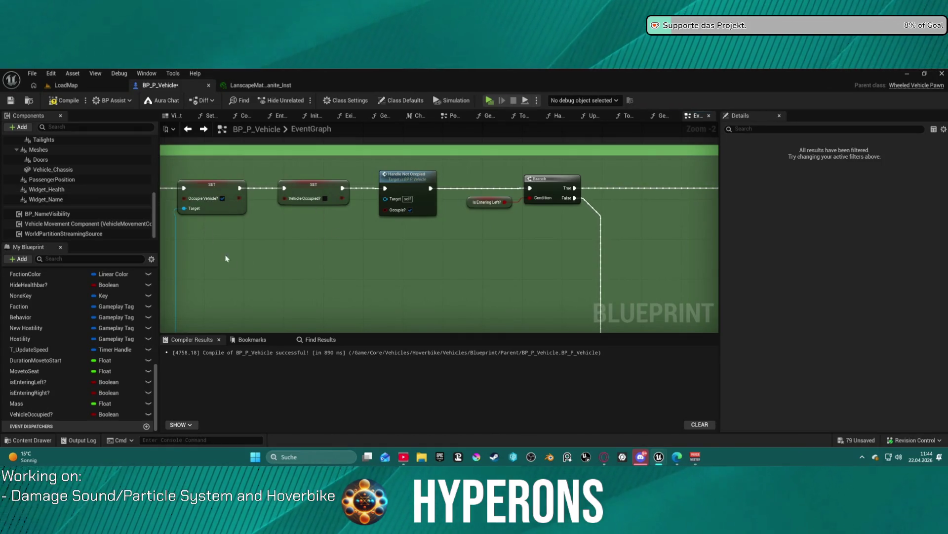
drag(396, 258, 458, 254)
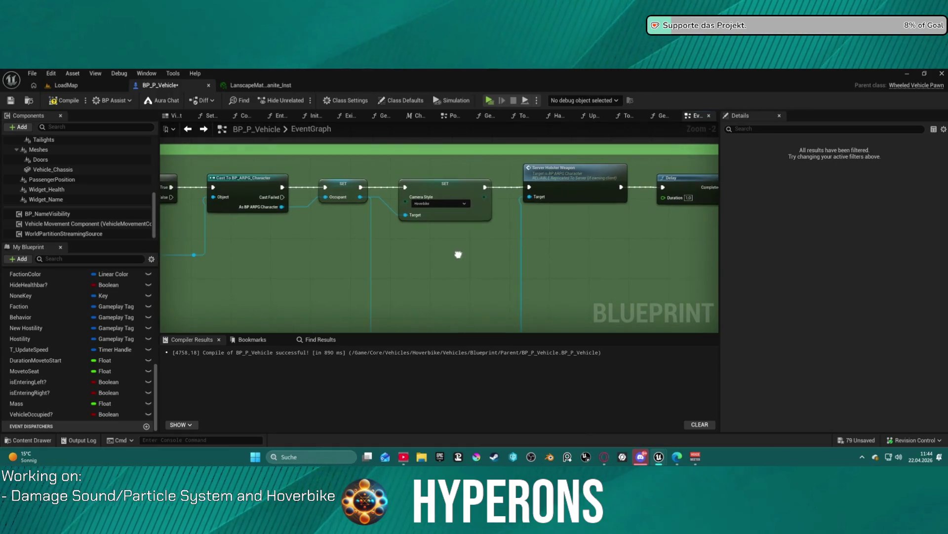
click(66, 86)
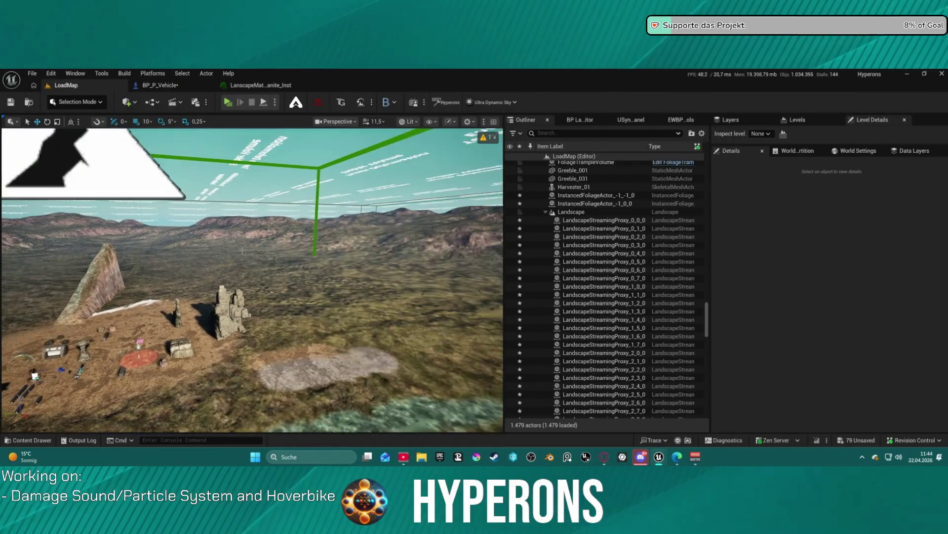
click(159, 86)
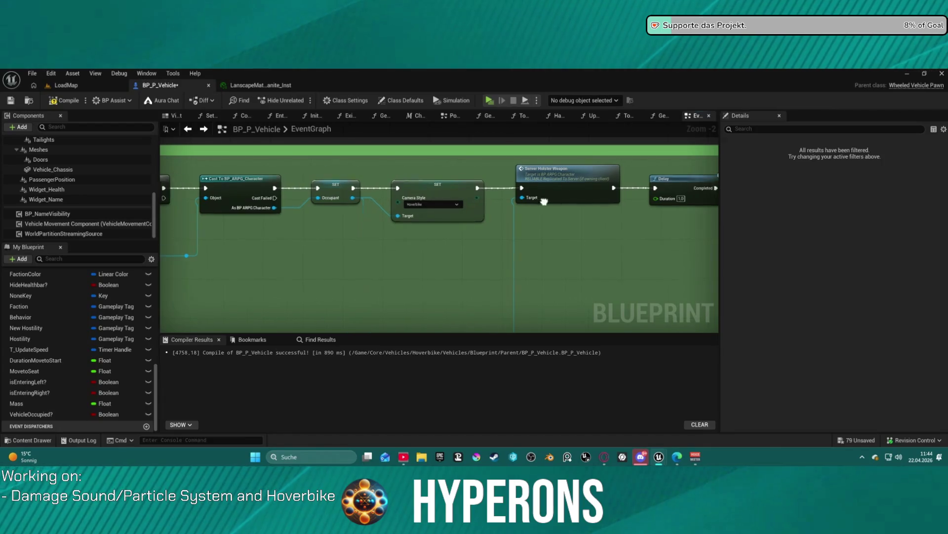
drag(563, 183, 433, 180)
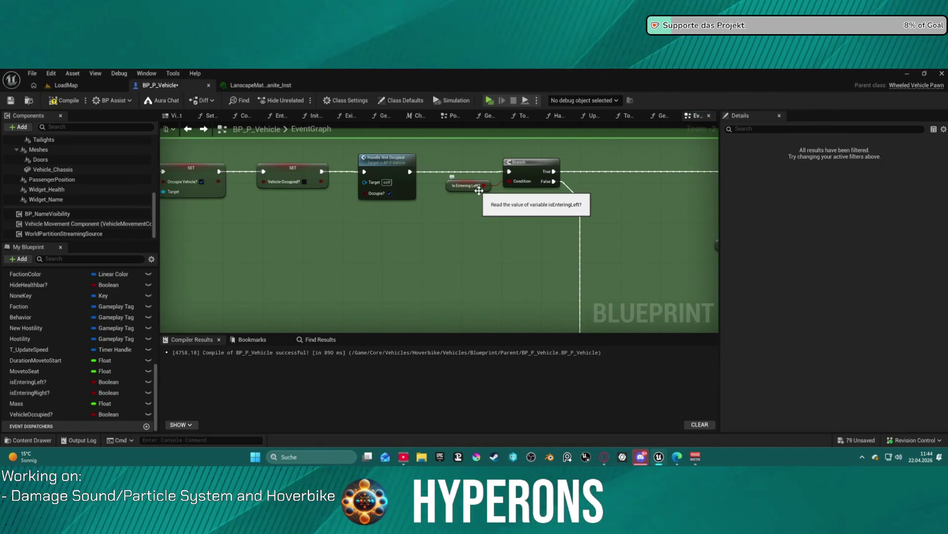
- Marquee-select the Enter_R begin- and end-overlap SET Is Entering Right? nodes and move them right
scroll(down, 3)
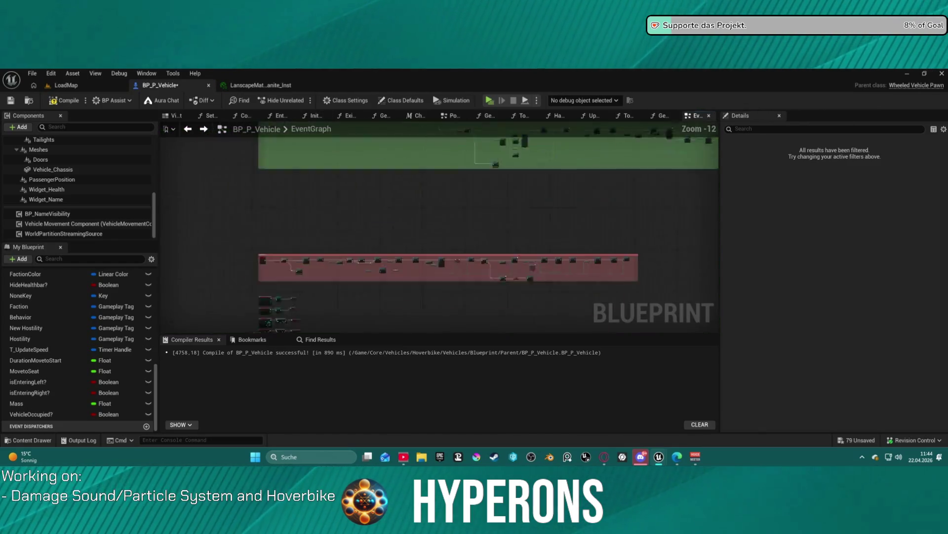
scroll(up, 3)
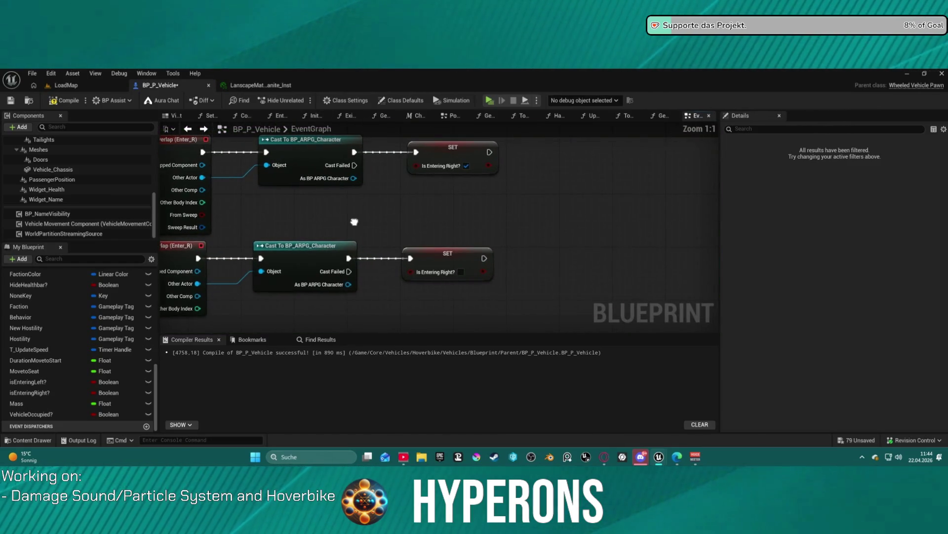
scroll(down, 3)
scroll(down, 3)
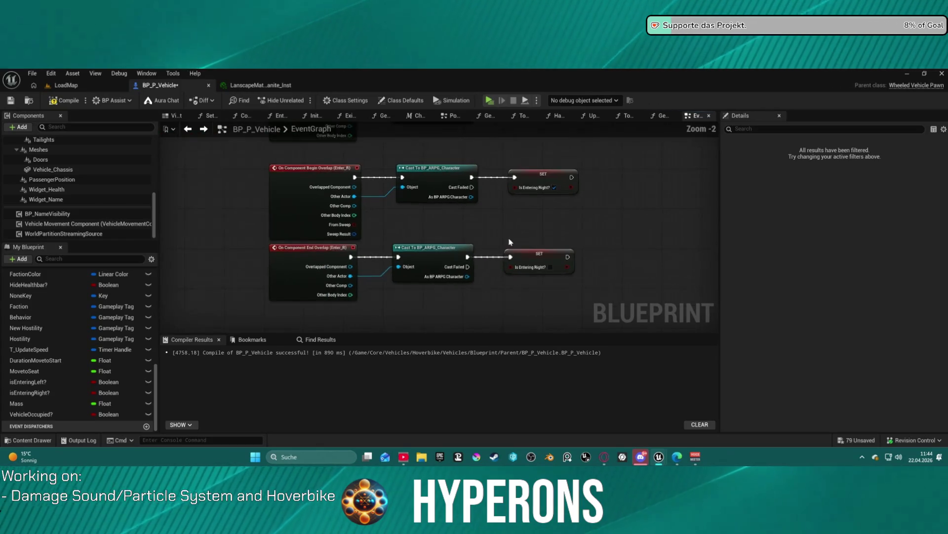
drag(461, 262, 450, 267)
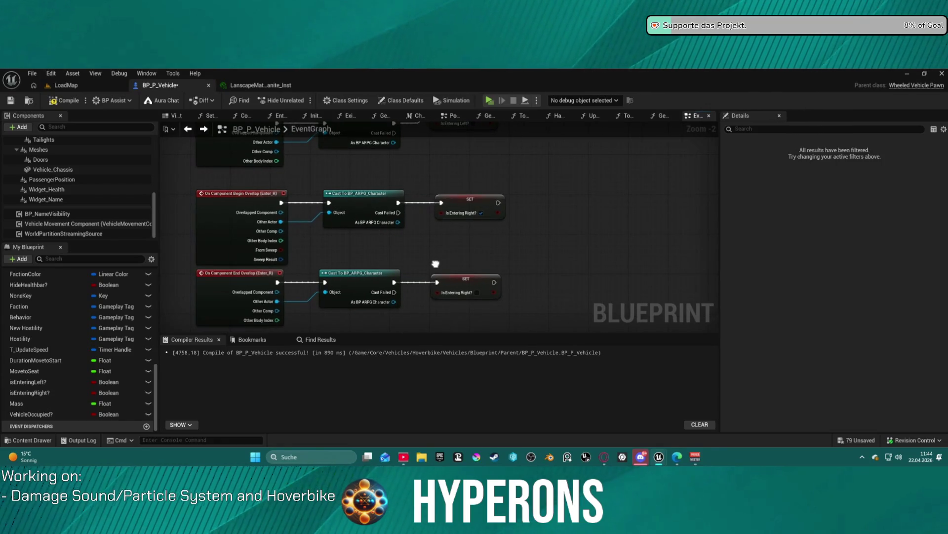
drag(435, 264, 404, 382)
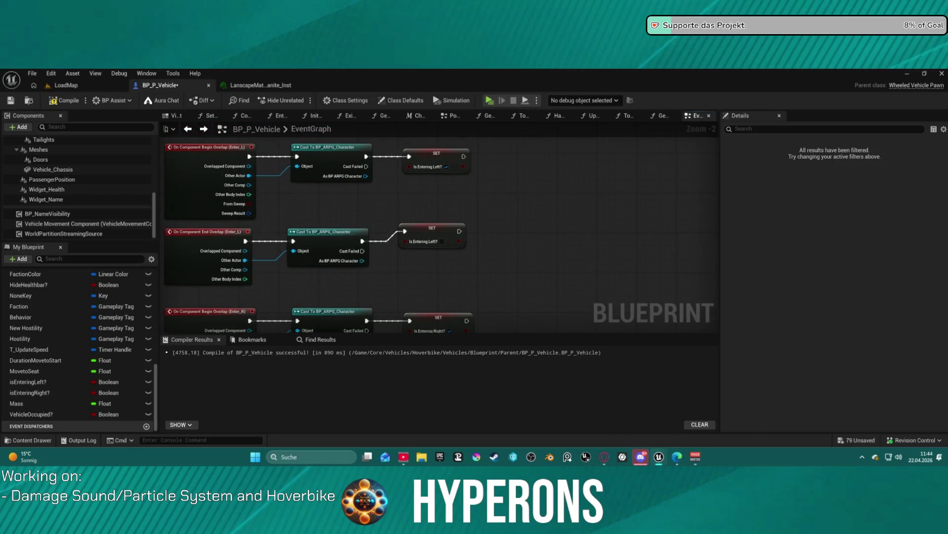
drag(404, 277, 400, 246)
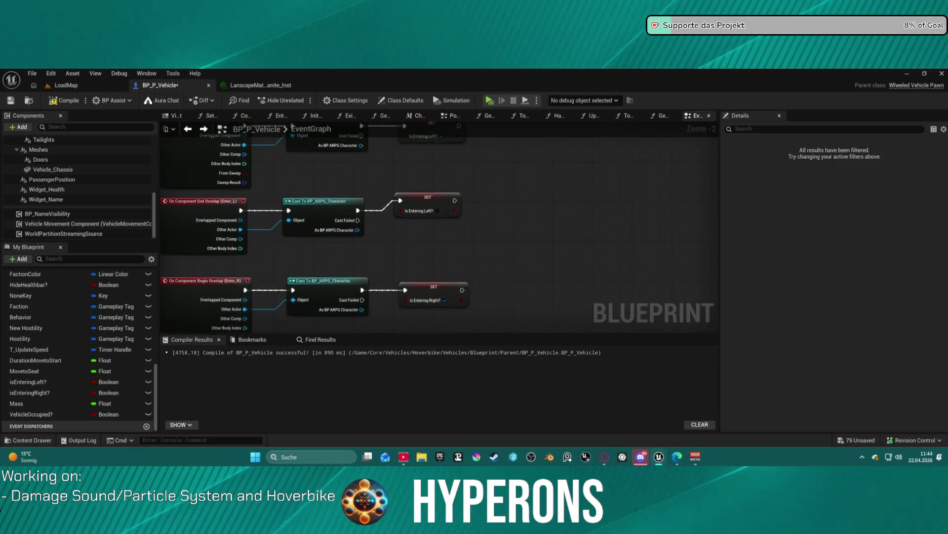
drag(400, 351, 386, 262)
drag(375, 184, 477, 322)
drag(420, 275, 546, 279)
- Add a Delay of 1 after the Enter_R end-overlap cast
click(402, 271)
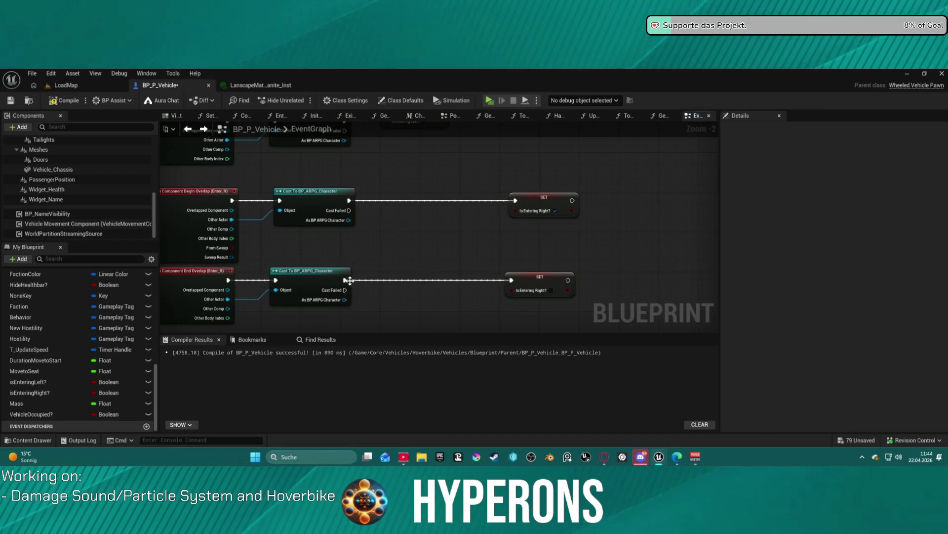
drag(349, 280, 388, 291)
text(delay)
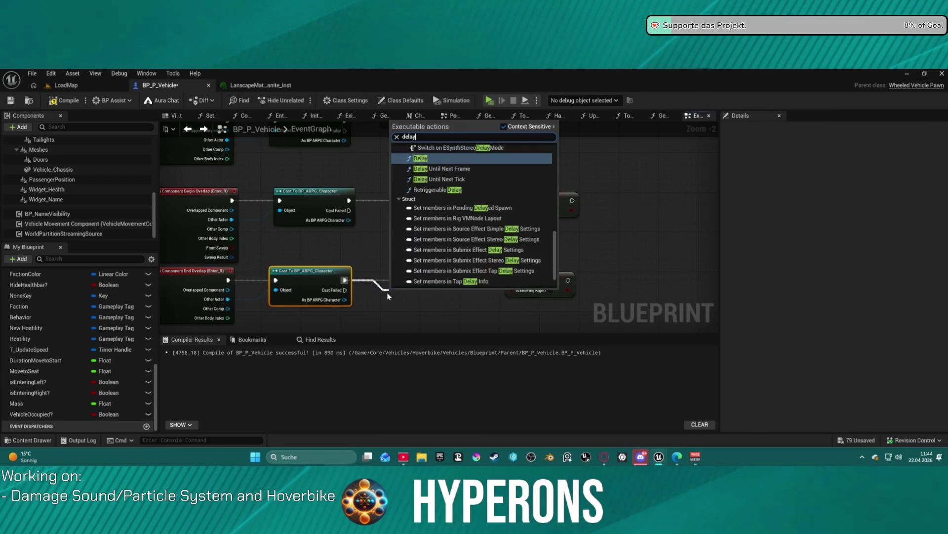
key(Return)
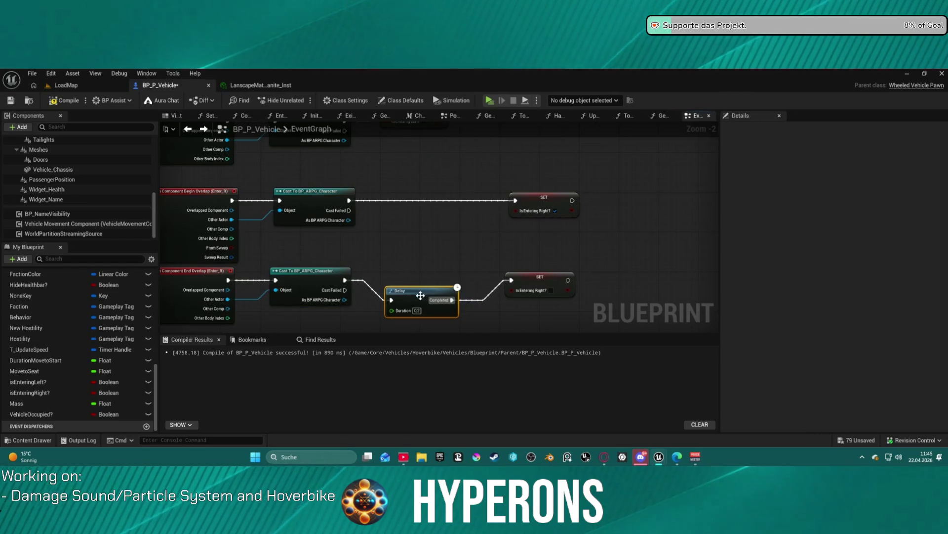
drag(415, 275, 415, 280)
click(413, 290)
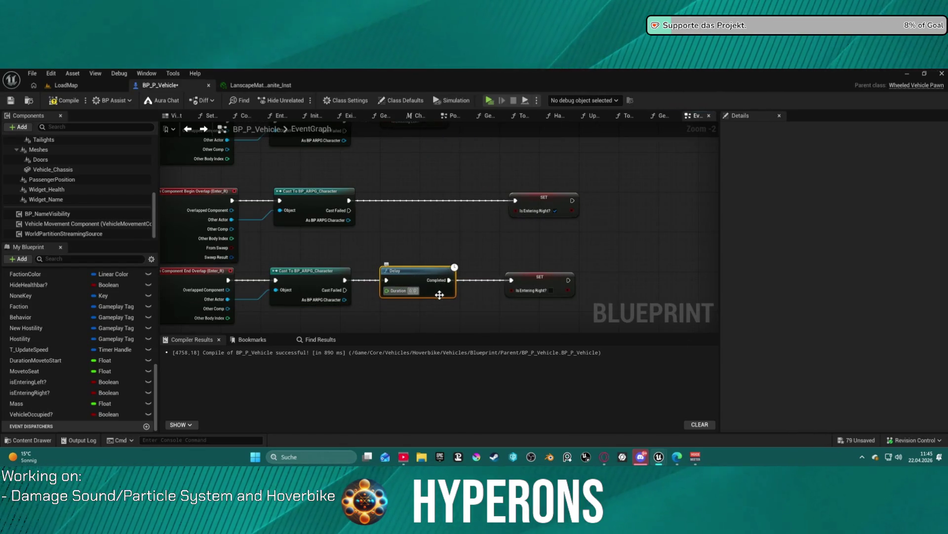
text(1)
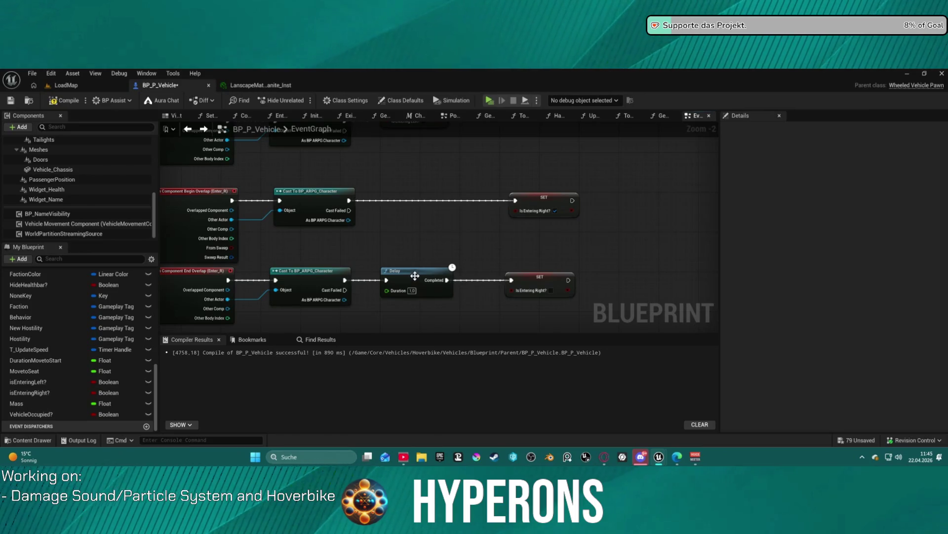
- Paste a Delay after the Enter_L end-overlap cast and wire it into the SET Is Entering Left? node
drag(404, 236, 504, 239)
key(ctrl+v)
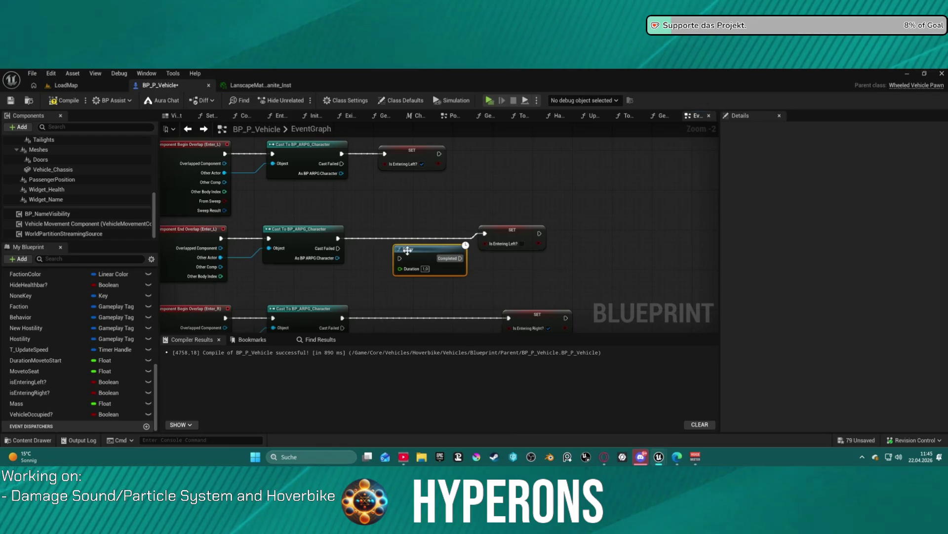
drag(338, 238, 360, 248)
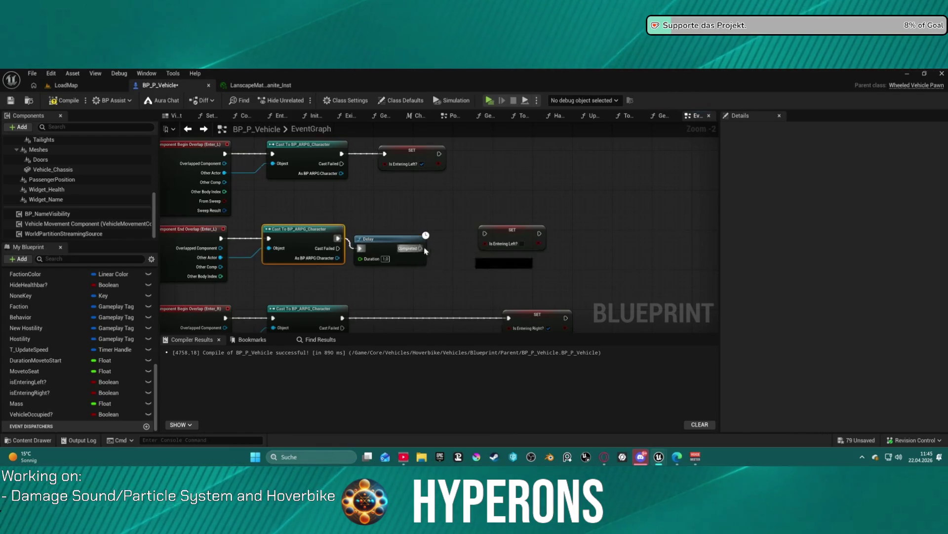
drag(421, 248, 485, 238)
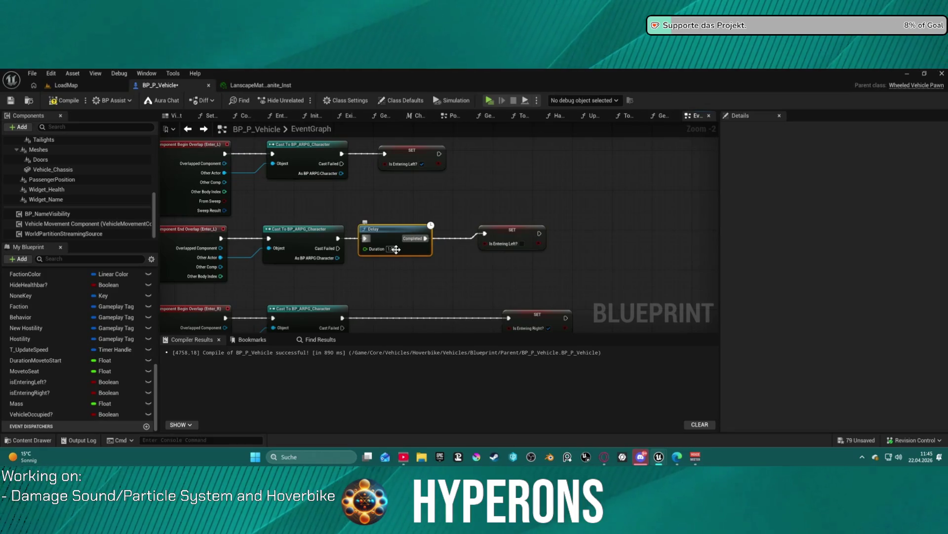
scroll(down, 3)
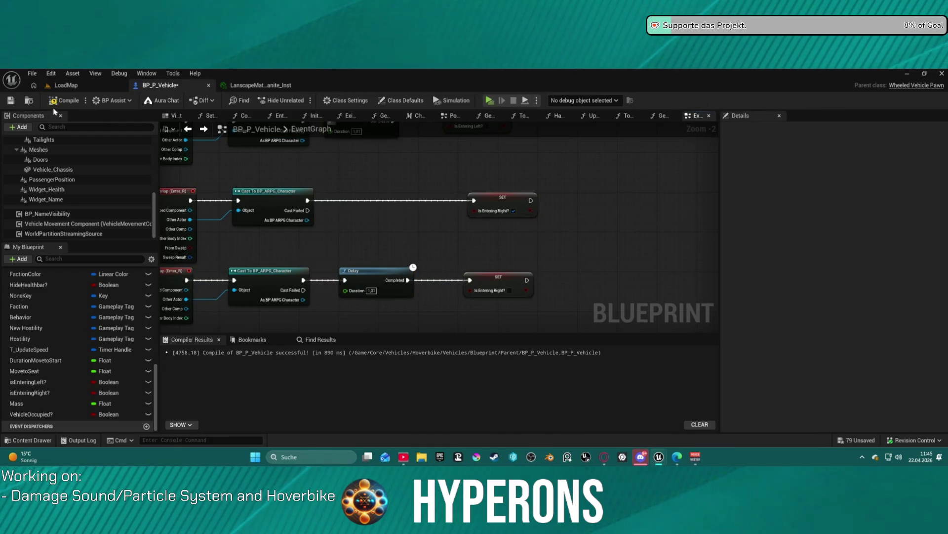
- Compile the blueprint with F7 and pan over to the red comment section
key(F7)
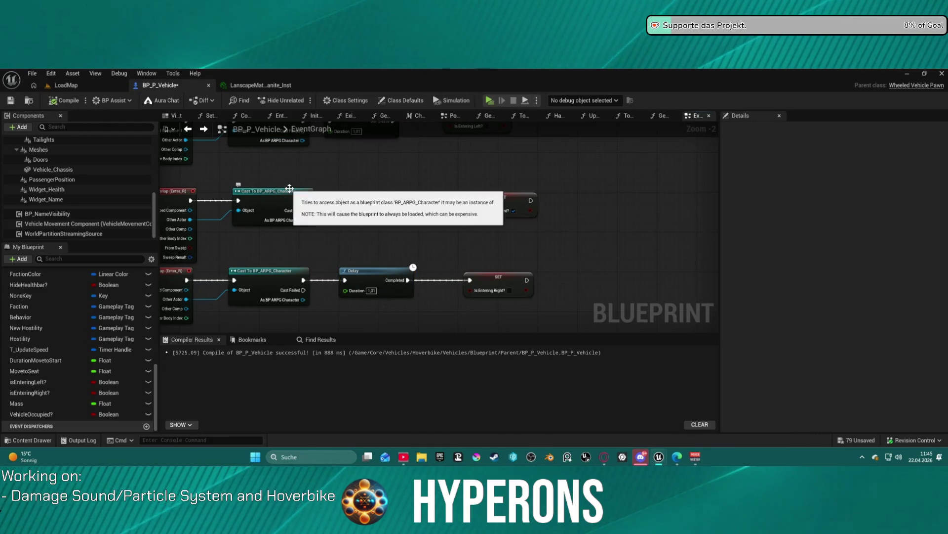
scroll(down, 3)
drag(418, 169, 705, 210)
- Change the Delay before Vehicle Occupied? to 0.99 seconds
scroll(down, 3)
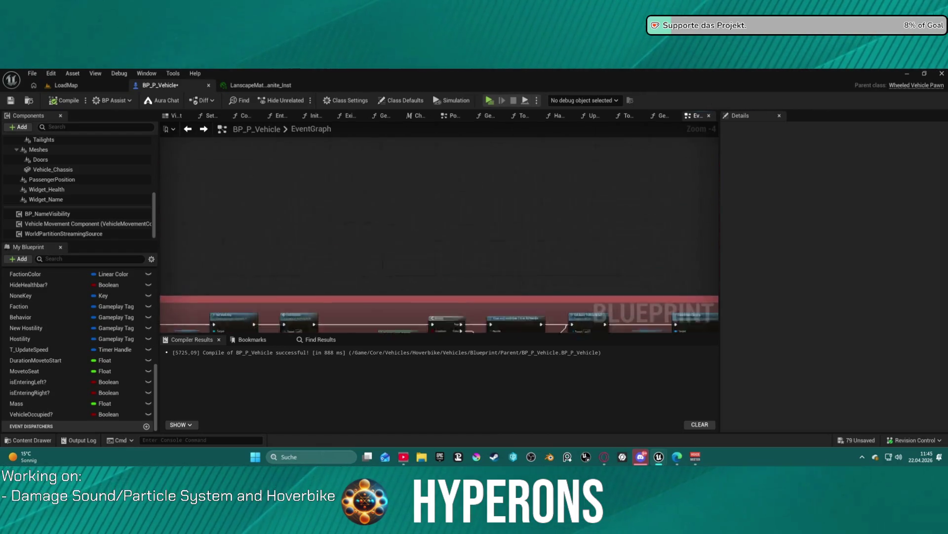
scroll(up, 3)
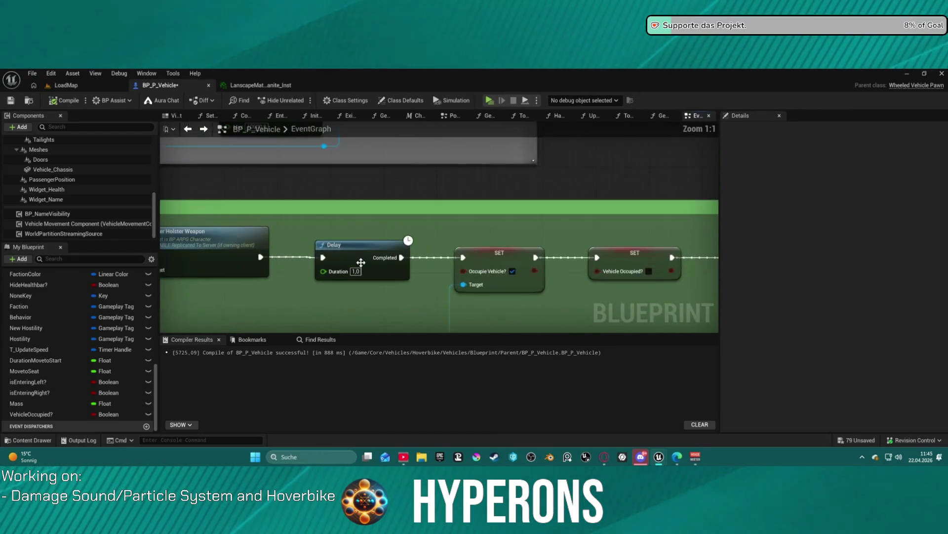
drag(360, 265, 394, 220)
scroll(down, 3)
scroll(up, 3)
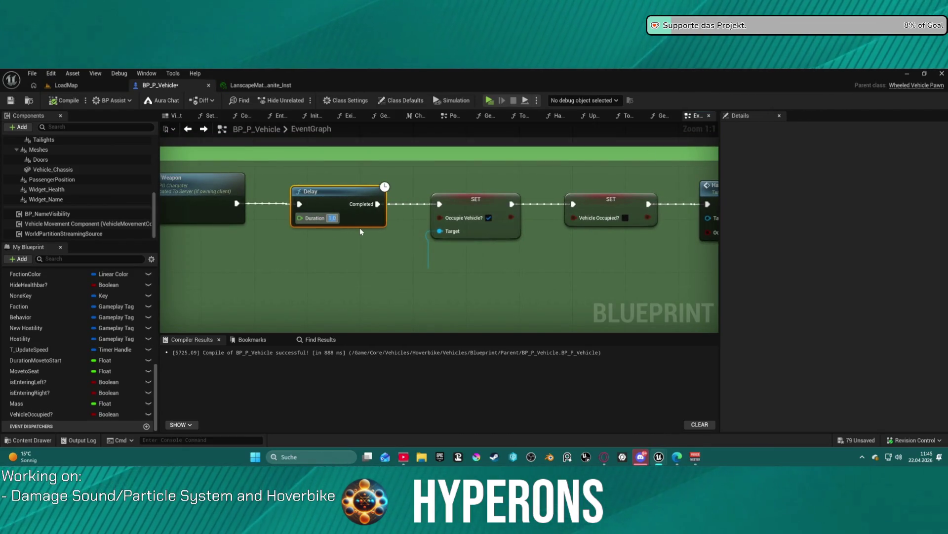
text(0,99)
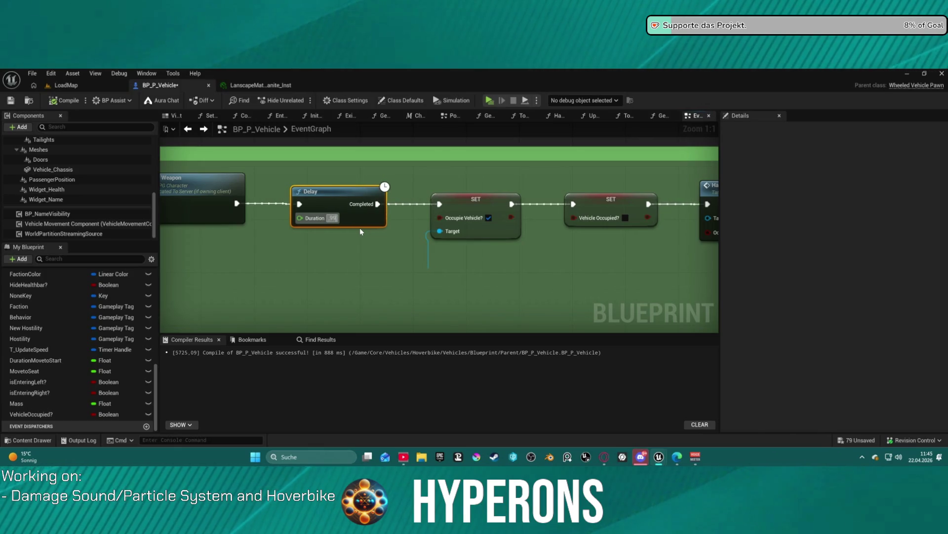
key(Return)
click(667, 233)
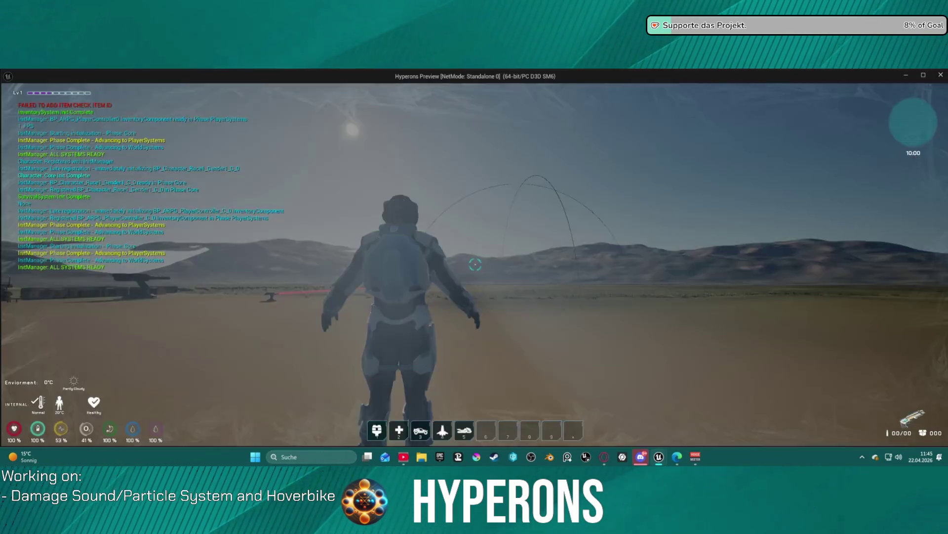
- Walk the character back up to the orange hoverbike and try entering it with F
key(5)
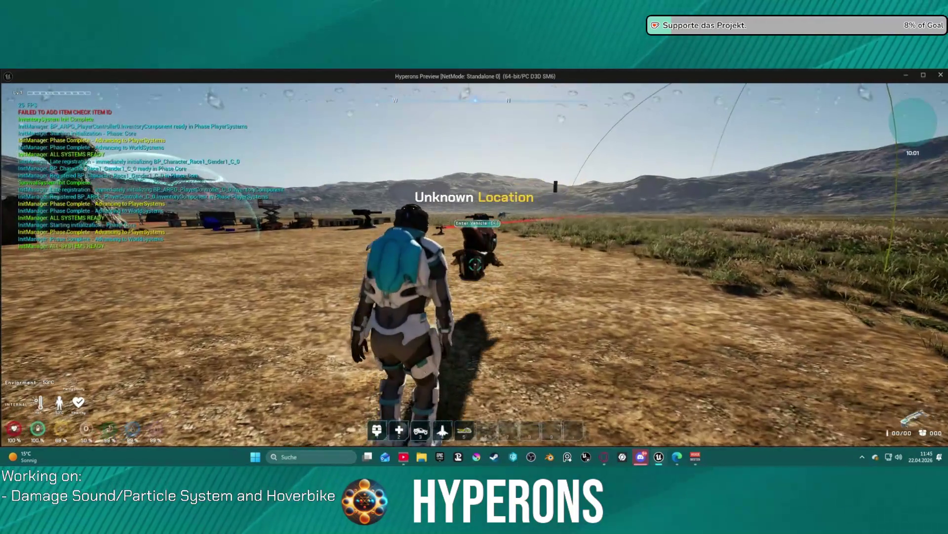
key(w)
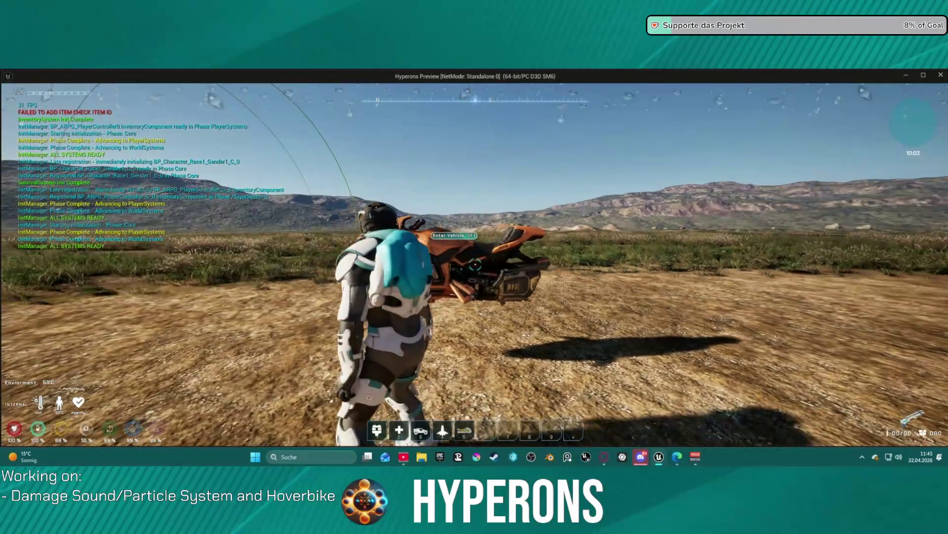
key(w)
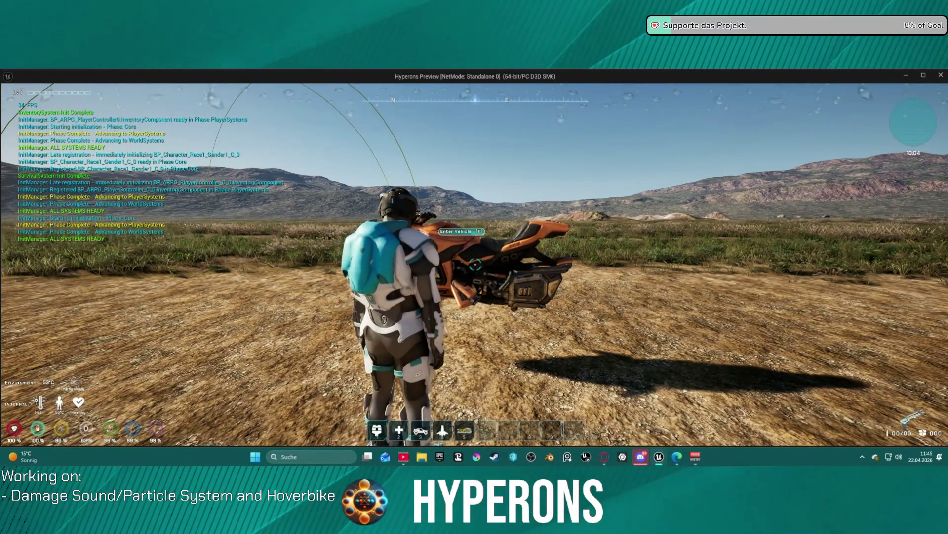
scroll(down, 3)
key(f)
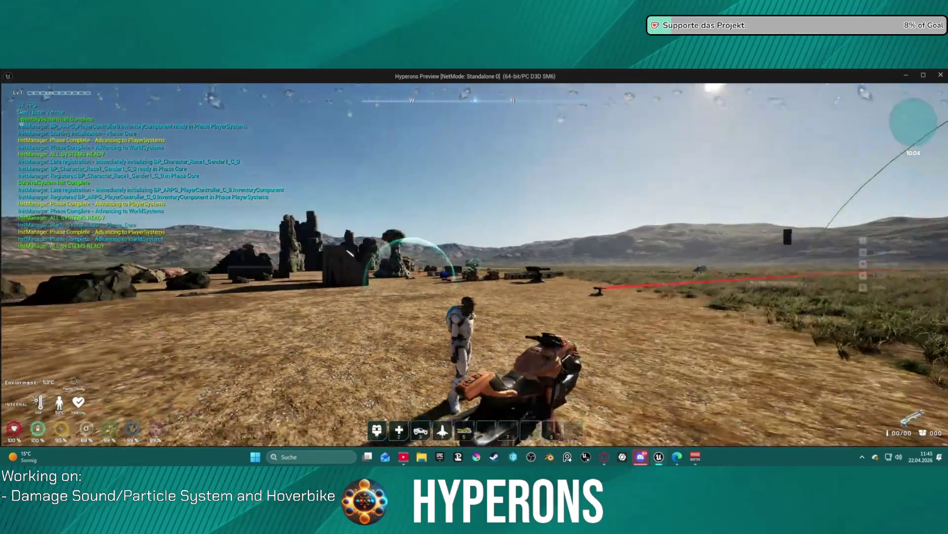
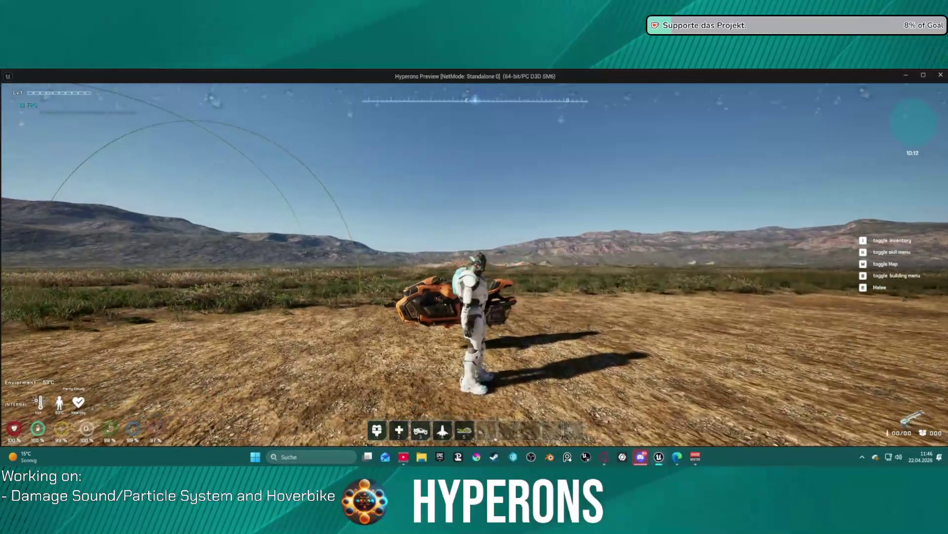
- Release the game, stop the hoverbike play test and return to BP_P_Vehicle's event graph
key(alt+Tab)
key(Escape)
scroll(down, 3)
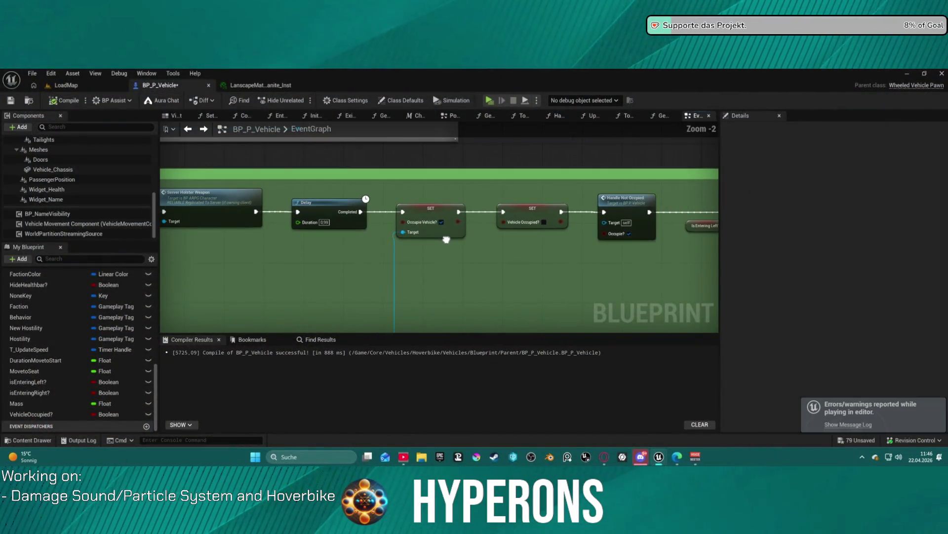
- Nudge the Vehicle Occupied? getter slightly upward in the Enter Vehicle graph
scroll(down, 3)
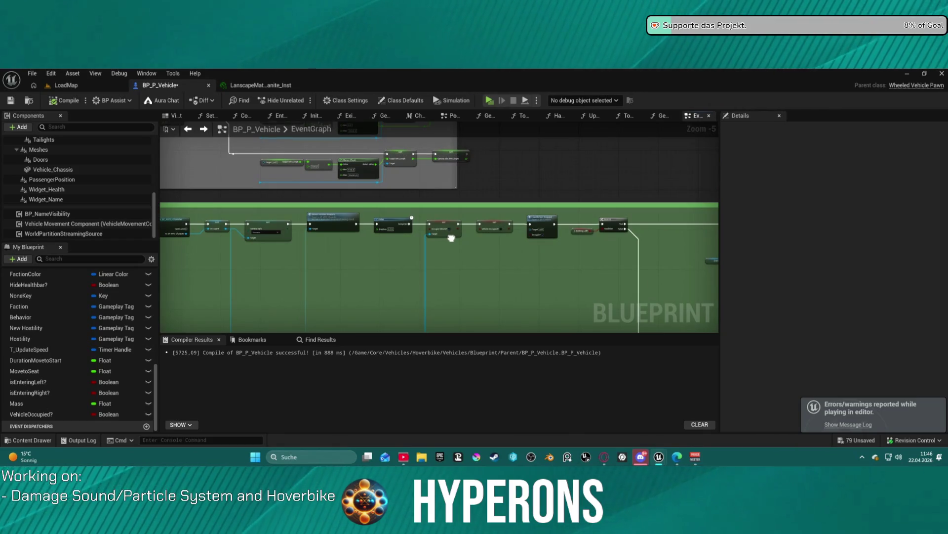
scroll(up, 3)
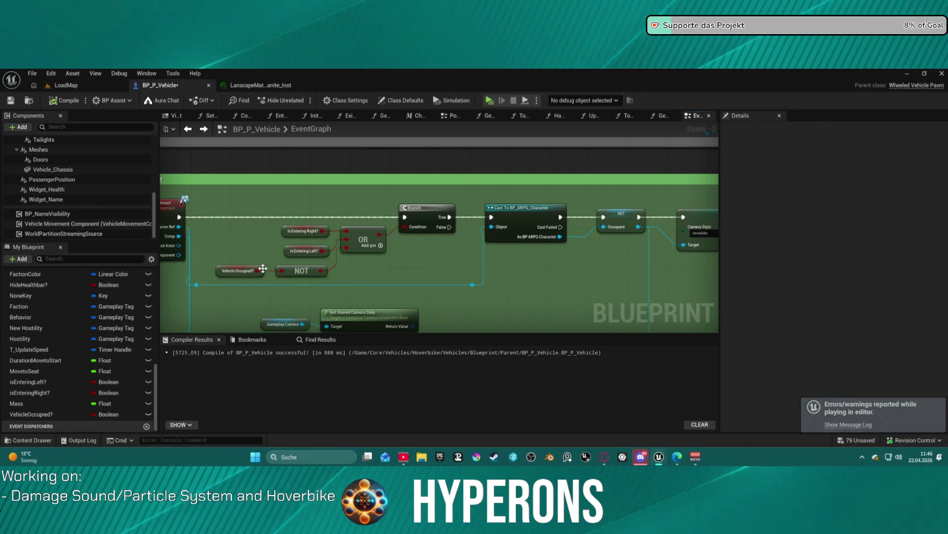
drag(233, 267, 235, 246)
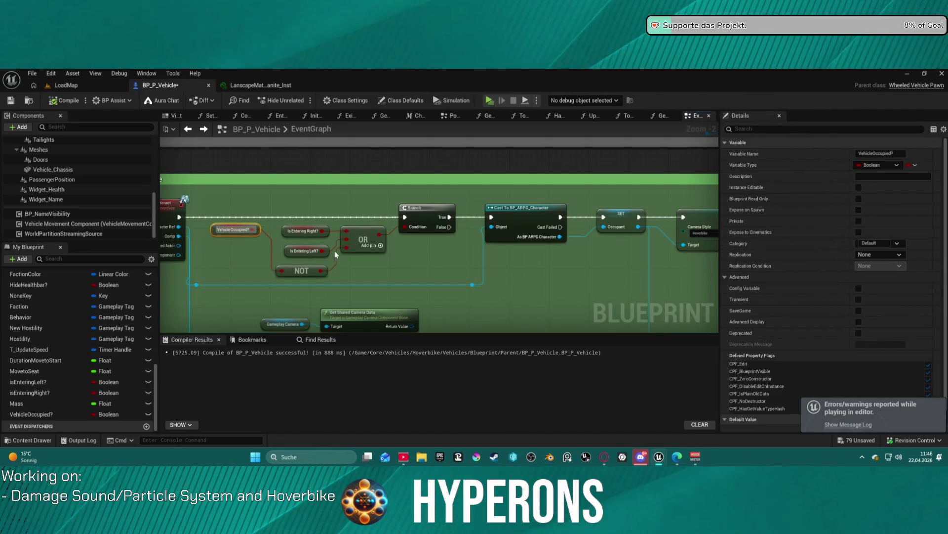
click(345, 272)
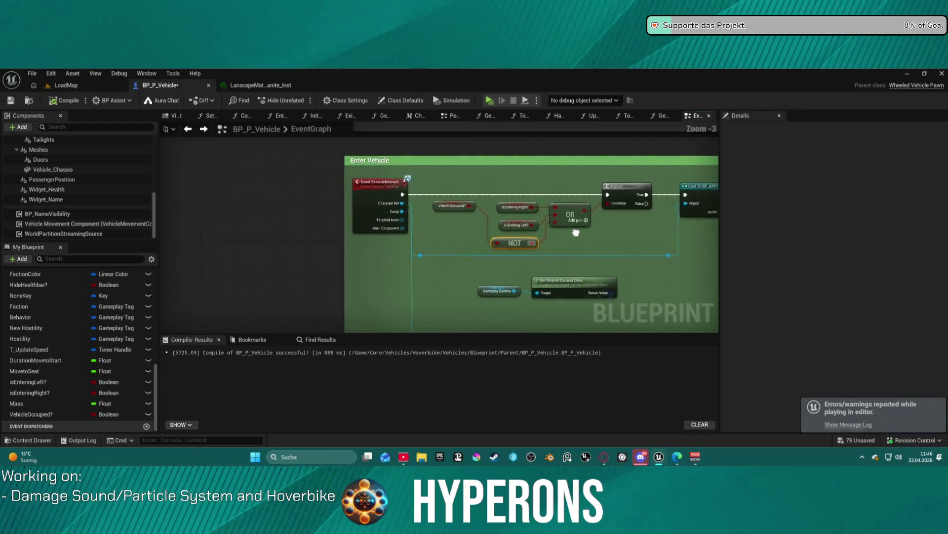
- Pan across the holster, Branch and OR nodes and shift the Camera Style setter slightly left
scroll(down, 3)
drag(371, 212, 114, 225)
drag(494, 233, 573, 238)
scroll(up, 3)
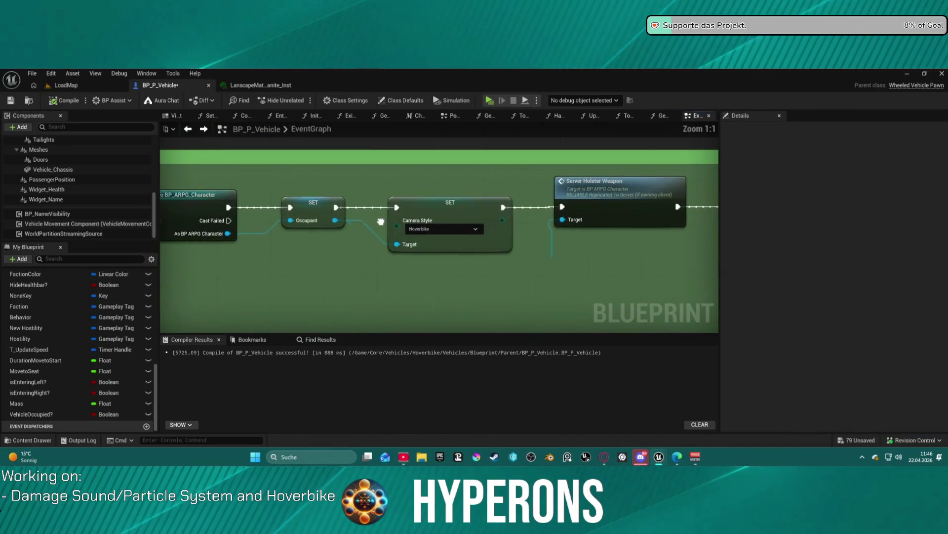
drag(148, 223, 111, 243)
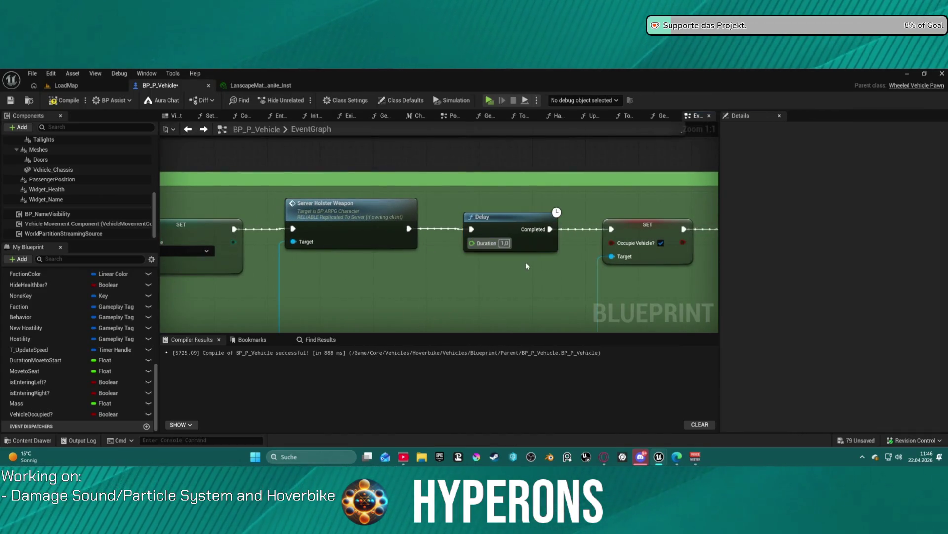
drag(527, 266, 711, 223)
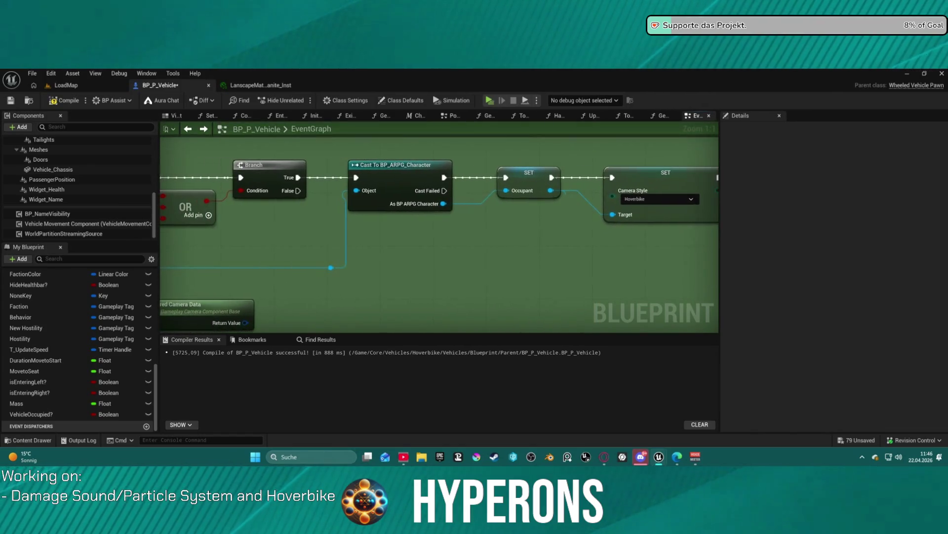
drag(570, 213, 200, 236)
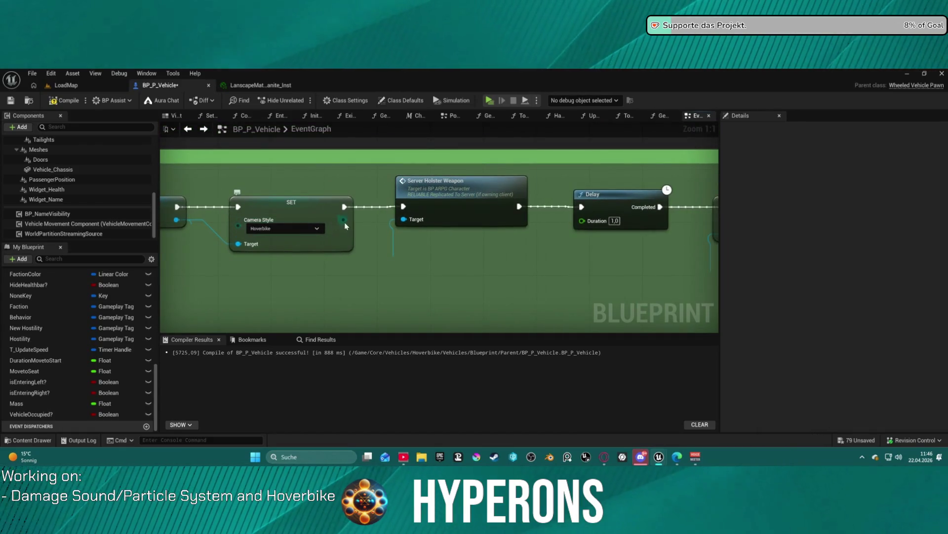
drag(299, 211, 320, 265)
- Add a Get Weapon System node from the Occupant pin, found by searching 'weapo system'
text(is)
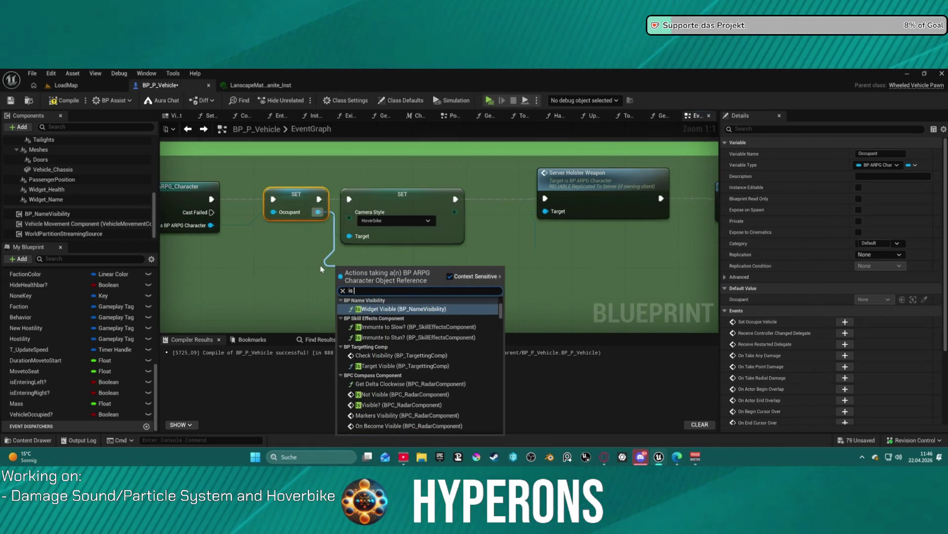
text( hols)
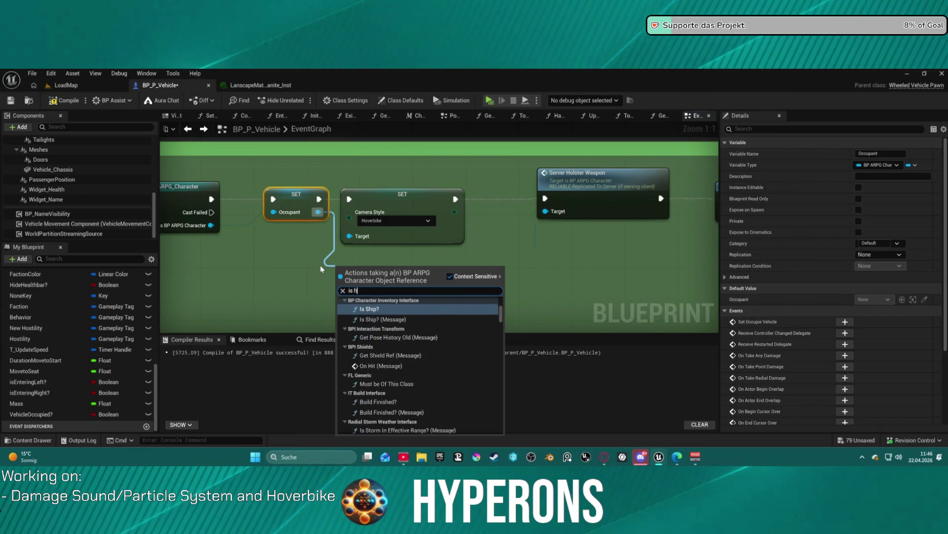
text(tee)
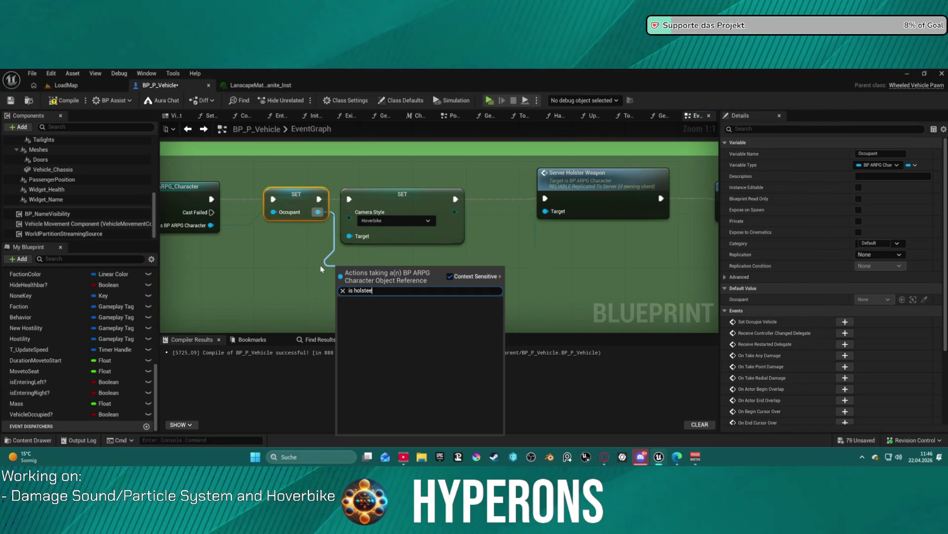
key(BackSpace)
key(BackSpace)
key(BackSpace)
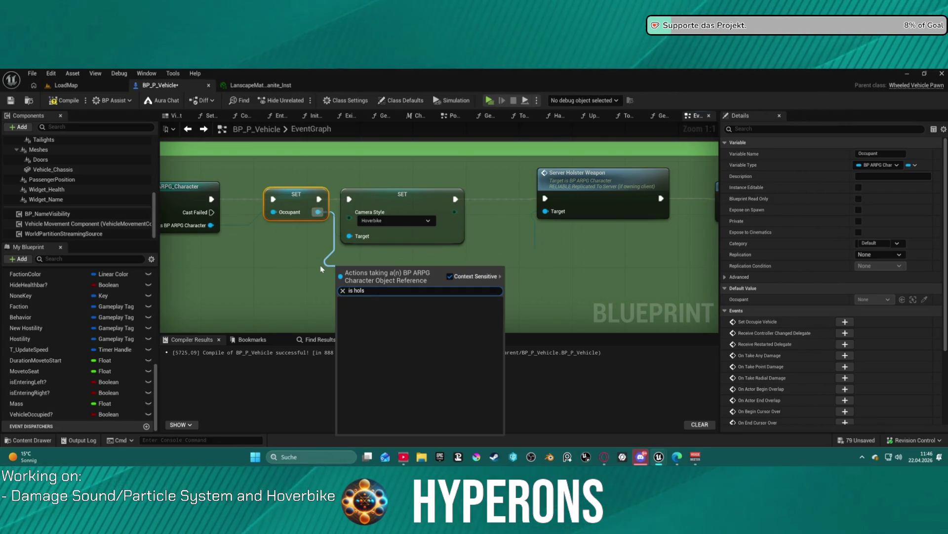
text(hols)
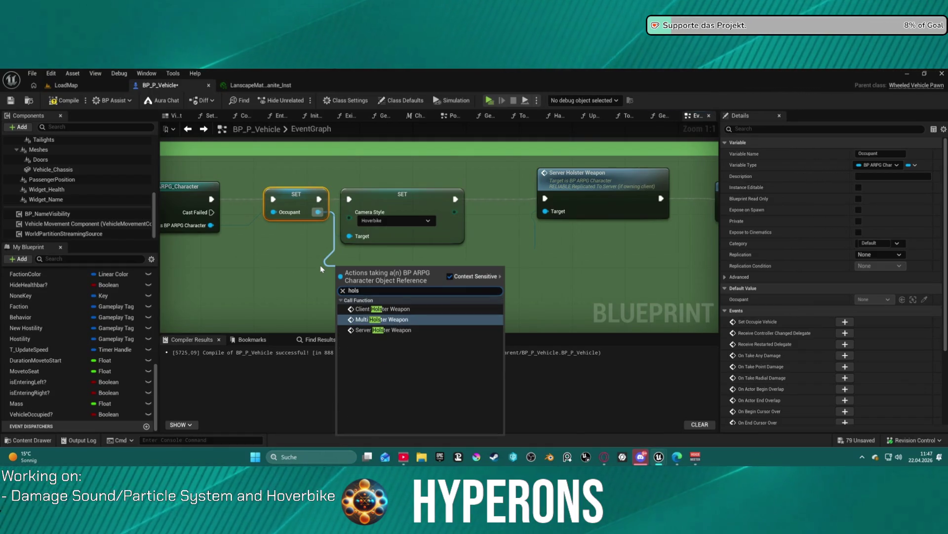
key(BackSpace)
key(BackSpace)
key(BackSpace)
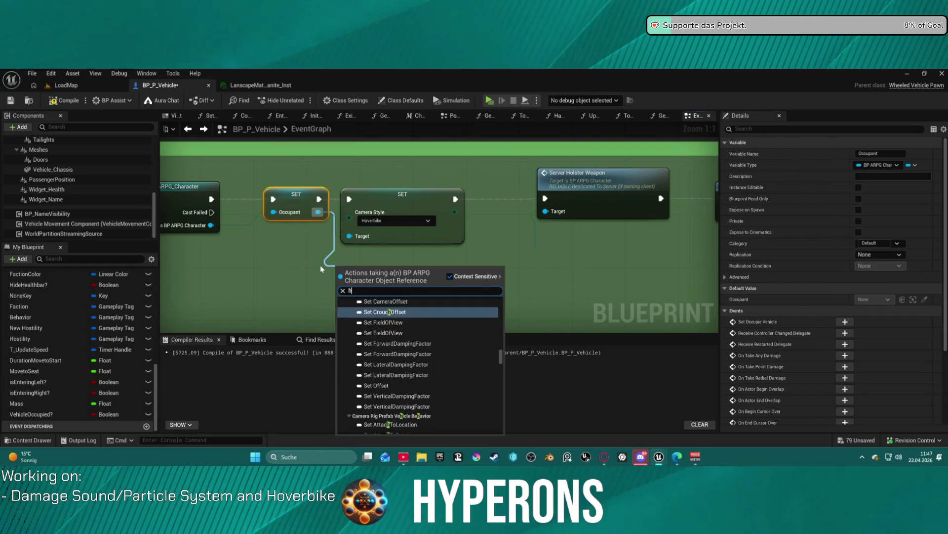
text(weapo)
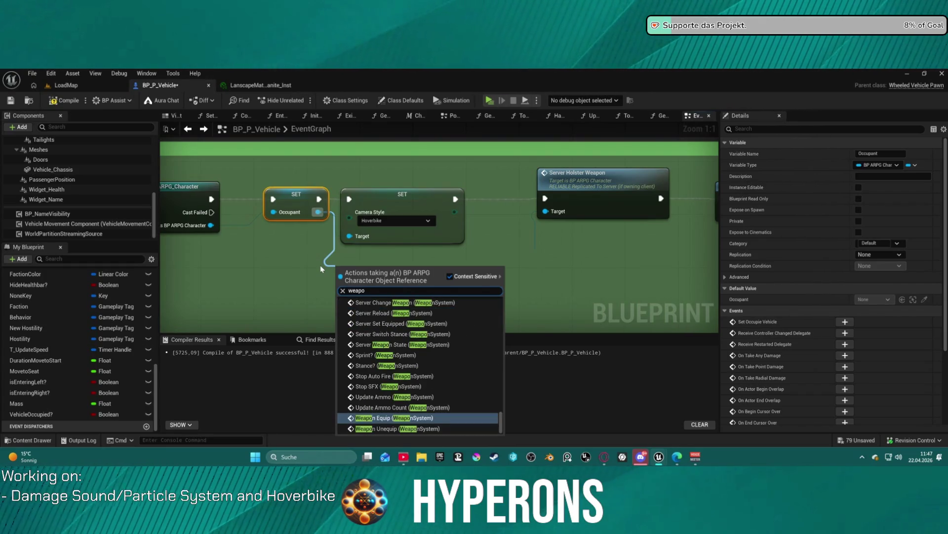
text( s)
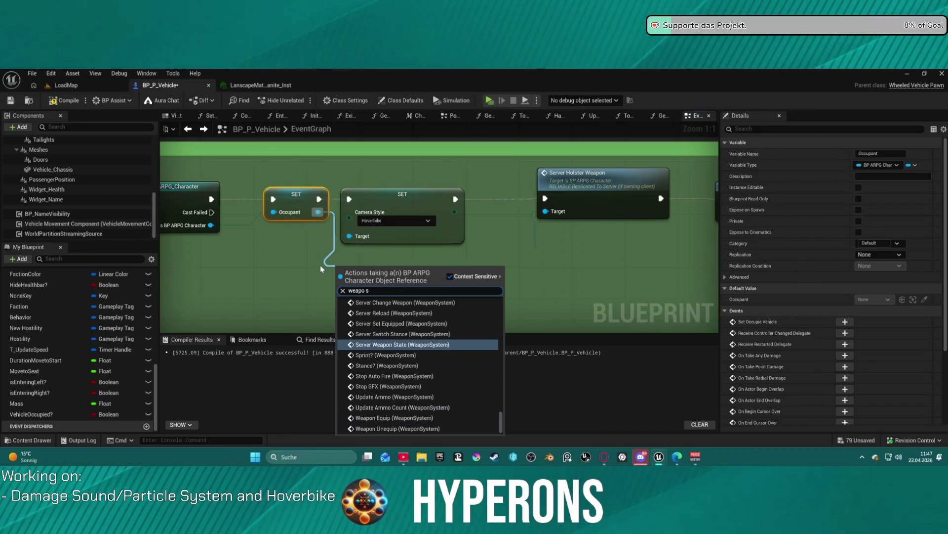
text(yste)
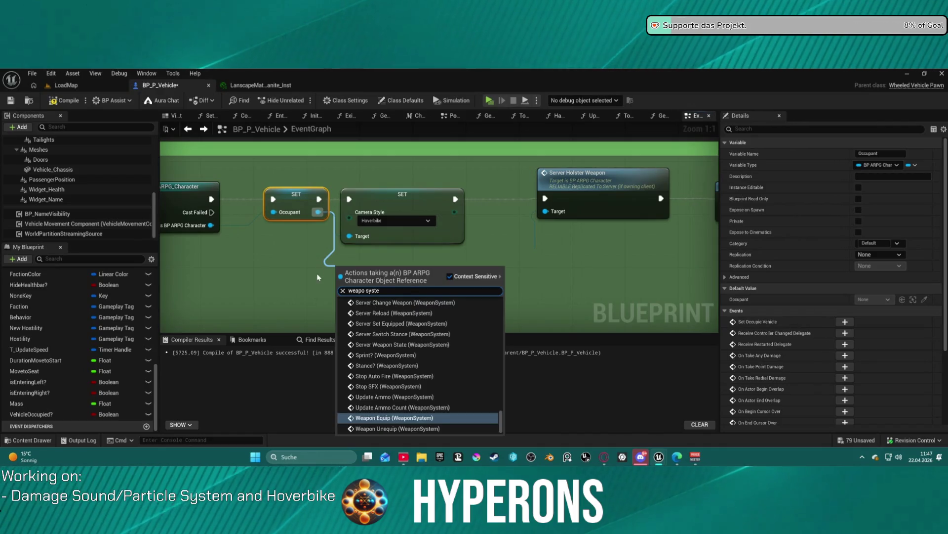
text(m)
scroll(up, 3)
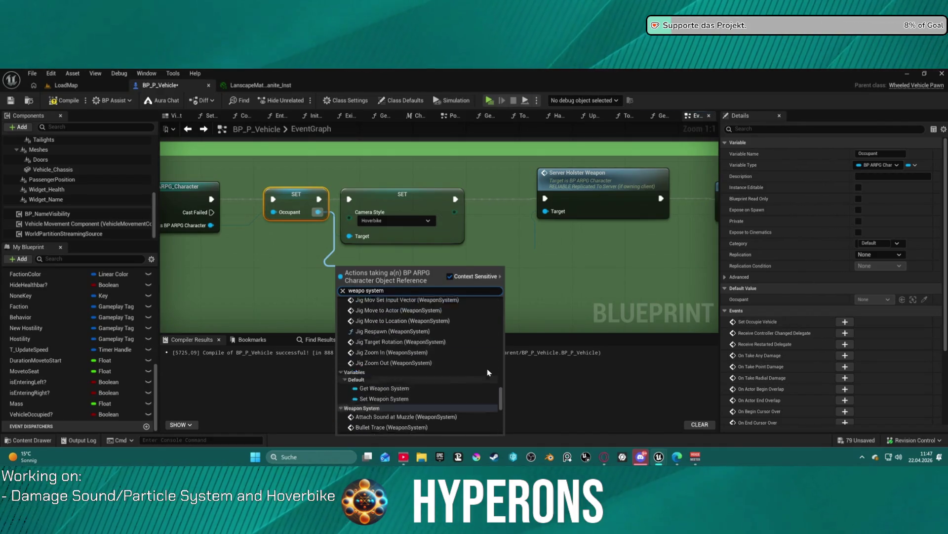
click(386, 388)
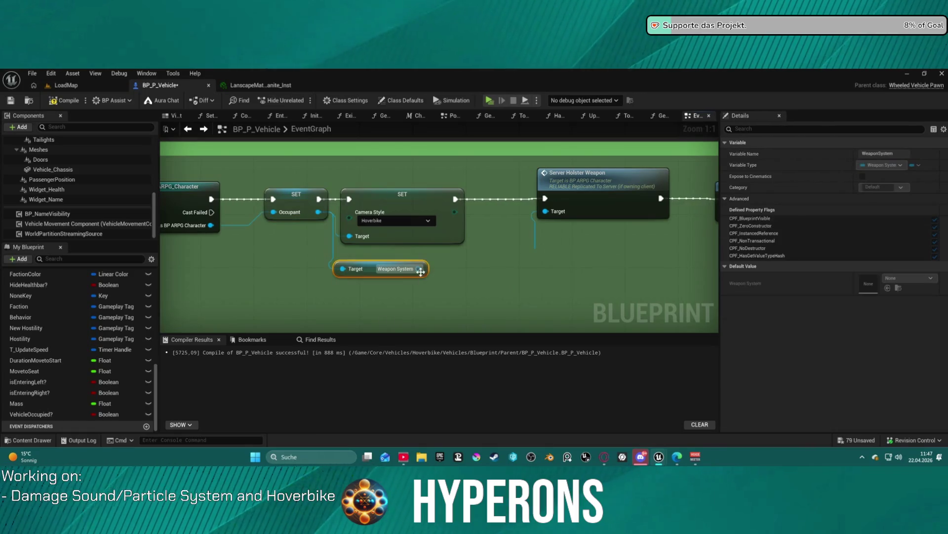
- Add an Is Holstered? getter from Weapon System and convert it to a validated GET
drag(450, 289, 450, 289)
text(is hos)
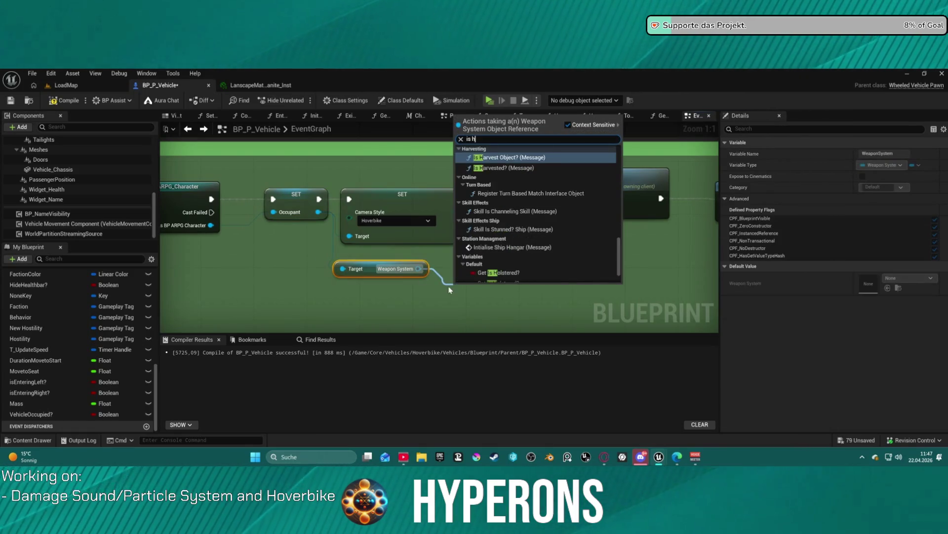
key(BackSpace)
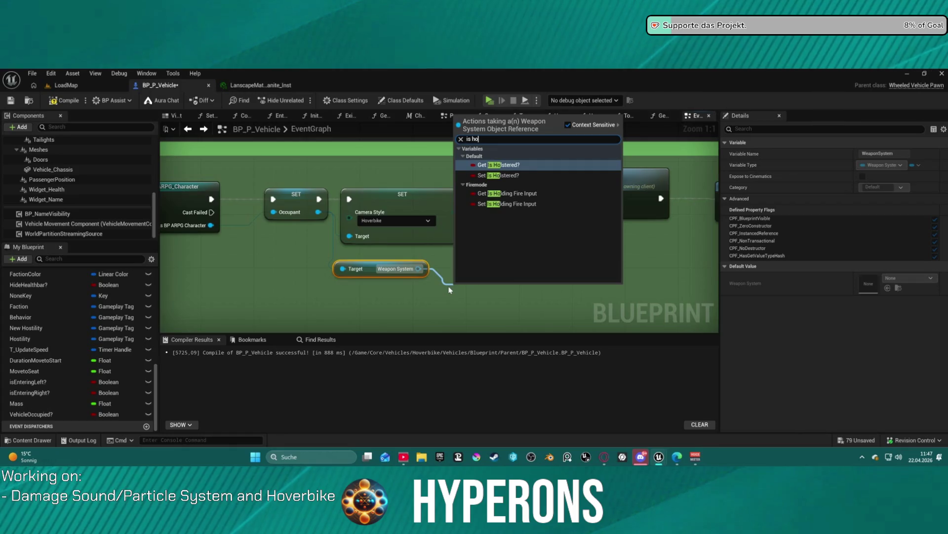
key(Return)
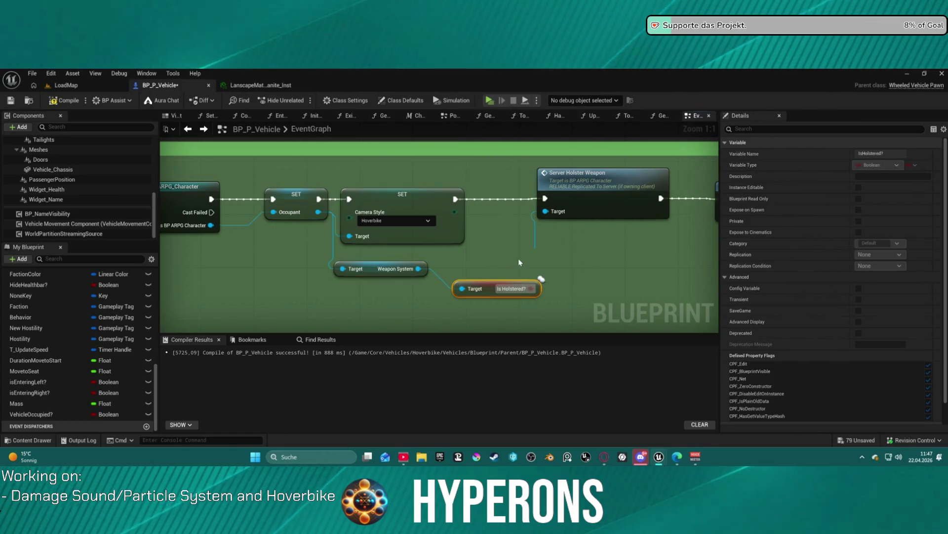
right_click(492, 284)
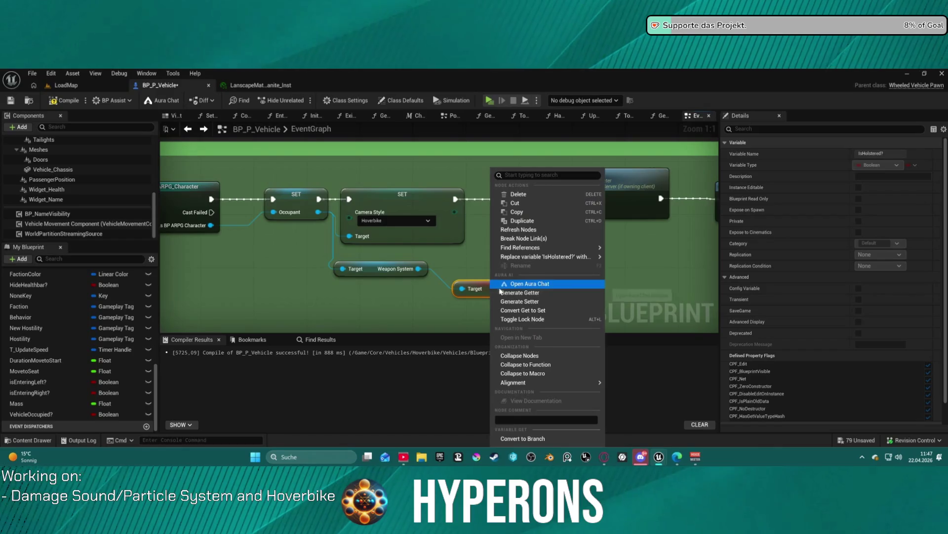
click(509, 441)
- Run the Is Holstered? check after SET Camera Style, False into Server Holster Weapon, then a Delay
drag(494, 290, 507, 238)
drag(462, 200, 475, 246)
drag(545, 259, 545, 199)
drag(545, 245, 638, 198)
text(delay)
key(Return)
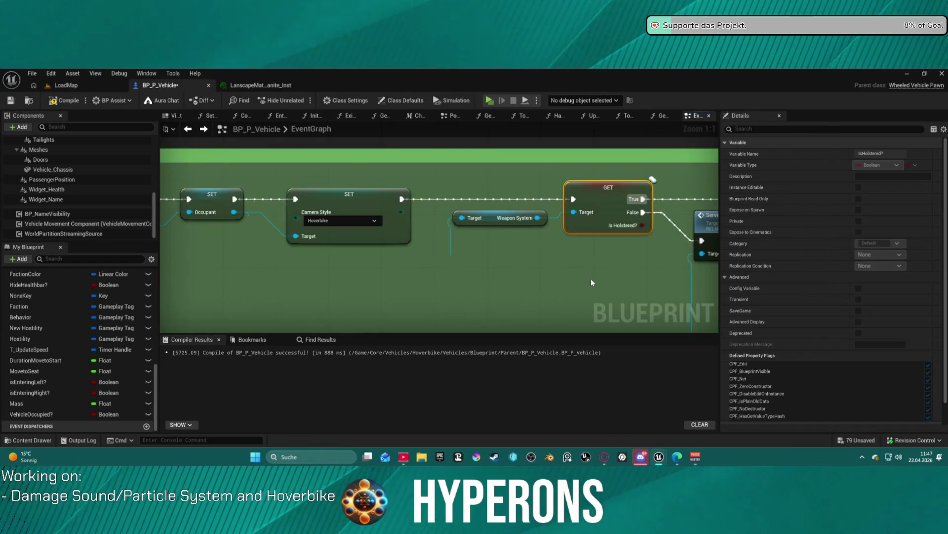
- Arrange Server Holster Weapon and the Delay below the main wire, then view the Branch area
click(375, 193)
click(281, 168)
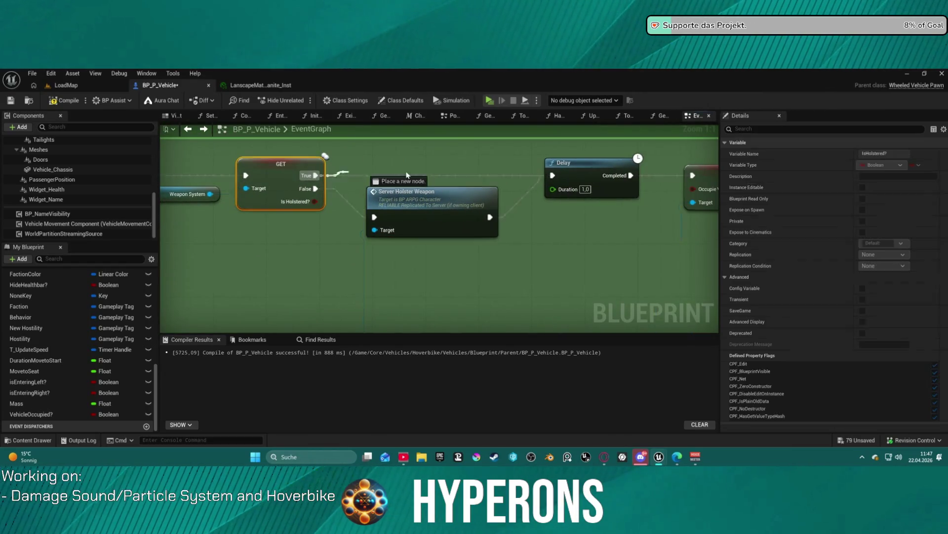
drag(421, 211, 478, 217)
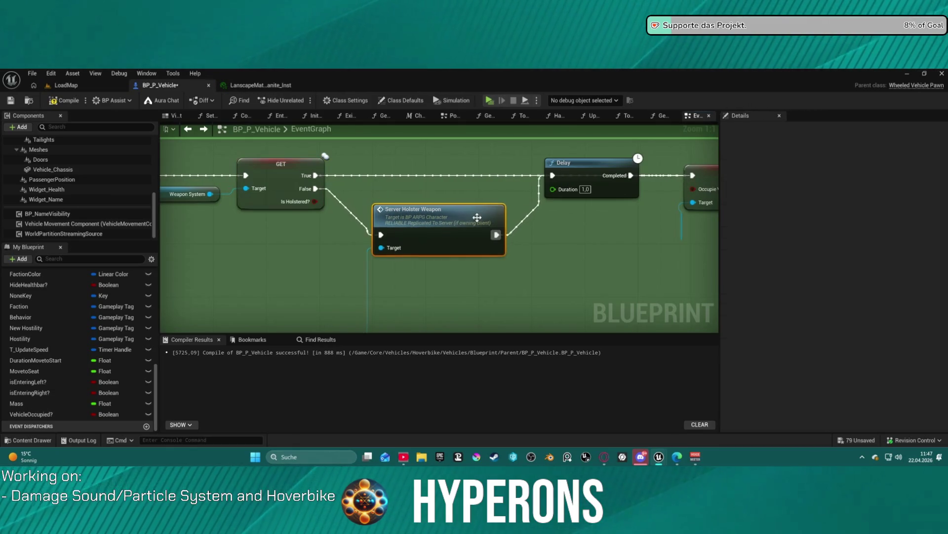
drag(592, 192, 947, 227)
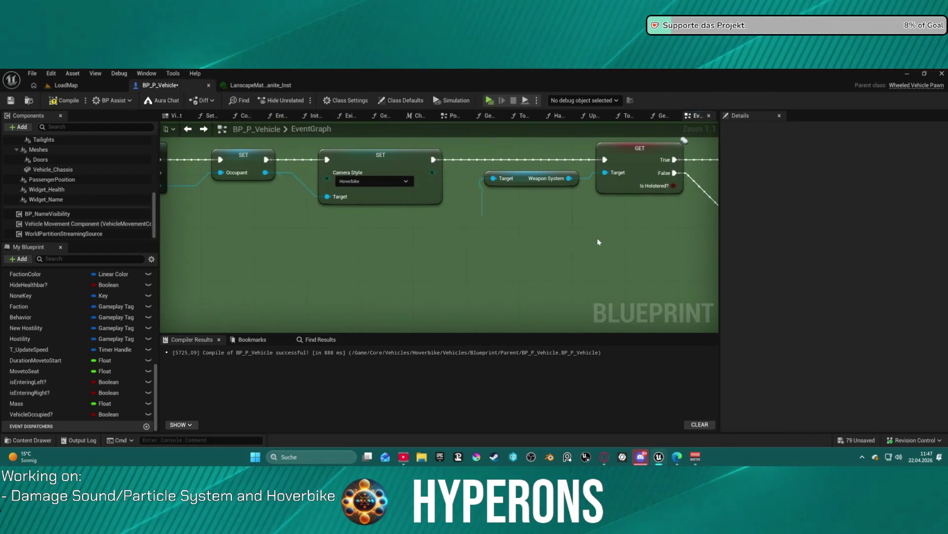
drag(598, 242, 659, 240)
drag(557, 248, 839, 252)
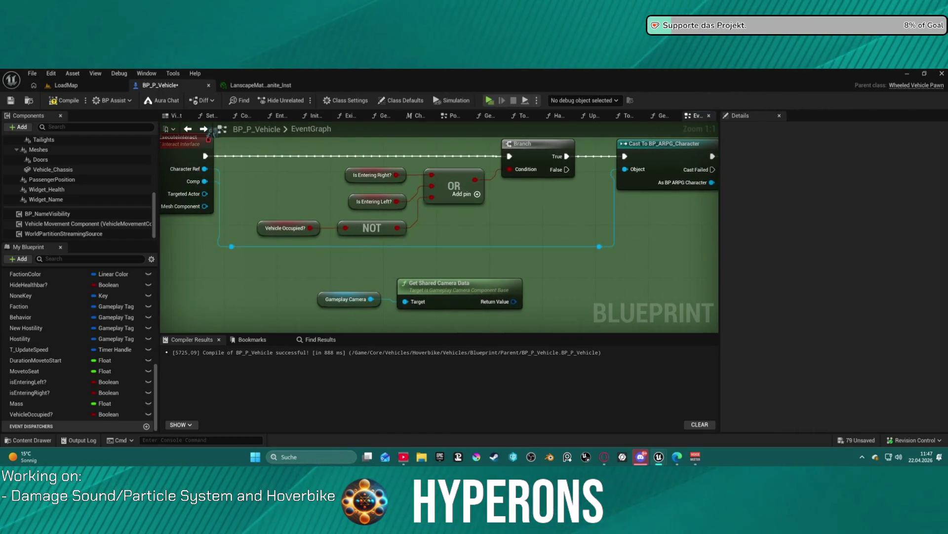
- Delete the NOT node and remove the OR node's empty third input pin
drag(211, 131, 187, 136)
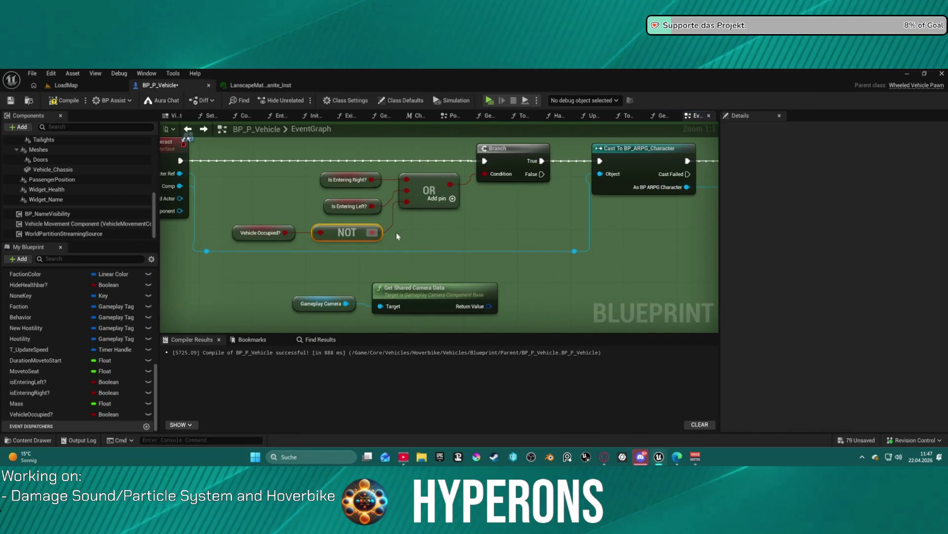
key(Delete)
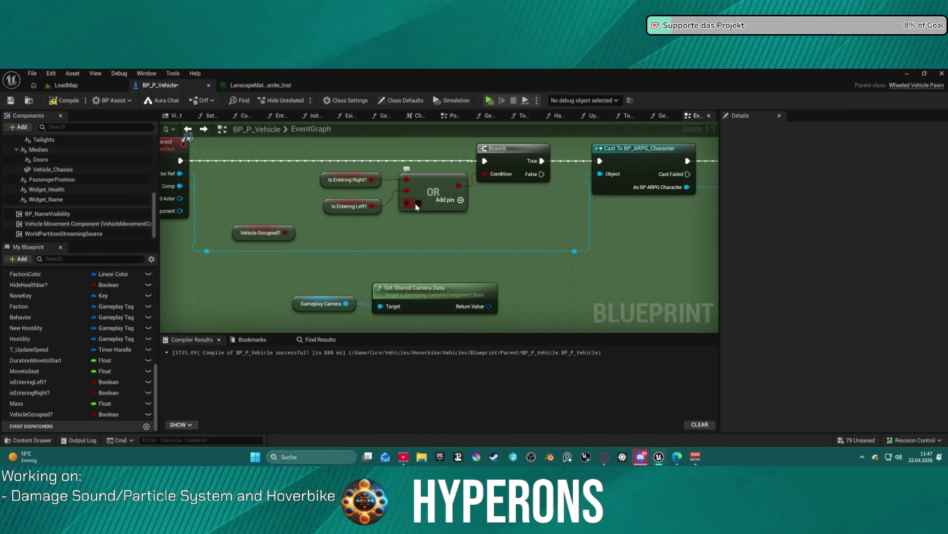
right_click(417, 207)
click(462, 314)
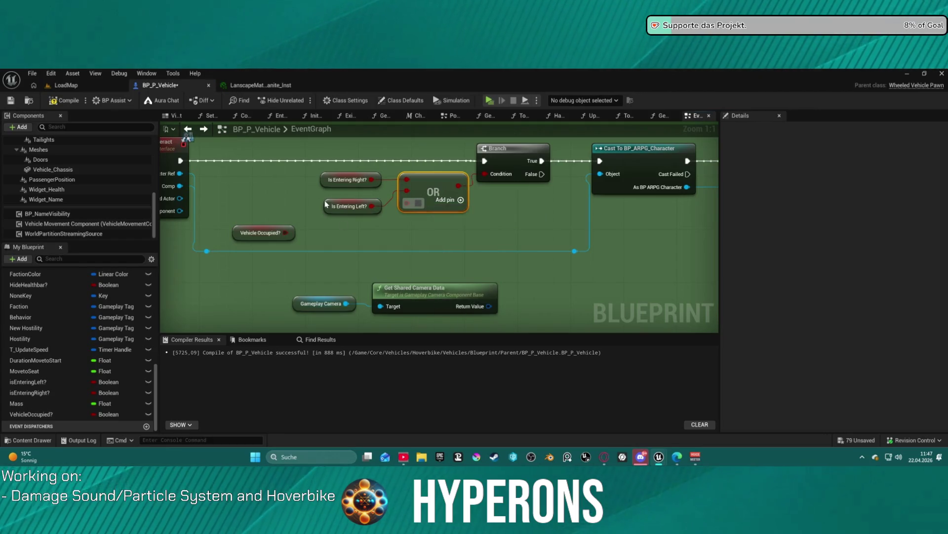
- Convert Vehicle Occupied? to a branch wired after the interact event, then launch a play test
right_click(455, 302)
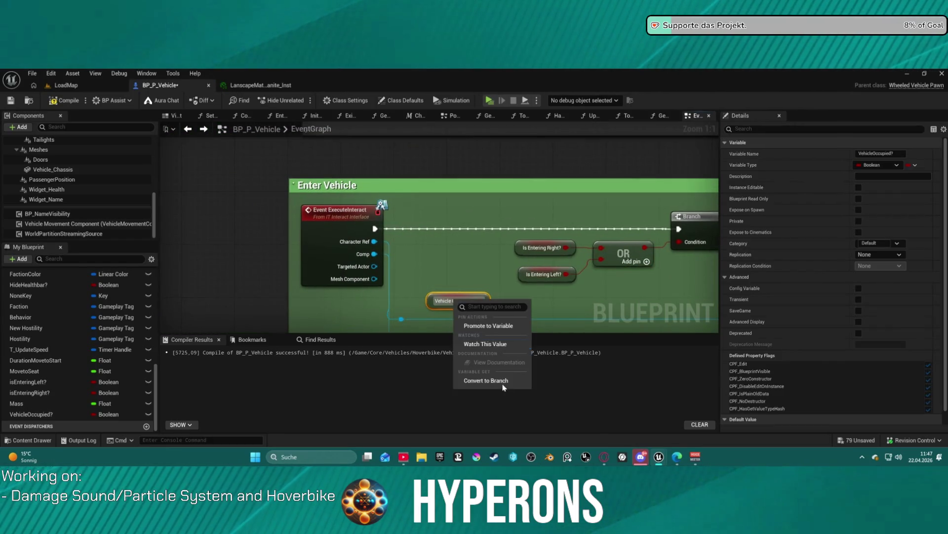
click(493, 381)
drag(454, 294, 475, 242)
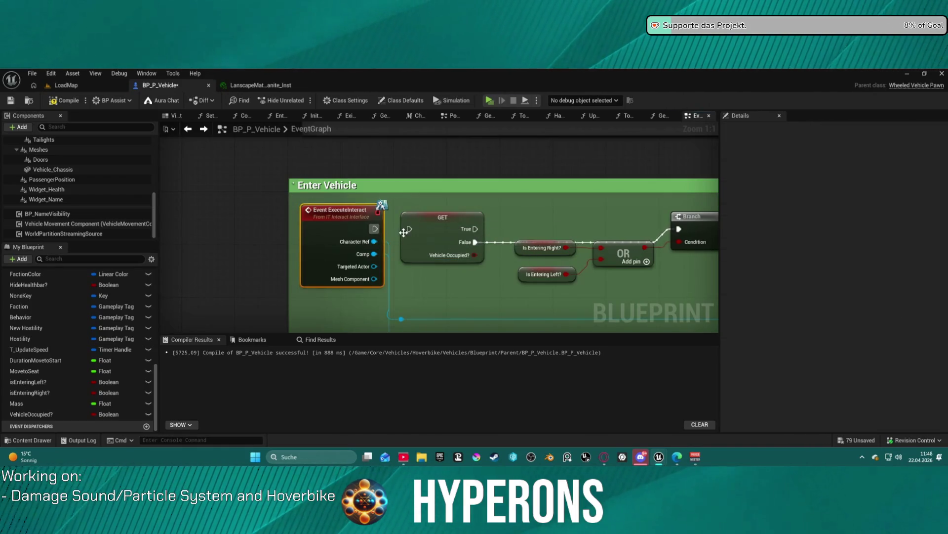
drag(409, 231, 371, 230)
drag(441, 220, 510, 209)
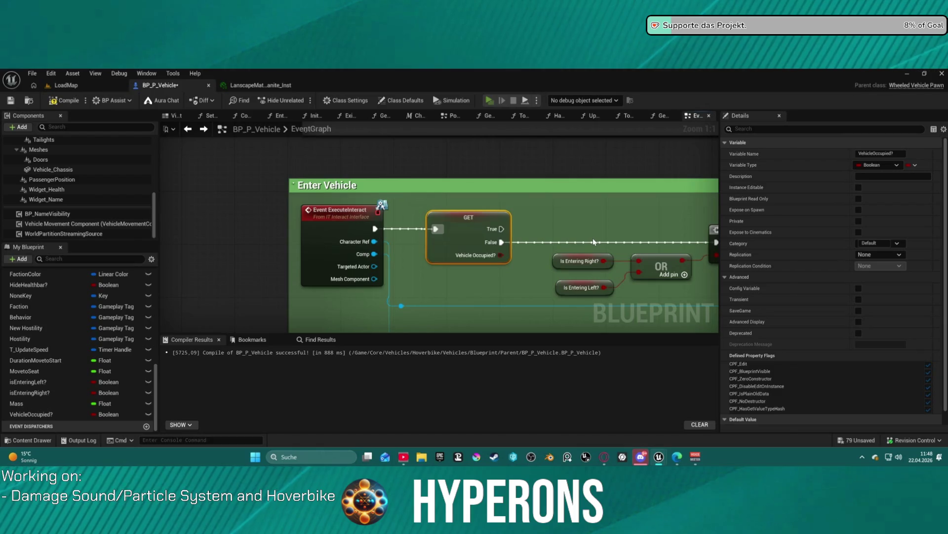
key(alt+p)
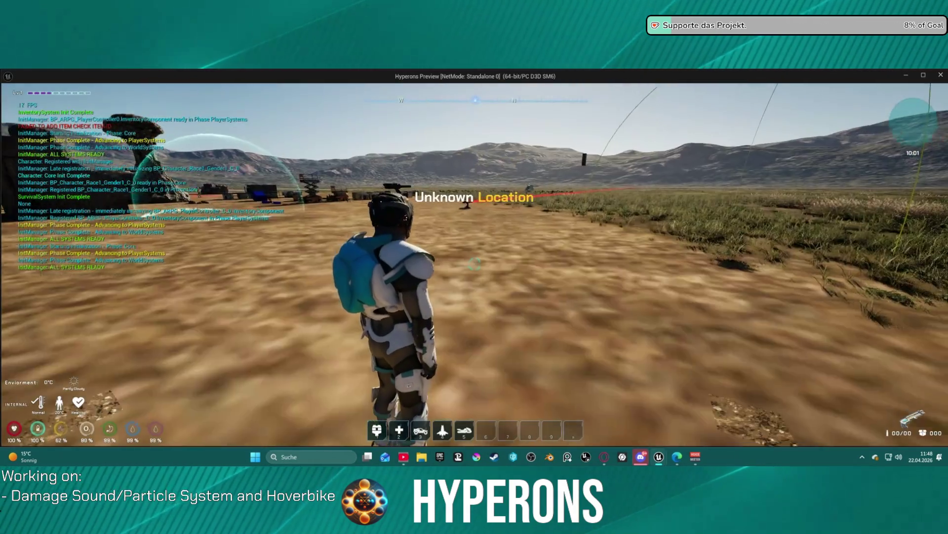
- Spawn the hoverbike with slot 5, mount it with F, ride toward the rock spire, then dismount
key(5)
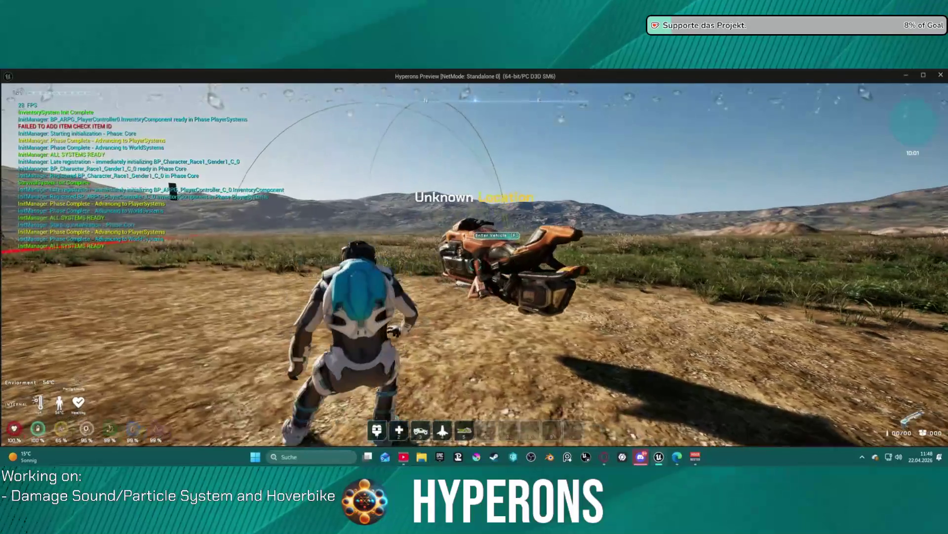
key(f)
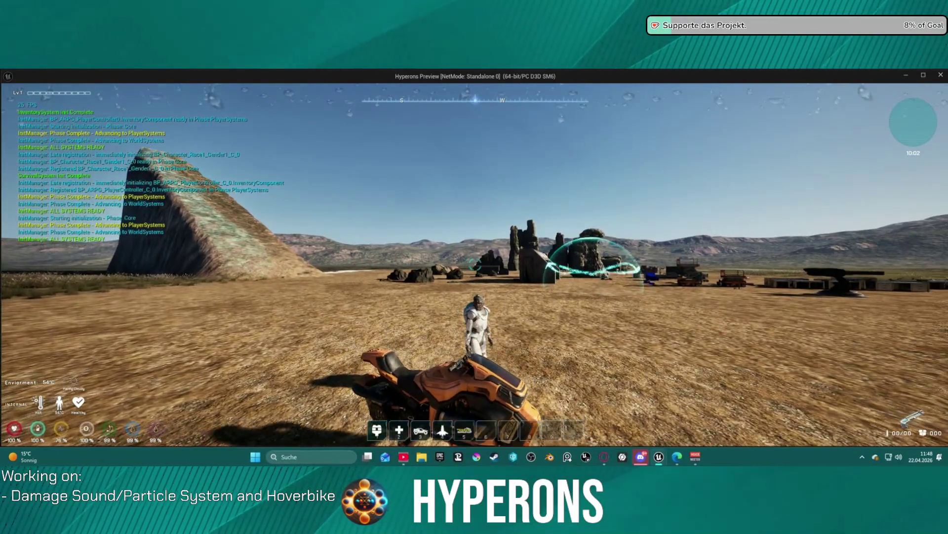
key(f)
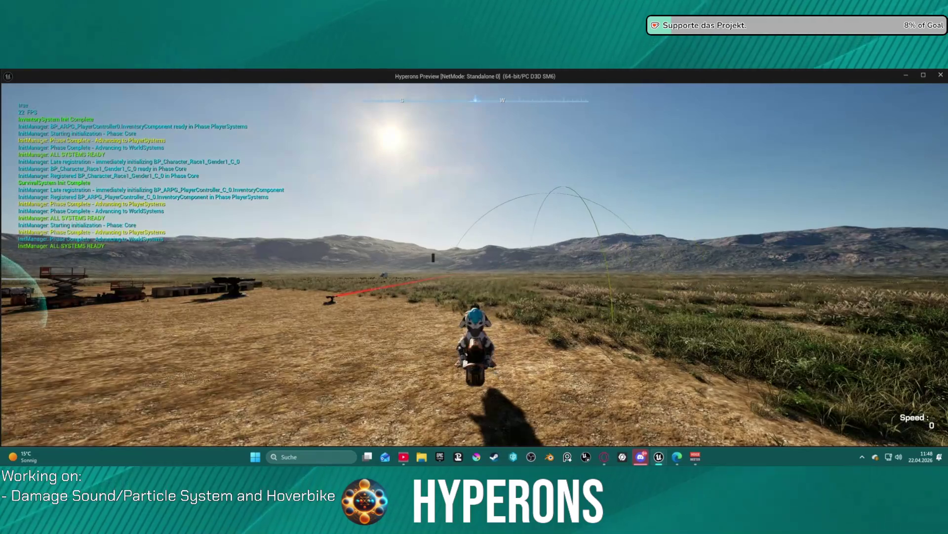
key(w)
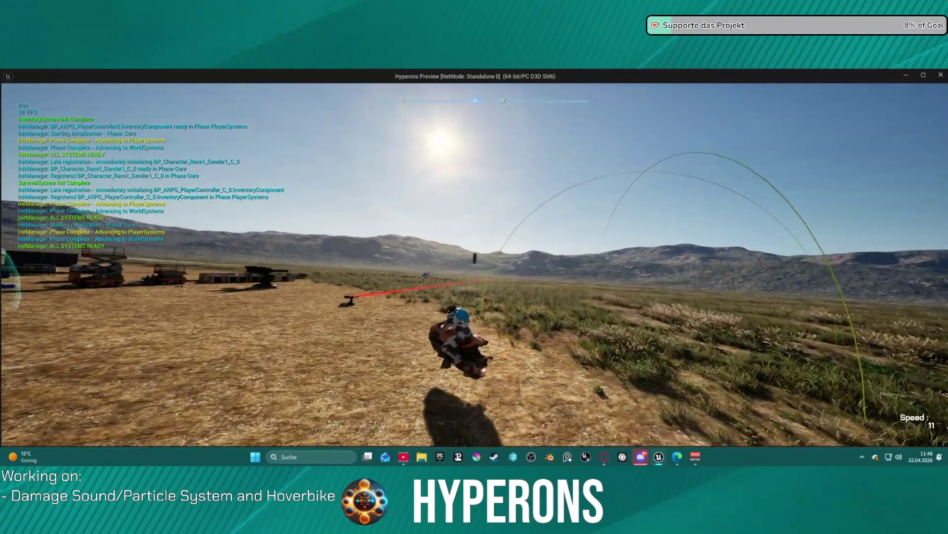
key(a)
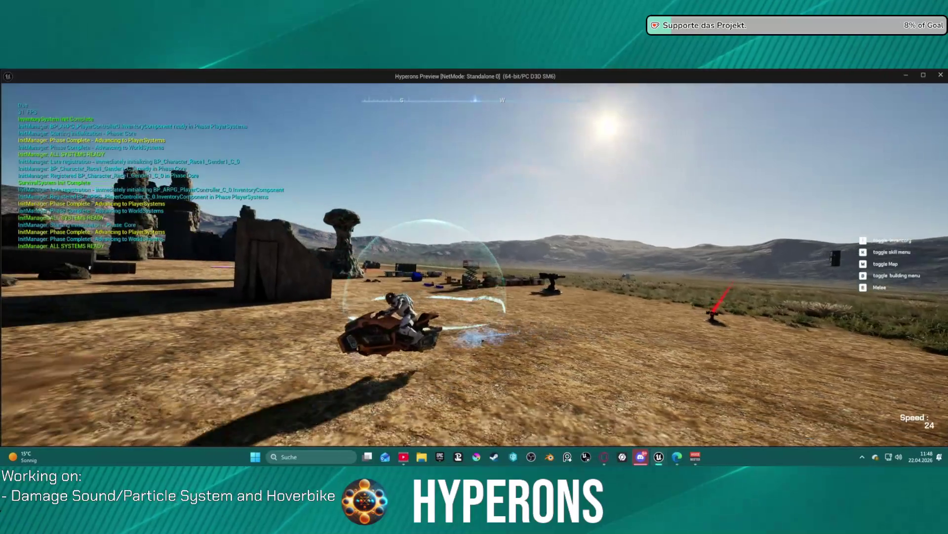
key(w)
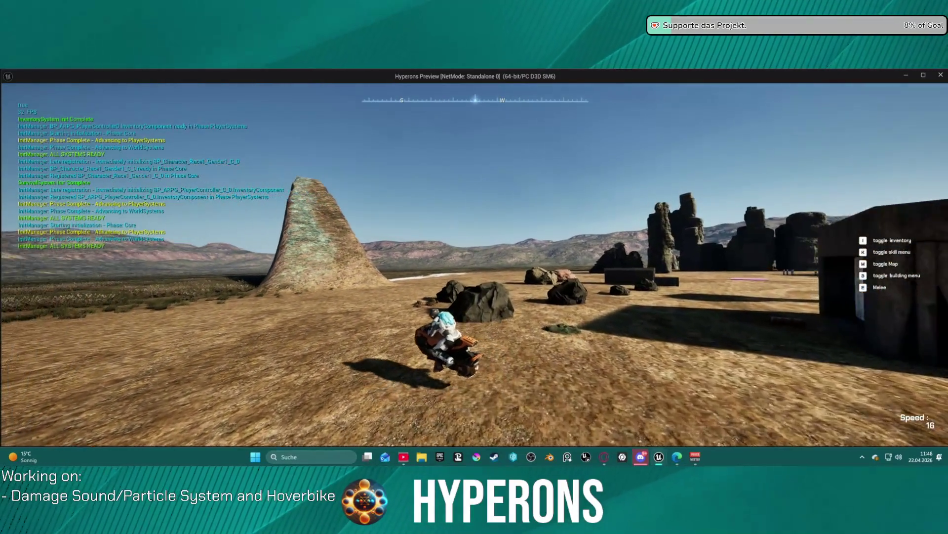
key(w)
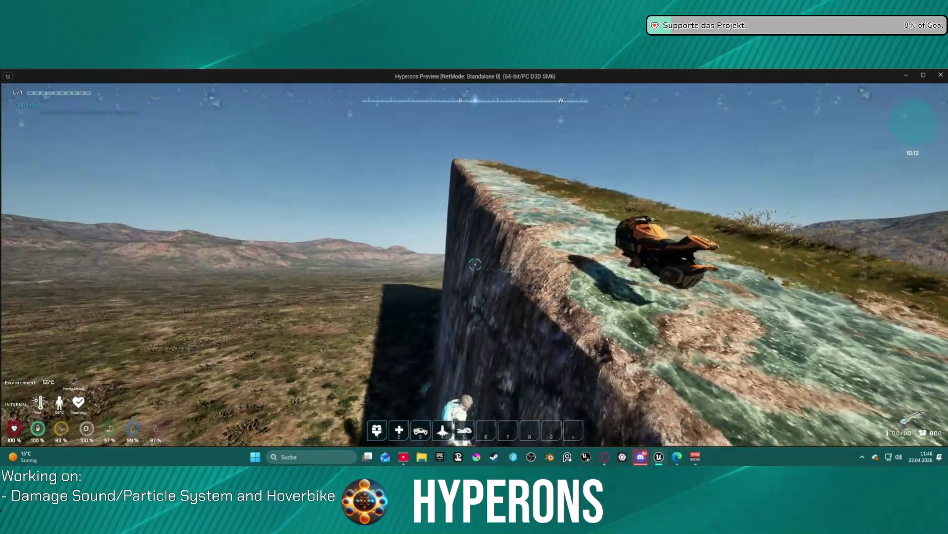
key(f)
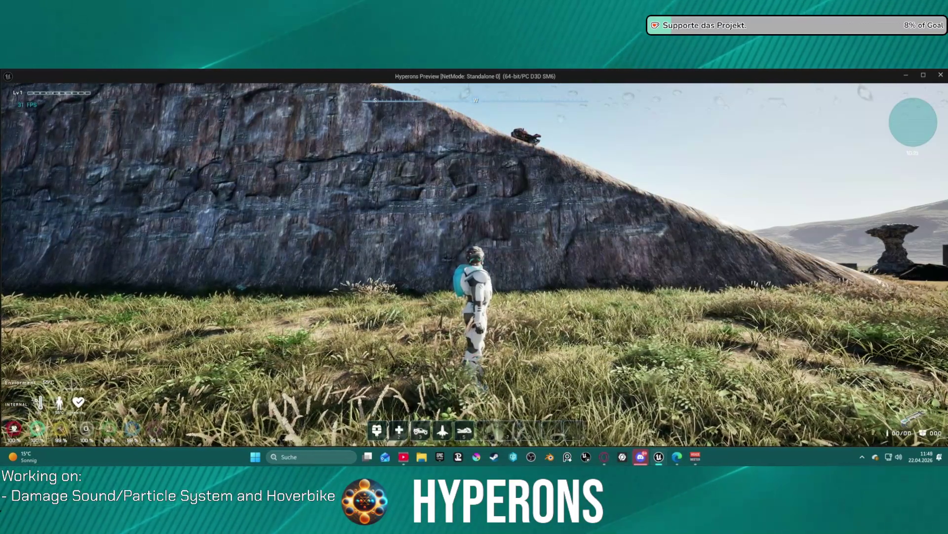
- Stop the play session and pan and zoom out over the Enter Vehicle chain in the EventGraph
key(Escape)
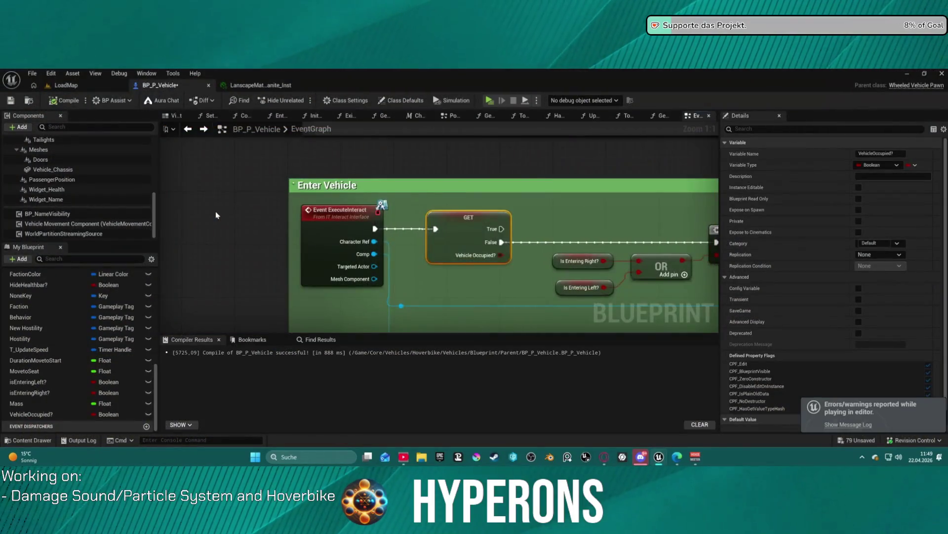
scroll(down, 3)
drag(339, 204, 99, 195)
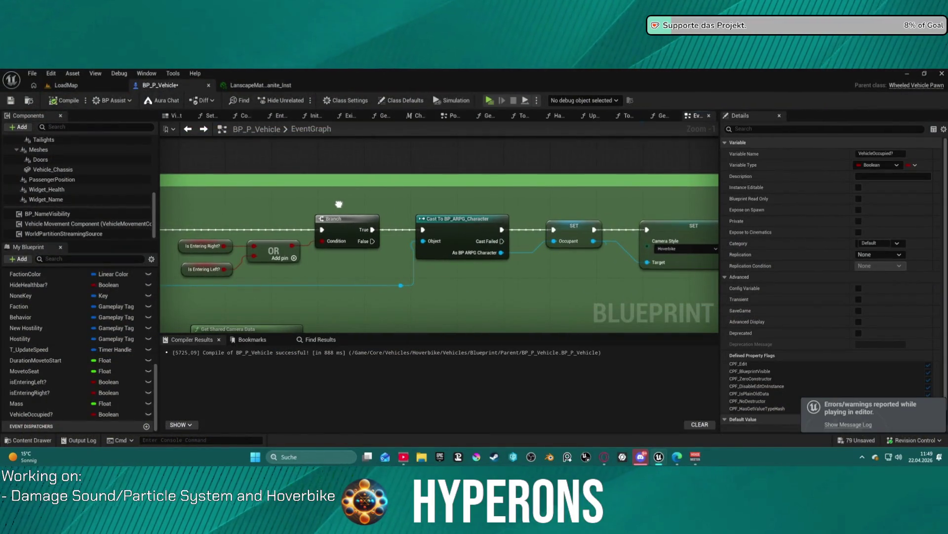
drag(339, 204, 463, 208)
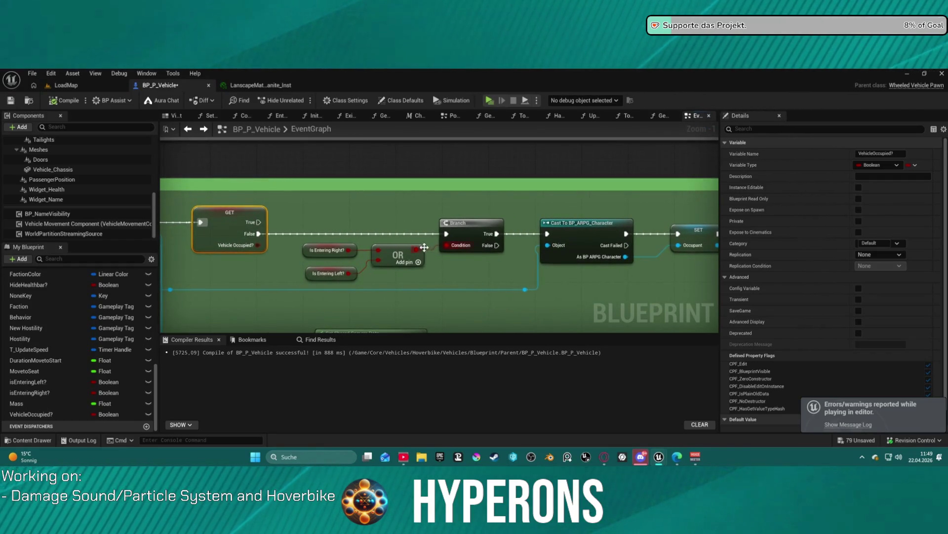
drag(464, 270, 176, 271)
scroll(down, 3)
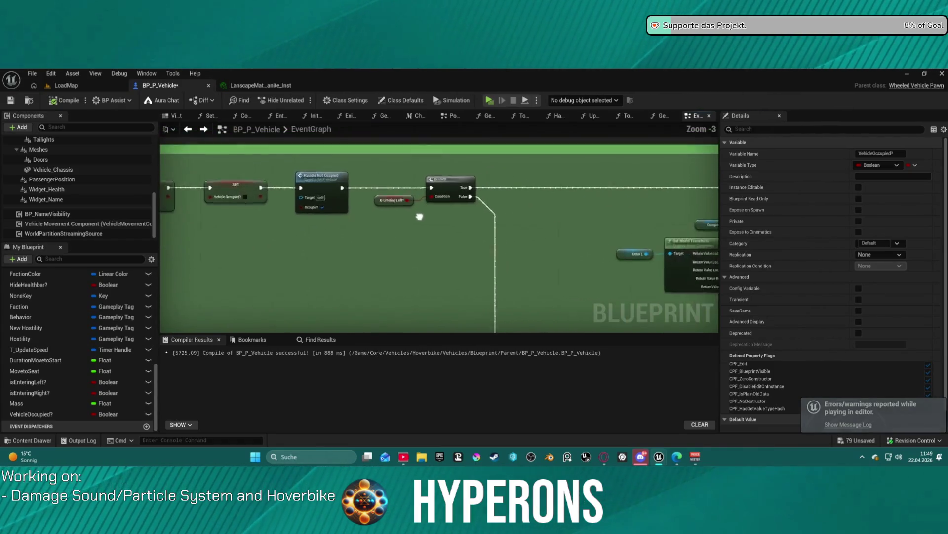
scroll(down, 3)
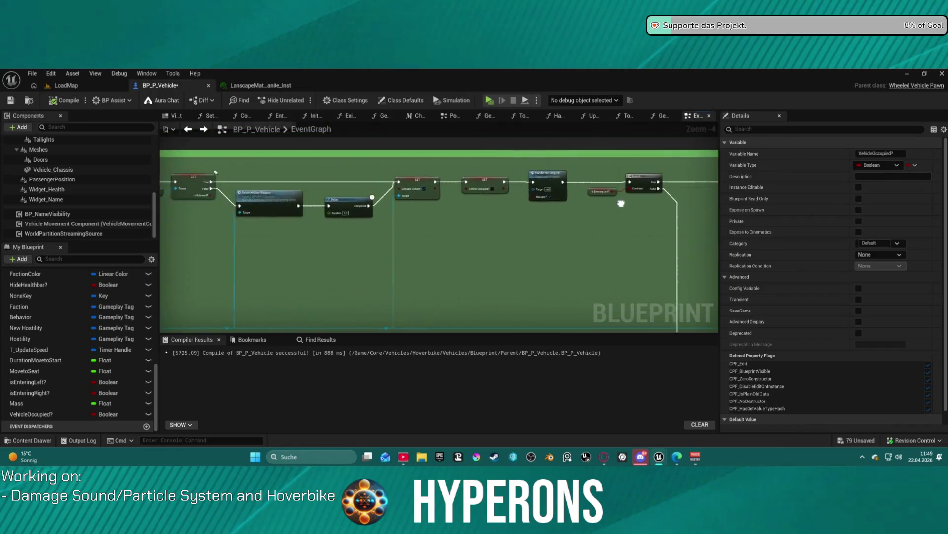
scroll(down, 3)
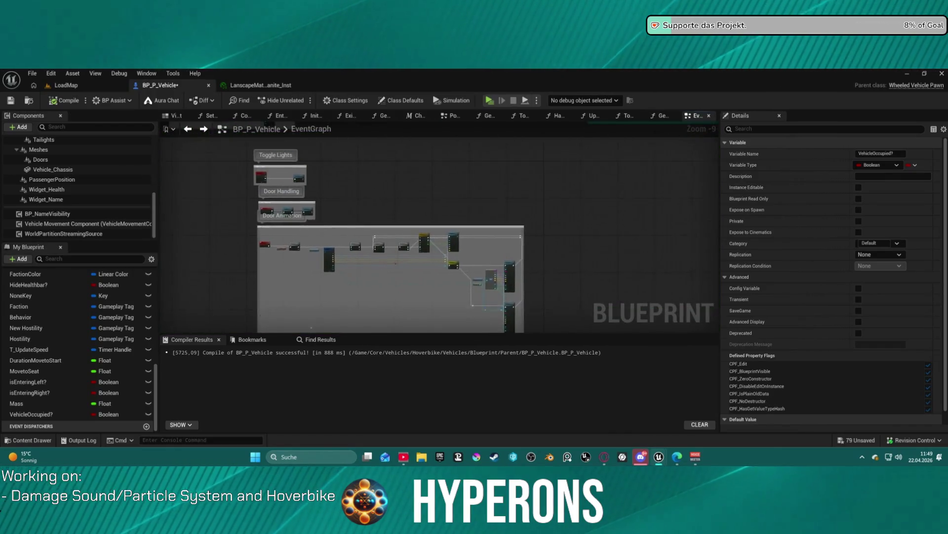